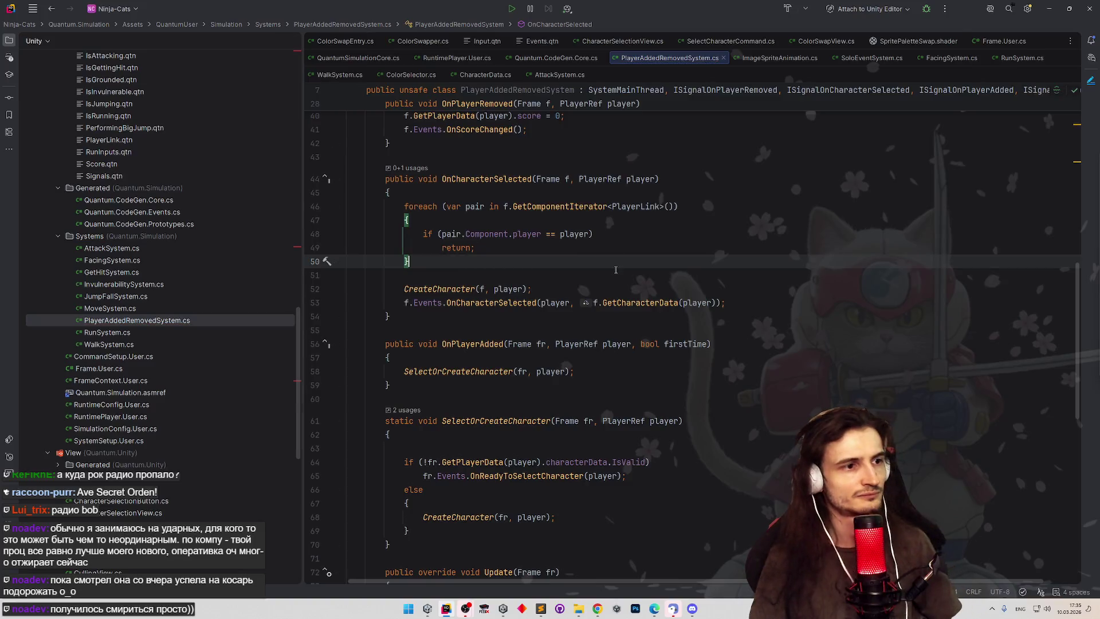
Step: Switch from Rider back to the Unity Editor showing the Gameplay scene
{"action": "key", "text": "alt+Tab"}
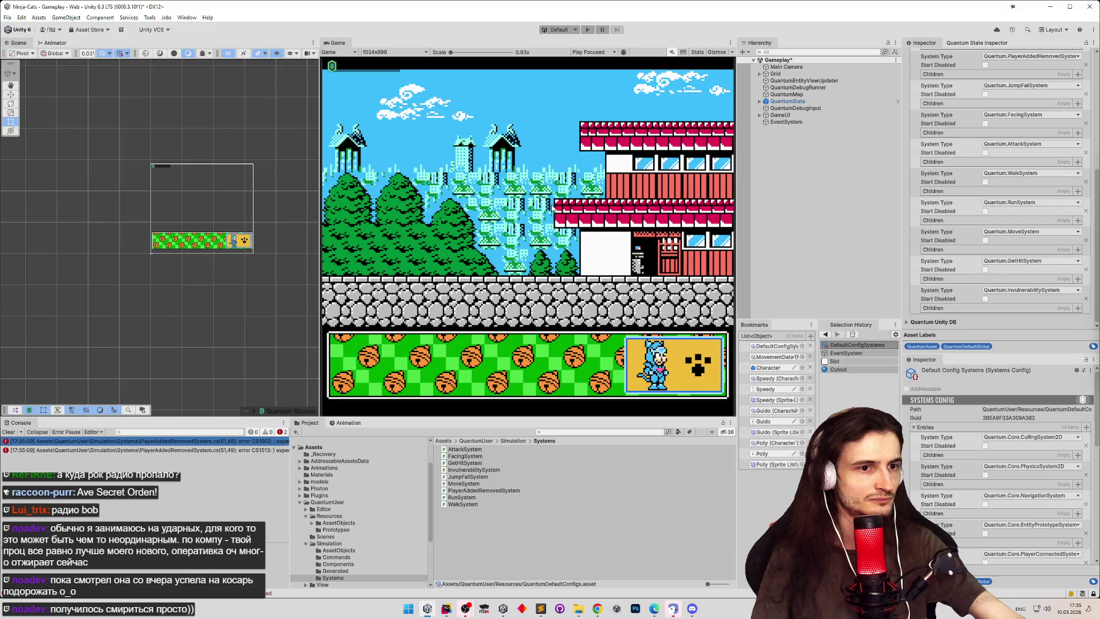
Step: Play-test the level with the blue cat, walking right and jumping onto a building roof
{"action": "left_click", "coordinate": [586, 29]}
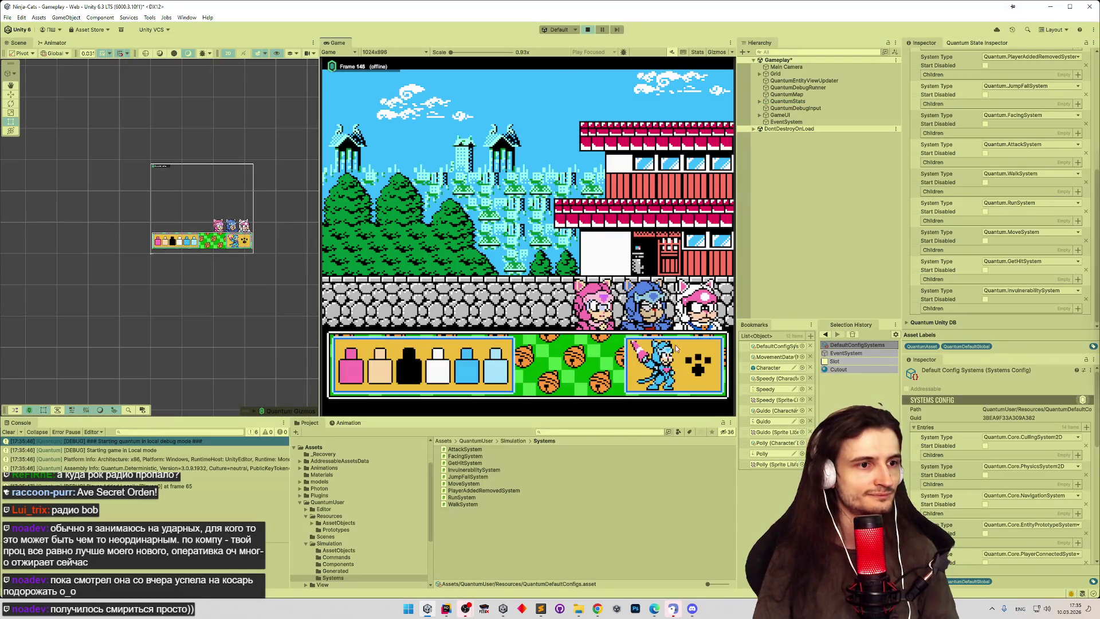
{"action": "left_click", "coordinate": [604, 361]}
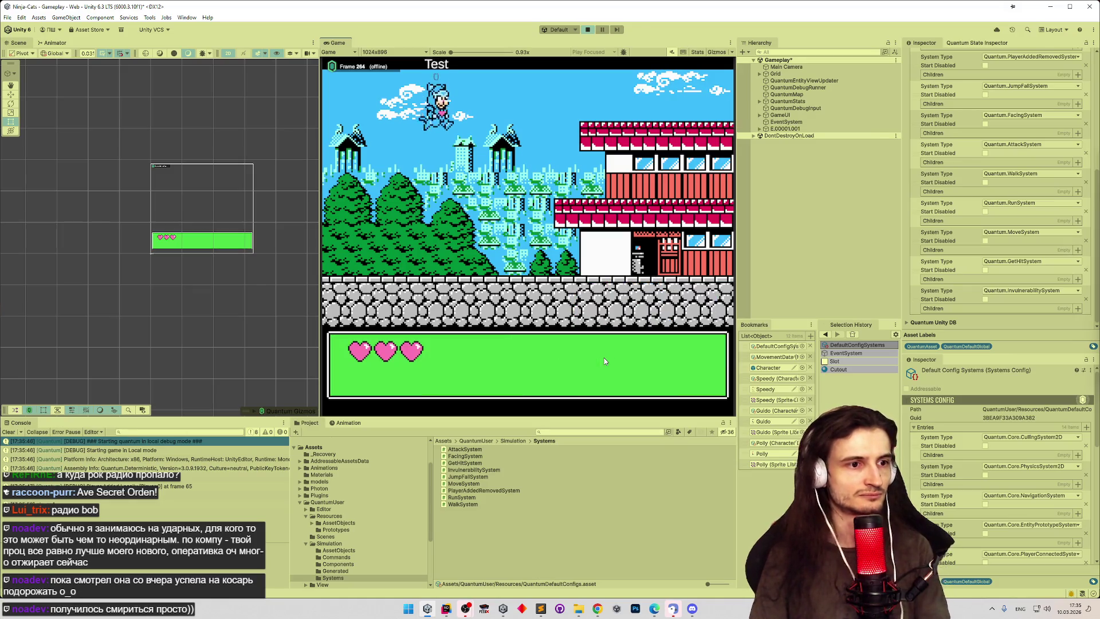
{"action": "key", "text": "d"}
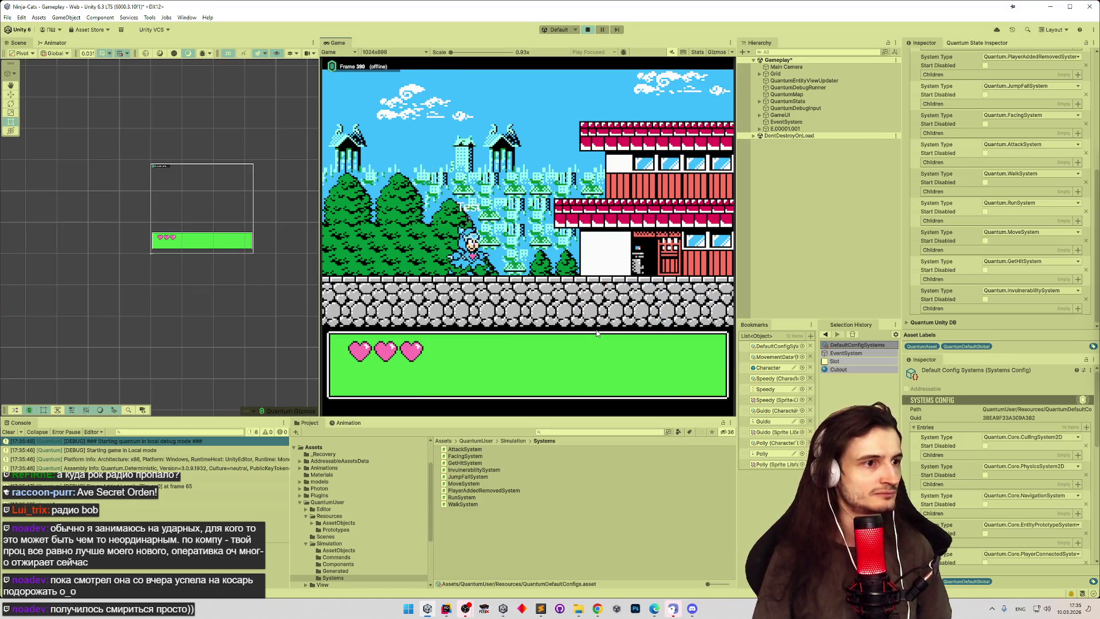
{"action": "key", "text": "space"}
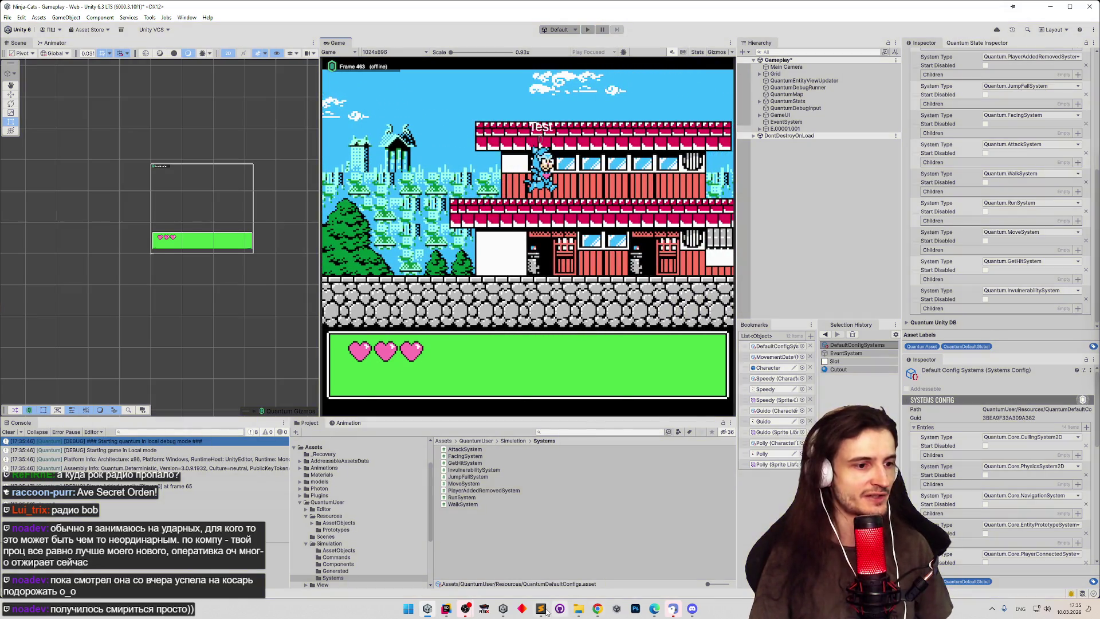
{"action": "left_click", "coordinate": [547, 610]}
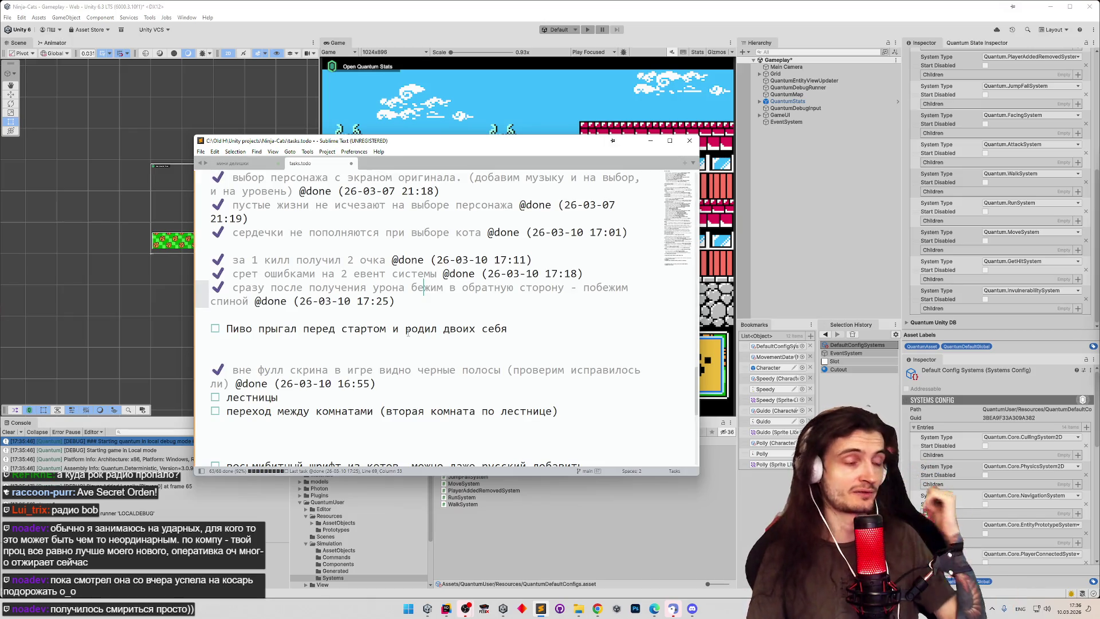
{"action": "left_click", "coordinate": [408, 331]}
{"action": "key", "text": "ctrl+d"}
{"action": "left_click", "coordinate": [419, 316]}
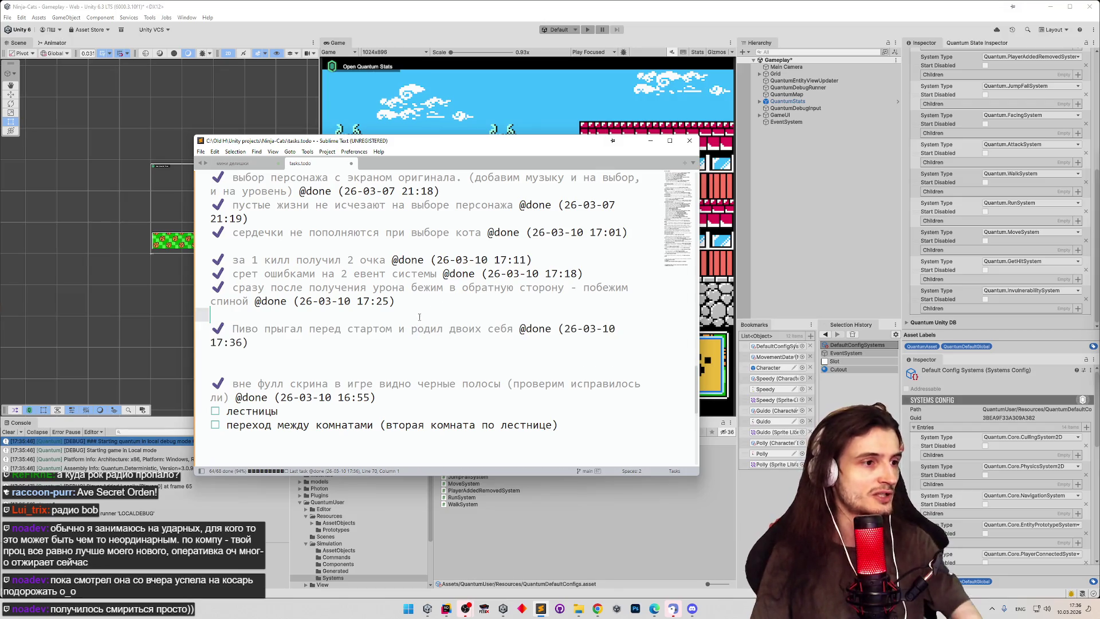
{"action": "key", "text": "ctrl+shift+Down"}
{"action": "key", "text": "Delete"}
{"action": "key", "text": "Delete"}
{"action": "scroll", "coordinate": [362, 324], "scroll_direction": "down", "scroll_amount": 2}
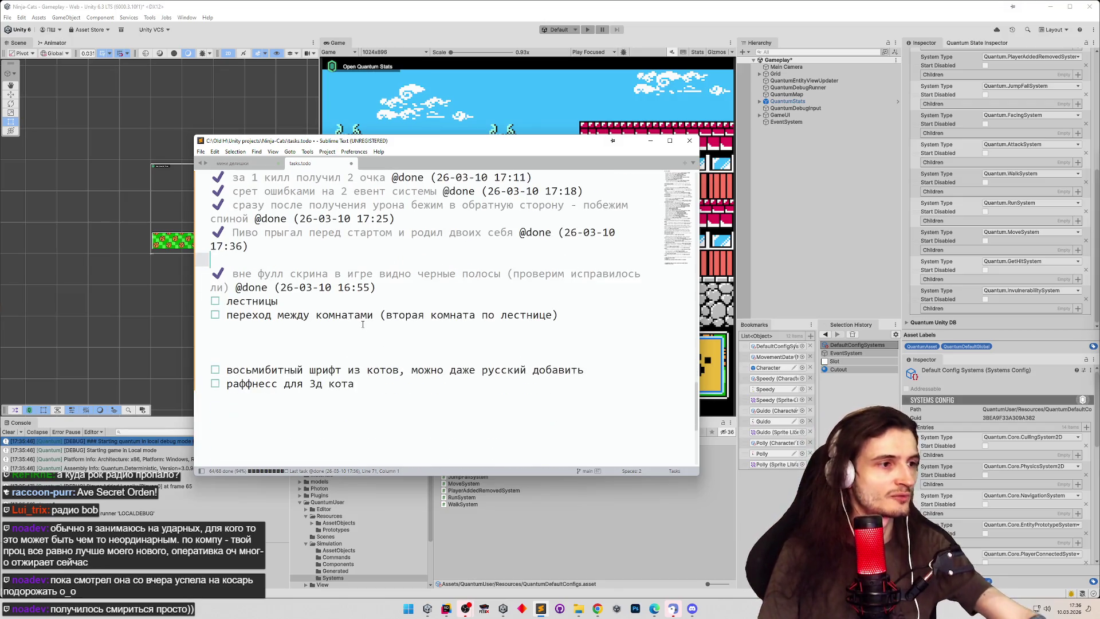
{"action": "left_click", "coordinate": [650, 140]}
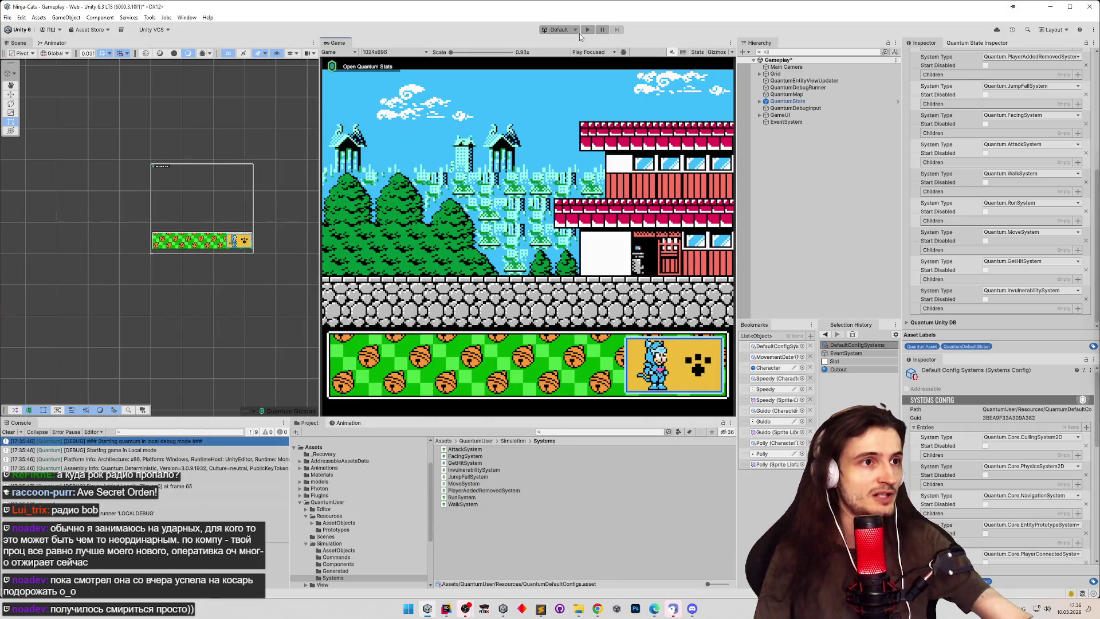
Step: Add the QuantumGraphPrefabProfilers prefab to the Gameplay scene and save the scene
{"action": "left_click", "coordinate": [590, 431]}
{"action": "type", "text": "profil"}
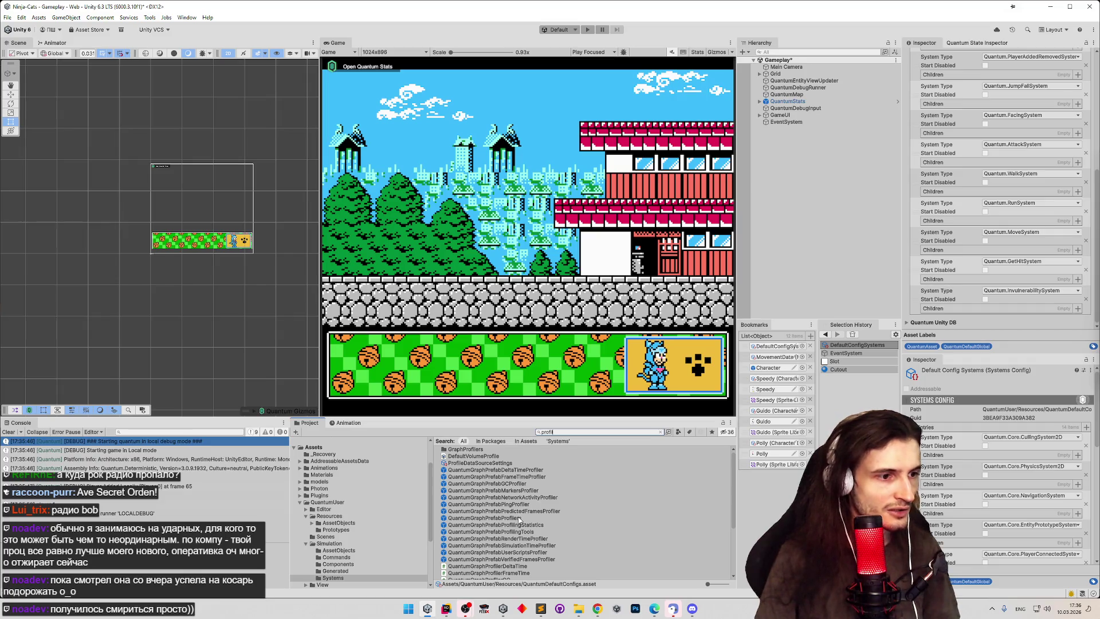
{"action": "left_click_drag", "start_coordinate": [518, 520], "coordinate": [776, 228]}
{"action": "key", "text": "ctrl+s"}
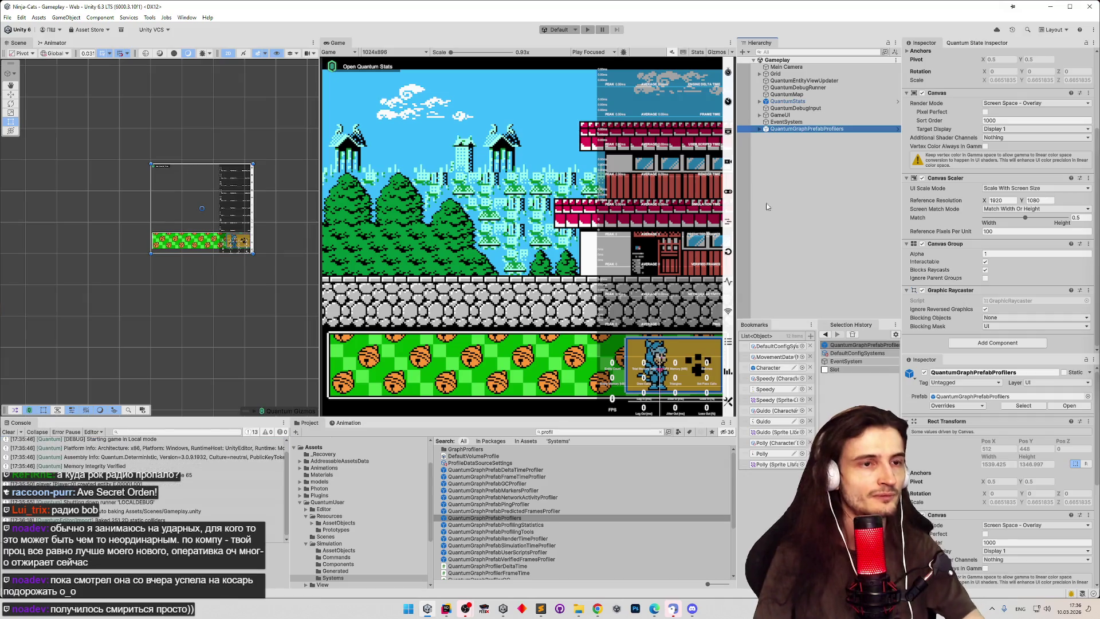
Step: Enter play mode using the StartFromMenu play-mode scenario
{"action": "left_click", "coordinate": [574, 30]}
{"action": "left_click", "coordinate": [566, 59]}
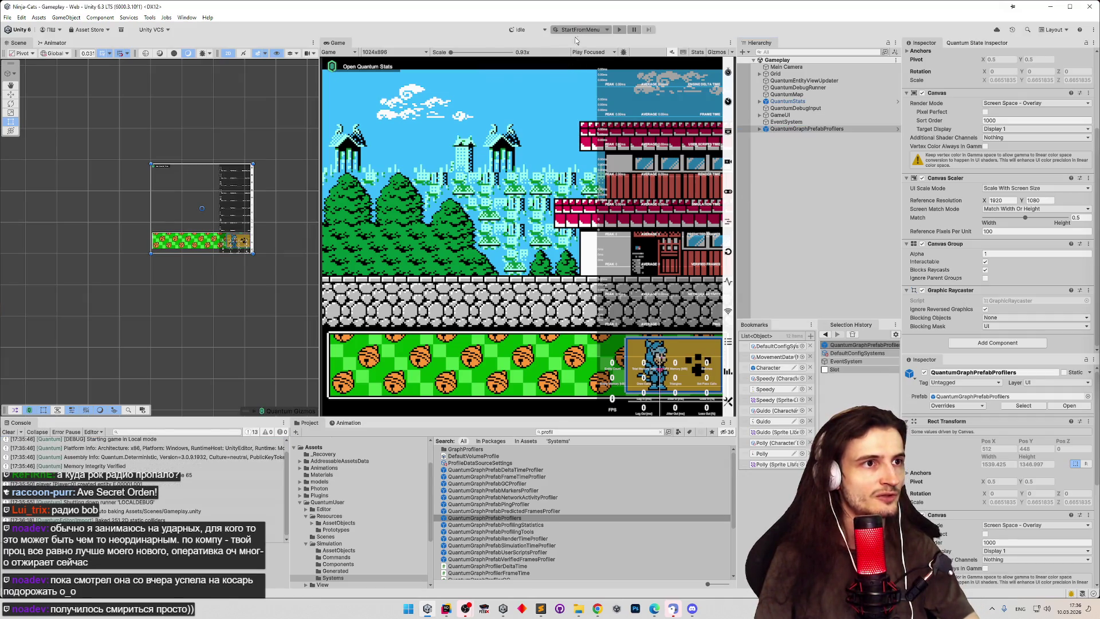
{"action": "left_click", "coordinate": [618, 29]}
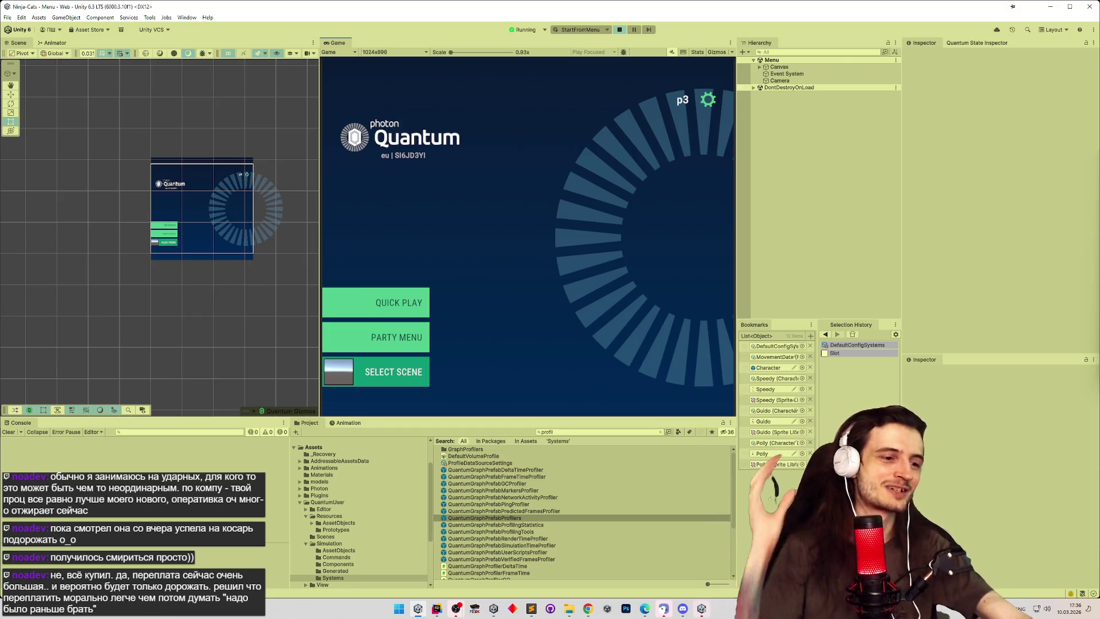
Step: Bring up the Player 2 client window, join a match via Quick Play, and maximize it
{"action": "left_click", "coordinate": [702, 609]}
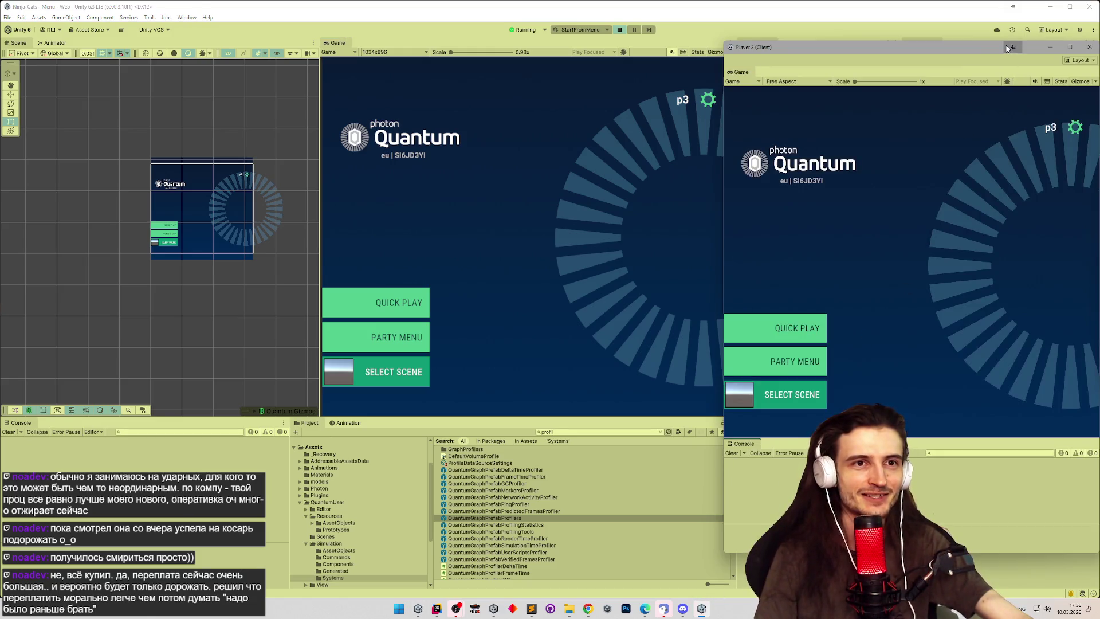
{"action": "mouse_move", "coordinate": [1008, 48]}
{"action": "left_mouse_down"}
{"action": "mouse_move", "coordinate": [994, 52]}
{"action": "mouse_move", "coordinate": [1007, 75]}
{"action": "left_mouse_up"}
{"action": "left_click", "coordinate": [428, 304]}
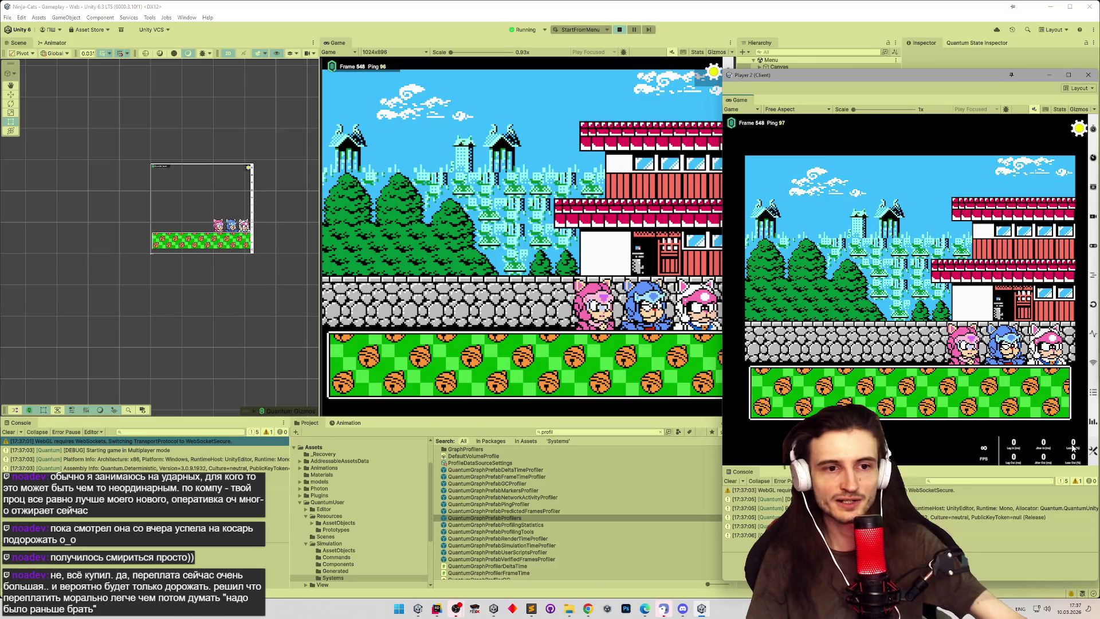
{"action": "left_click", "coordinate": [1068, 74]}
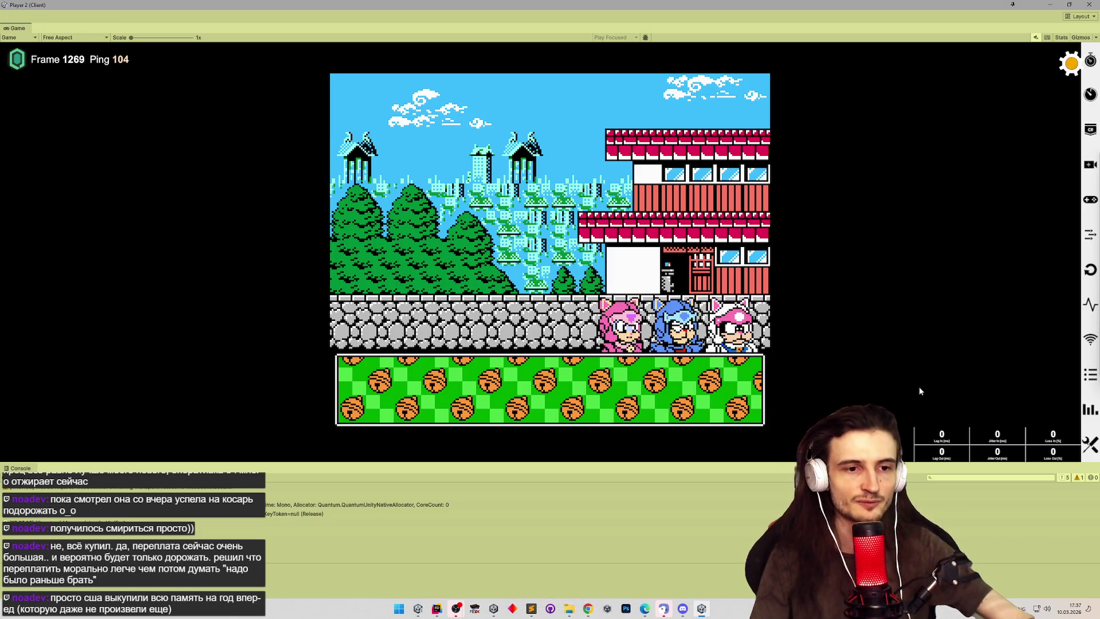
Step: Raise Player 2's Lag to 150 ms, Jitter to 50 ms and Loss to 5%, then restore its window smaller
{"action": "scroll", "coordinate": [950, 438], "scroll_direction": "up", "scroll_amount": 6}
{"action": "scroll", "coordinate": [951, 439], "scroll_direction": "up", "scroll_amount": 3}
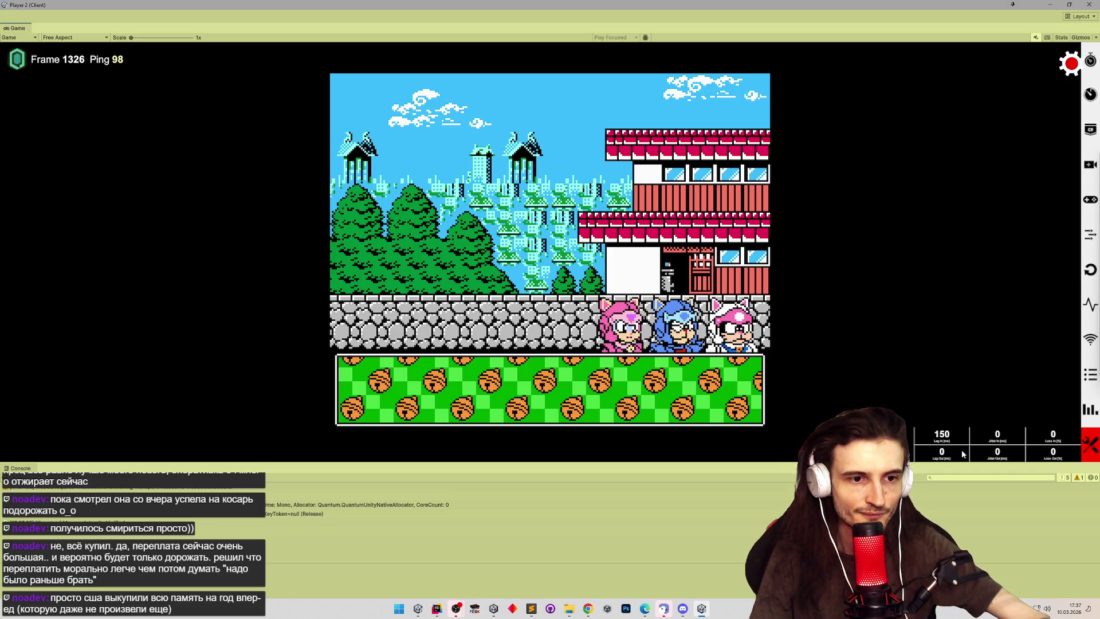
{"action": "scroll", "coordinate": [962, 453], "scroll_direction": "up", "scroll_amount": 3}
{"action": "scroll", "coordinate": [962, 454], "scroll_direction": "up", "scroll_amount": 3}
{"action": "scroll", "coordinate": [999, 454], "scroll_direction": "up", "scroll_amount": 1}
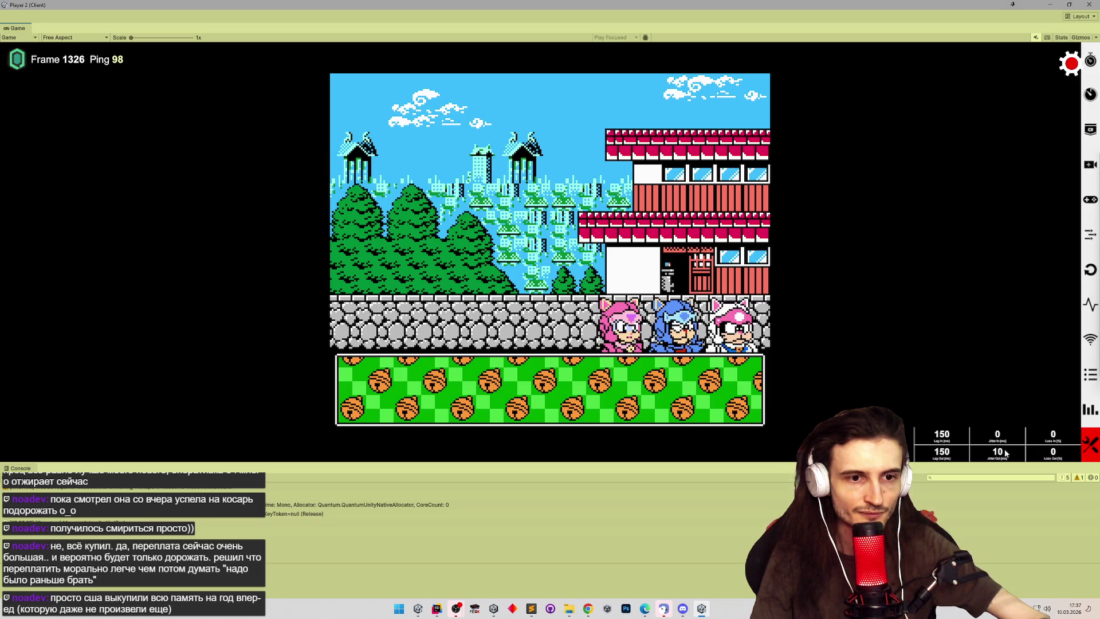
{"action": "scroll", "coordinate": [1007, 439], "scroll_direction": "up", "scroll_amount": 1}
{"action": "scroll", "coordinate": [1007, 439], "scroll_direction": "up", "scroll_amount": 1}
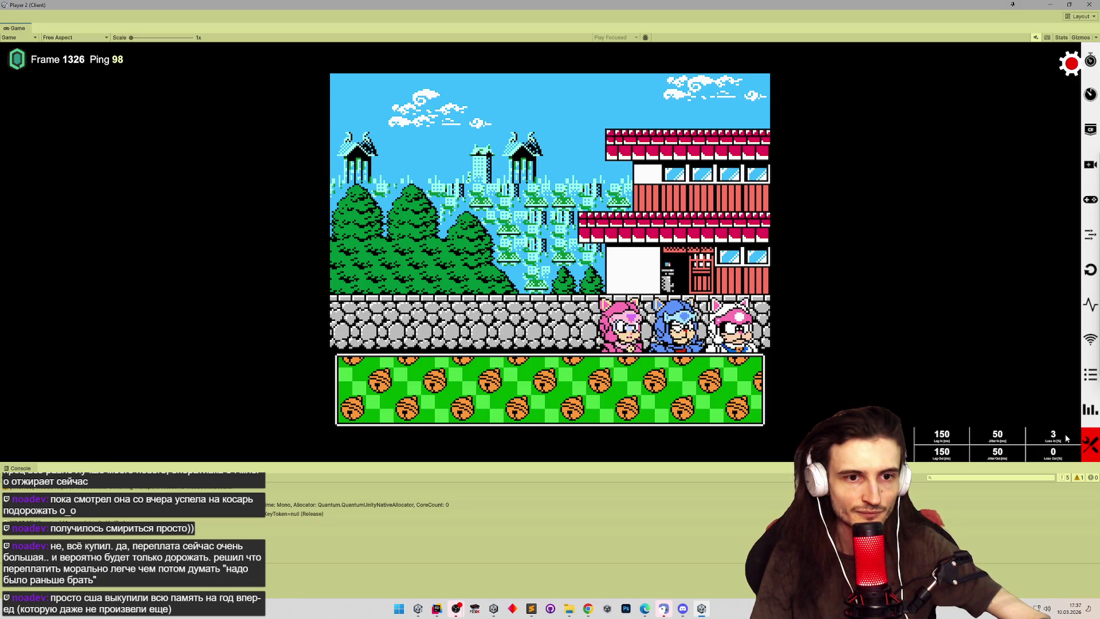
{"action": "scroll", "coordinate": [1066, 440], "scroll_direction": "up", "scroll_amount": 3}
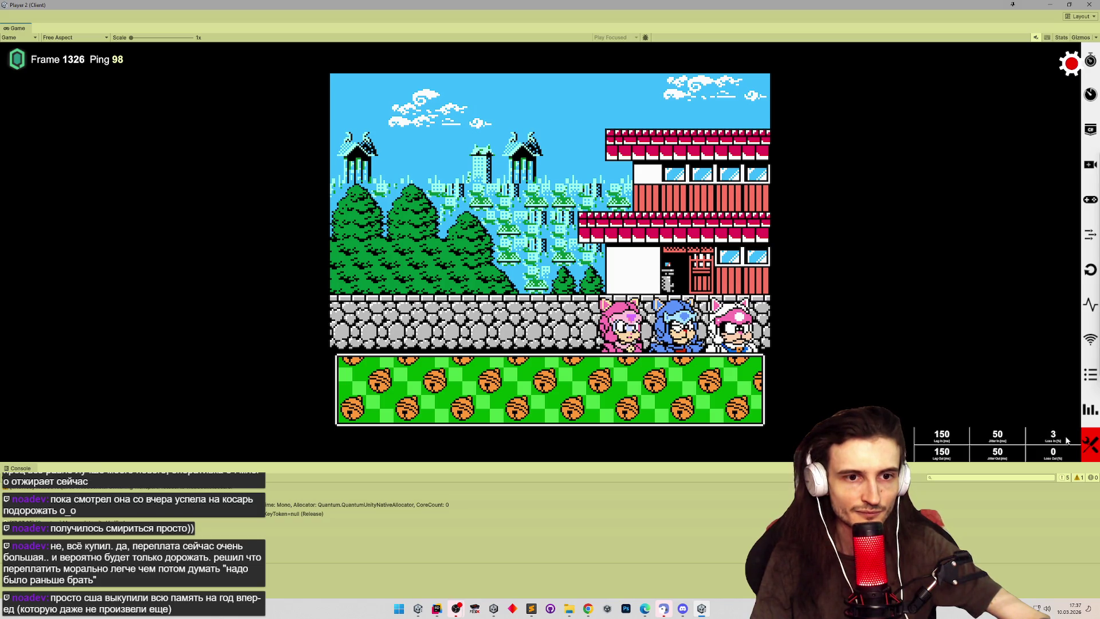
{"action": "scroll", "coordinate": [1062, 454], "scroll_direction": "up", "scroll_amount": 5}
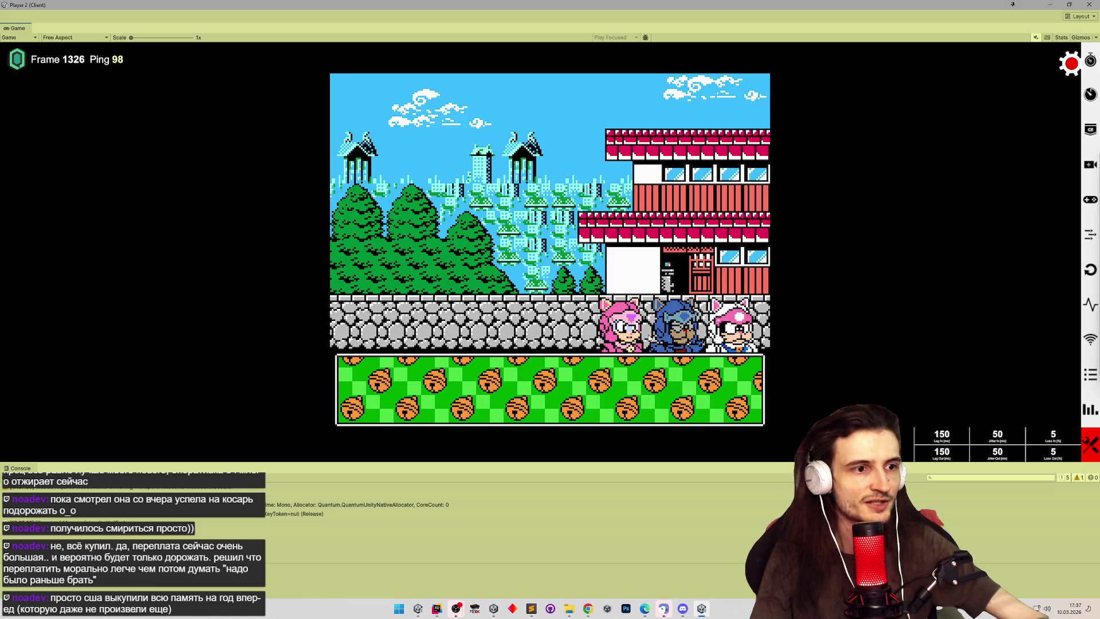
{"action": "mouse_move", "coordinate": [538, 5]}
{"action": "left_mouse_down"}
{"action": "mouse_move", "coordinate": [536, 20]}
{"action": "mouse_move", "coordinate": [875, 135]}
{"action": "mouse_move", "coordinate": [895, 154]}
{"action": "left_mouse_up"}
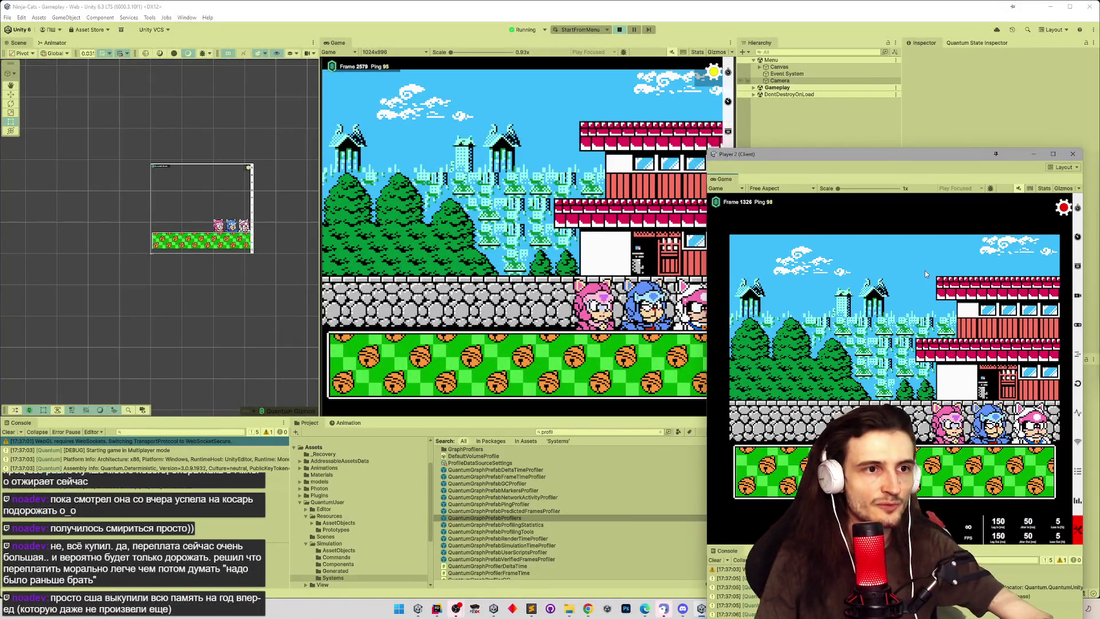
Step: Toggle the simulation stats overlays on and off in Player 2 and the main game
{"action": "left_click", "coordinate": [748, 204]}
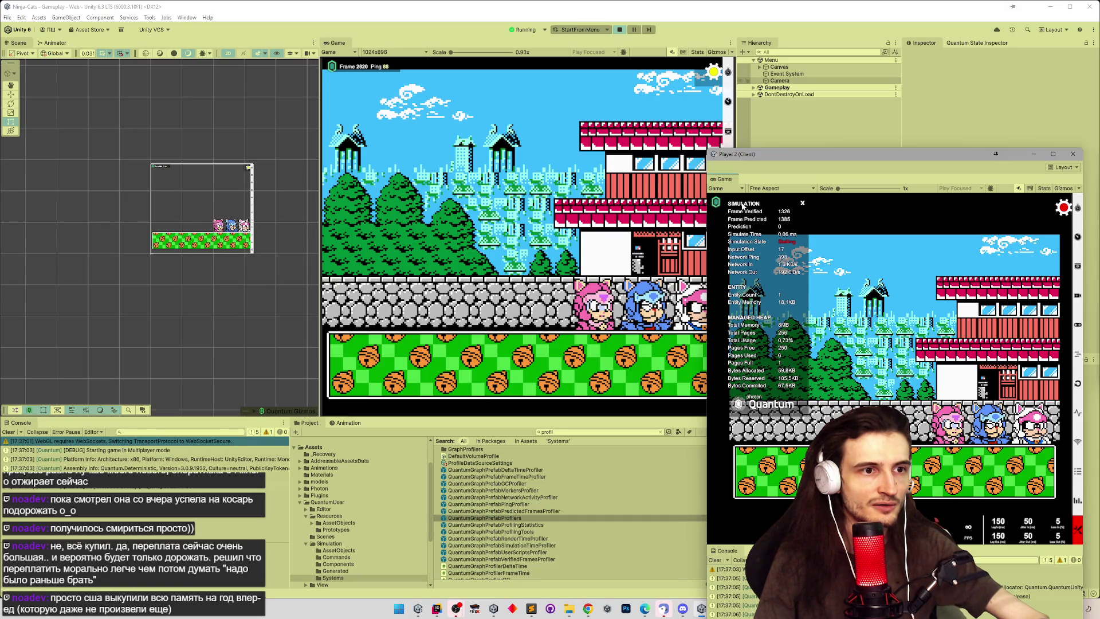
{"action": "left_click", "coordinate": [356, 68]}
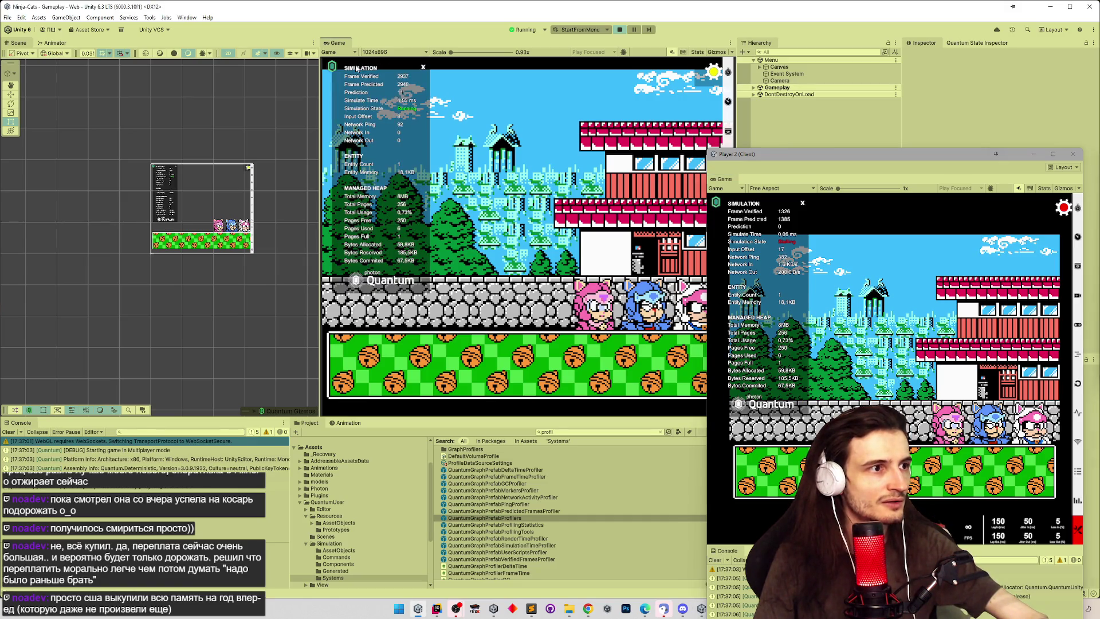
{"action": "left_click", "coordinate": [356, 68]}
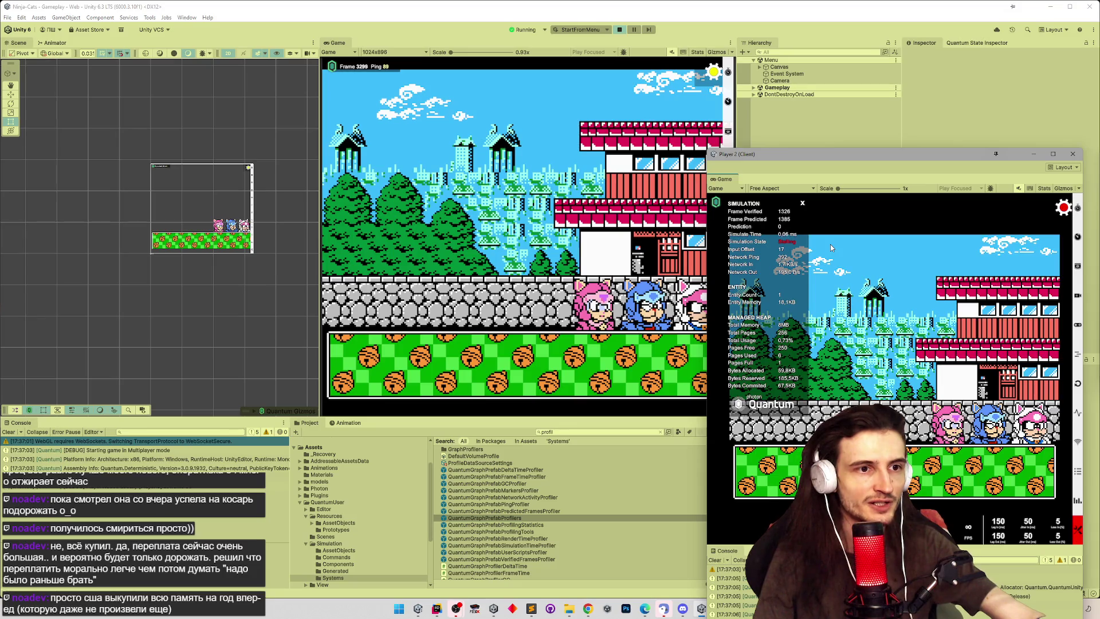
{"action": "left_click", "coordinate": [802, 204]}
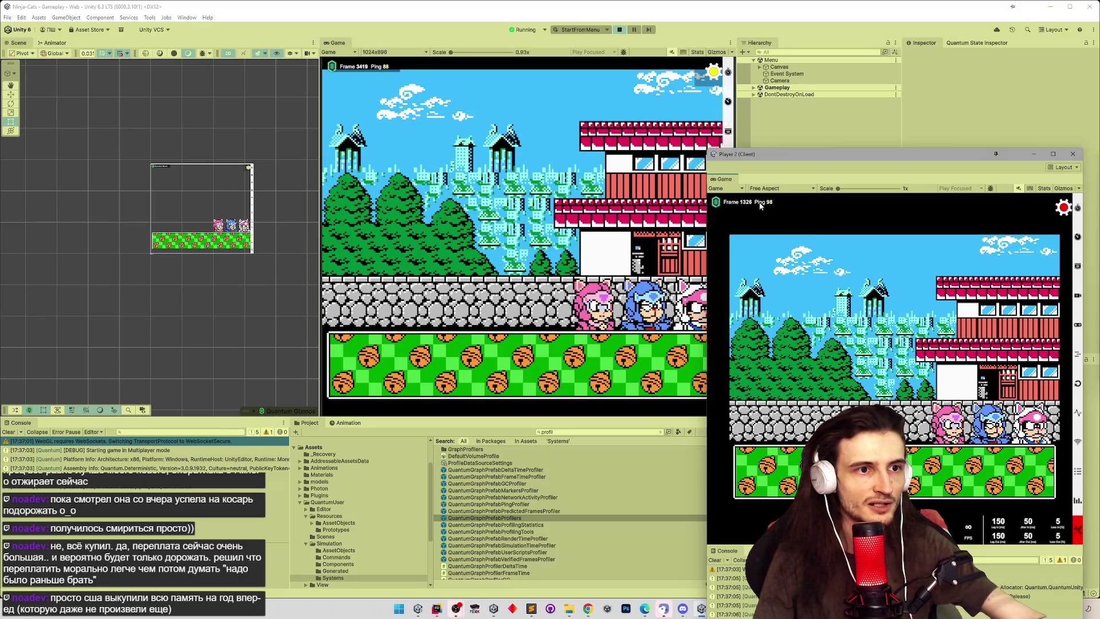
Step: Join Player 2 as the pink cat, then switch it to the blue cat and open session settings
{"action": "left_click", "coordinate": [956, 437]}
{"action": "left_click", "coordinate": [1029, 473]}
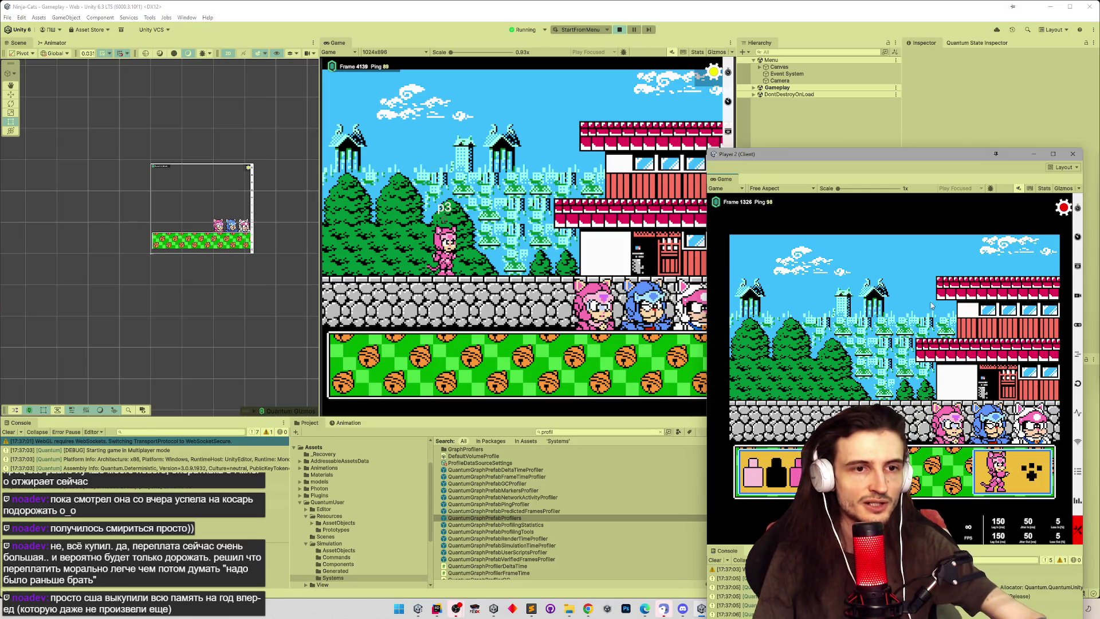
{"action": "left_click_drag", "start_coordinate": [920, 172], "coordinate": [925, 79]}
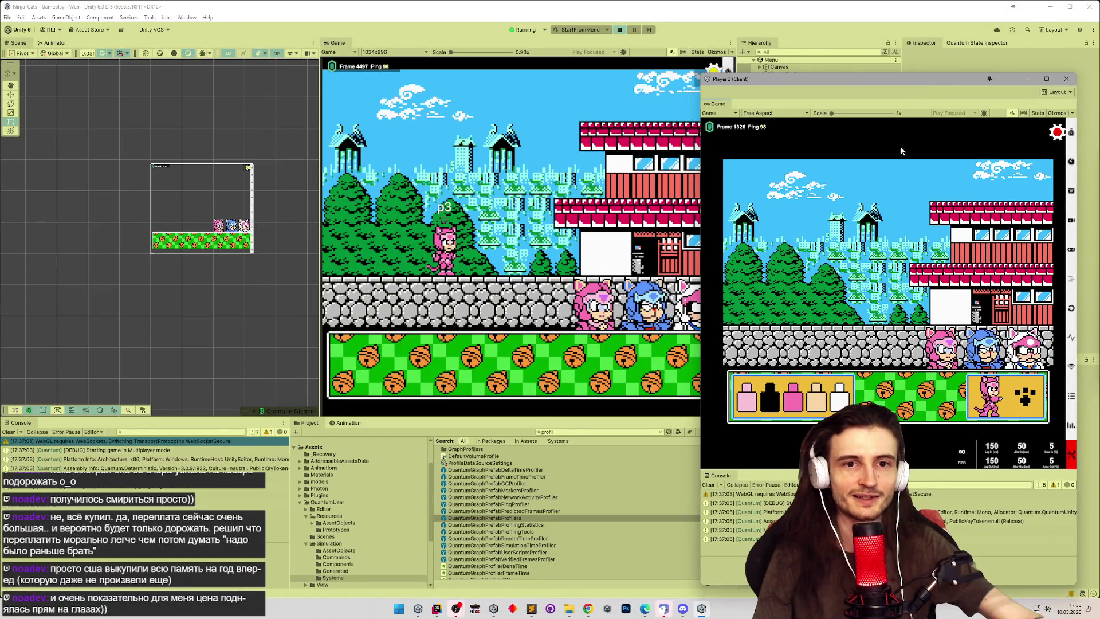
{"action": "left_click", "coordinate": [710, 127]}
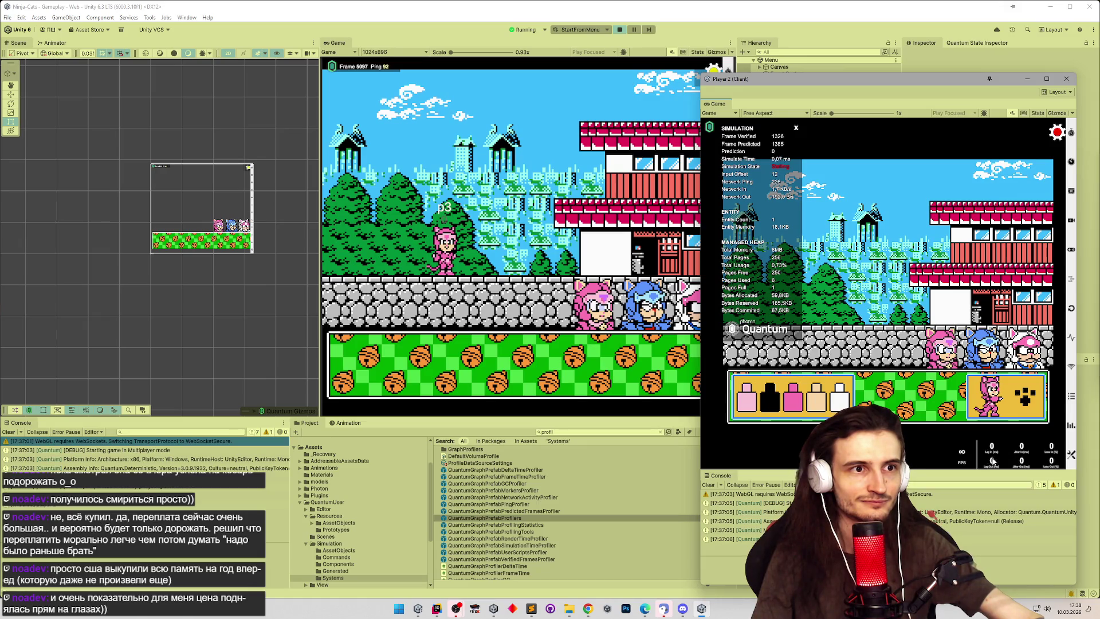
{"action": "left_click", "coordinate": [1024, 398]}
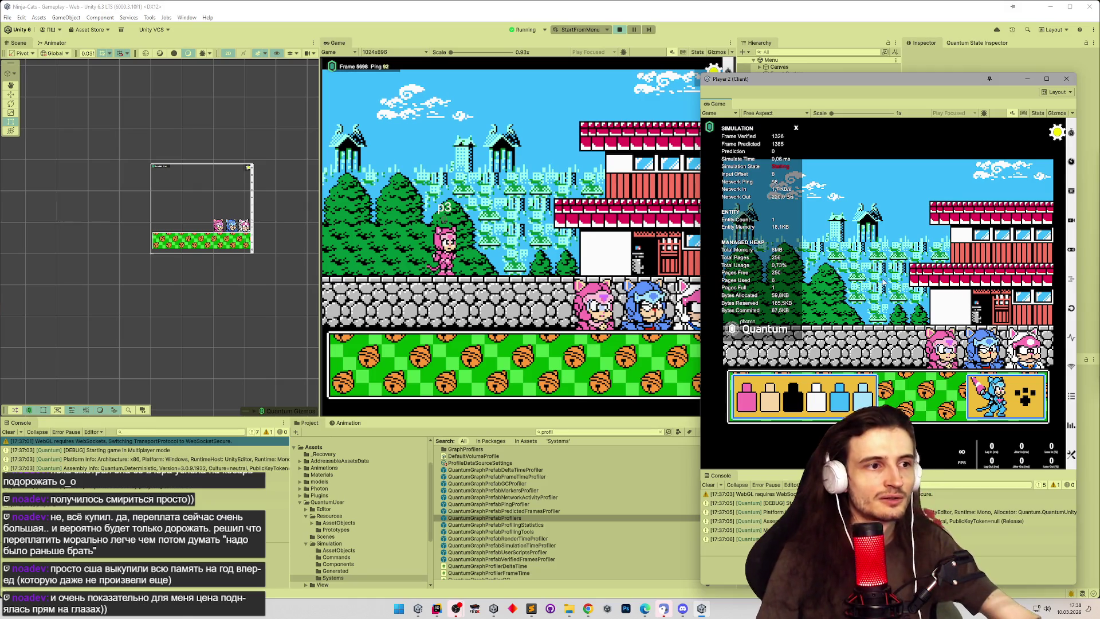
{"action": "left_click", "coordinate": [1049, 133]}
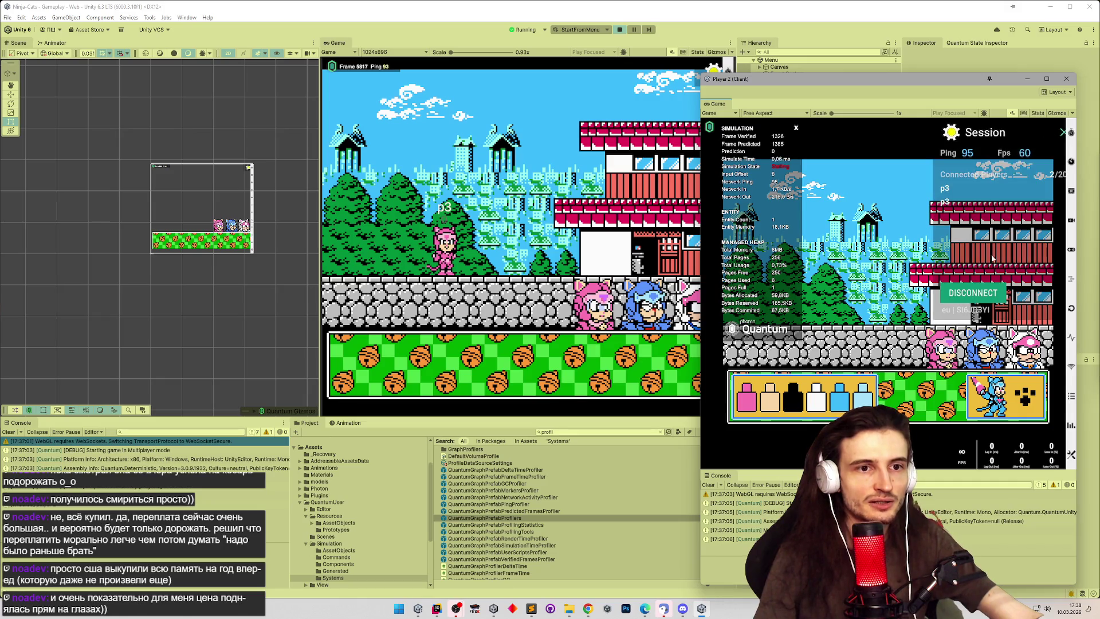
Step: Reconnect Player 2 and set its incoming lag (Lag In) to 60 in the stats panel
{"action": "left_click", "coordinate": [979, 290]}
{"action": "left_click", "coordinate": [794, 355]}
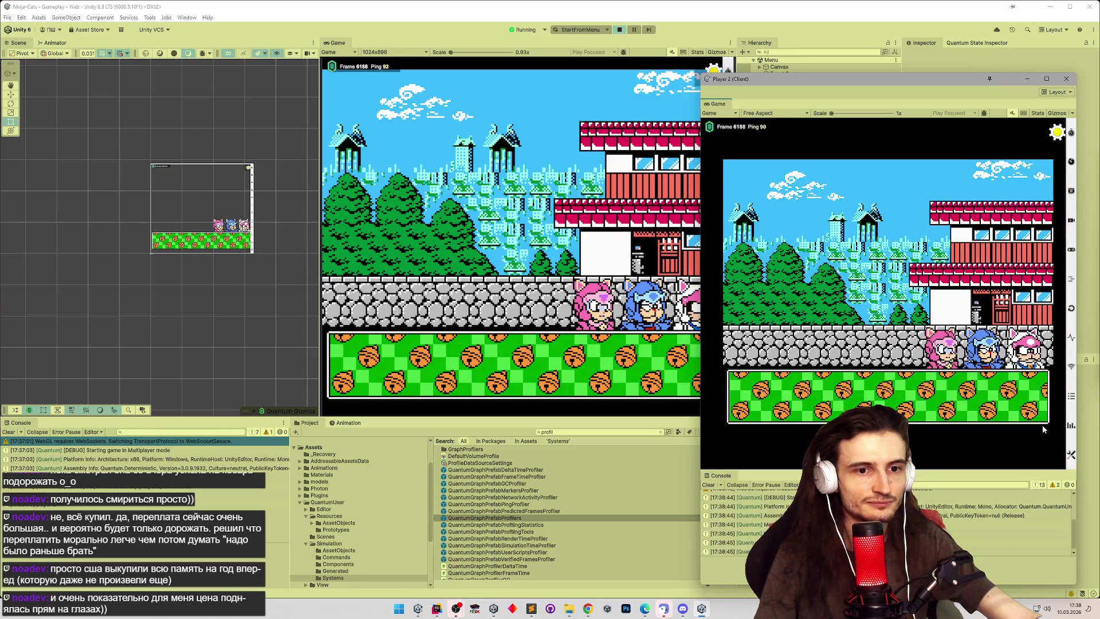
{"action": "left_click", "coordinate": [732, 130]}
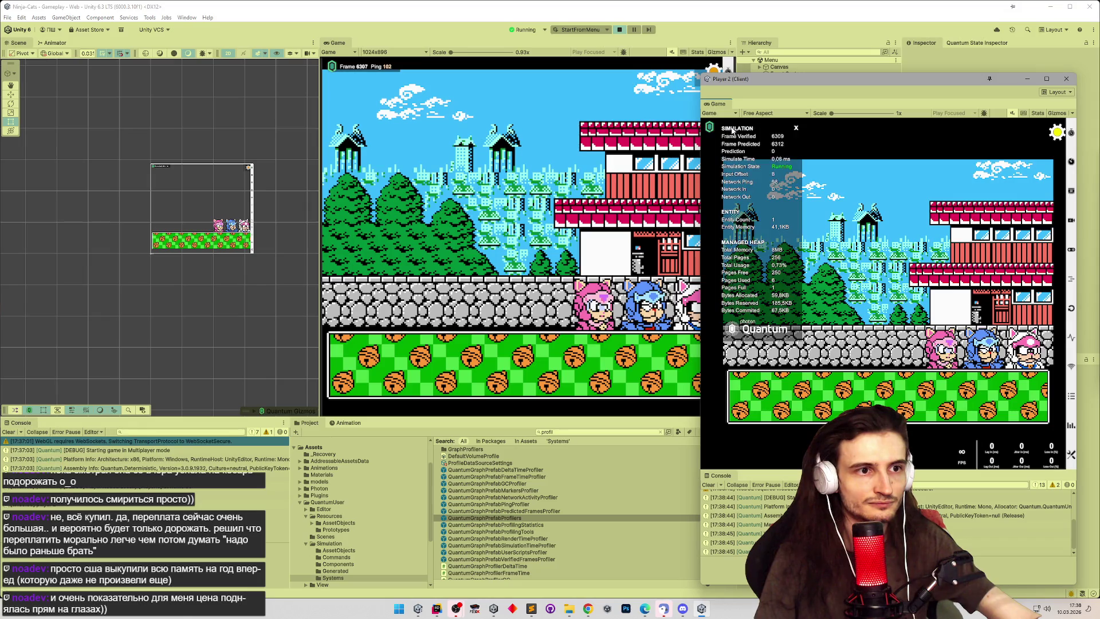
{"action": "left_click", "coordinate": [992, 449]}
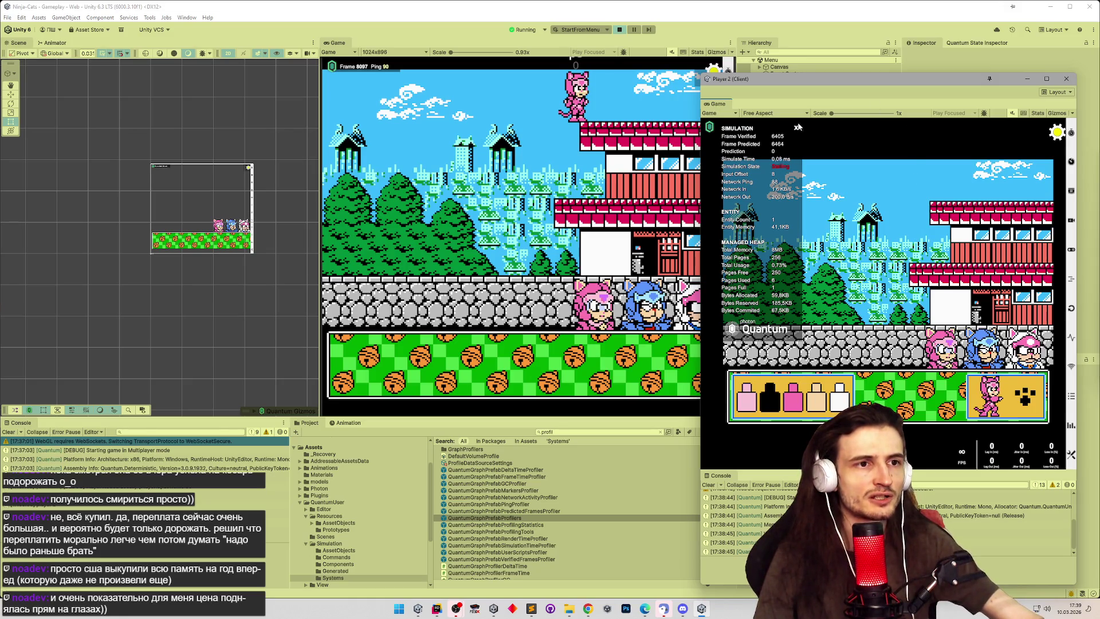
Step: Disconnect Player 2 from its session and rejoin with Quick Play
{"action": "left_click", "coordinate": [1057, 132]}
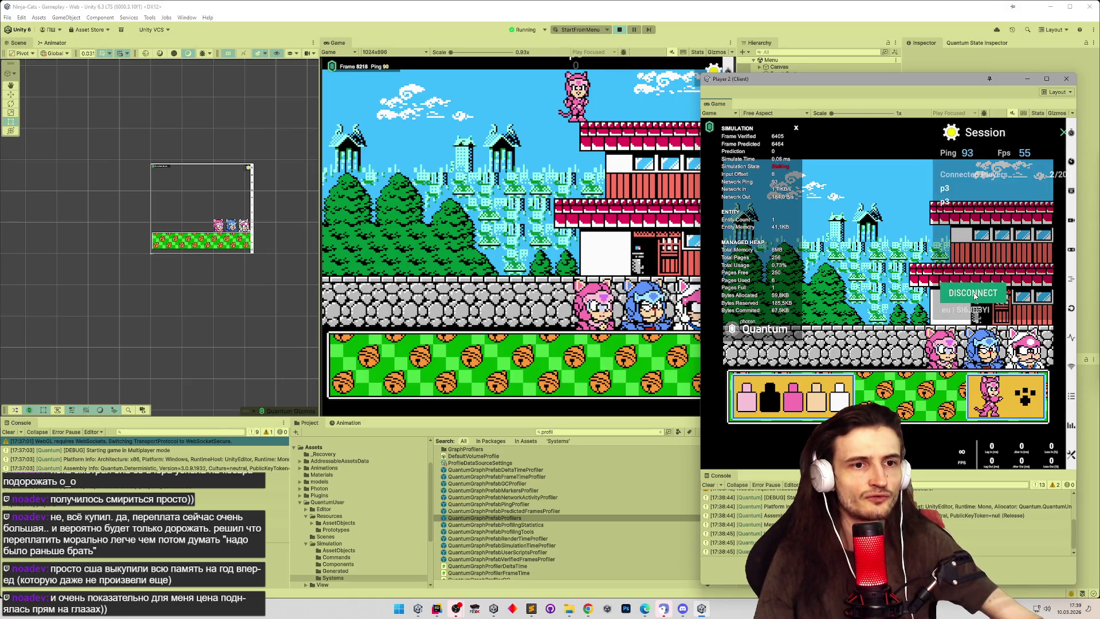
{"action": "left_click", "coordinate": [974, 294]}
{"action": "left_click", "coordinate": [789, 347]}
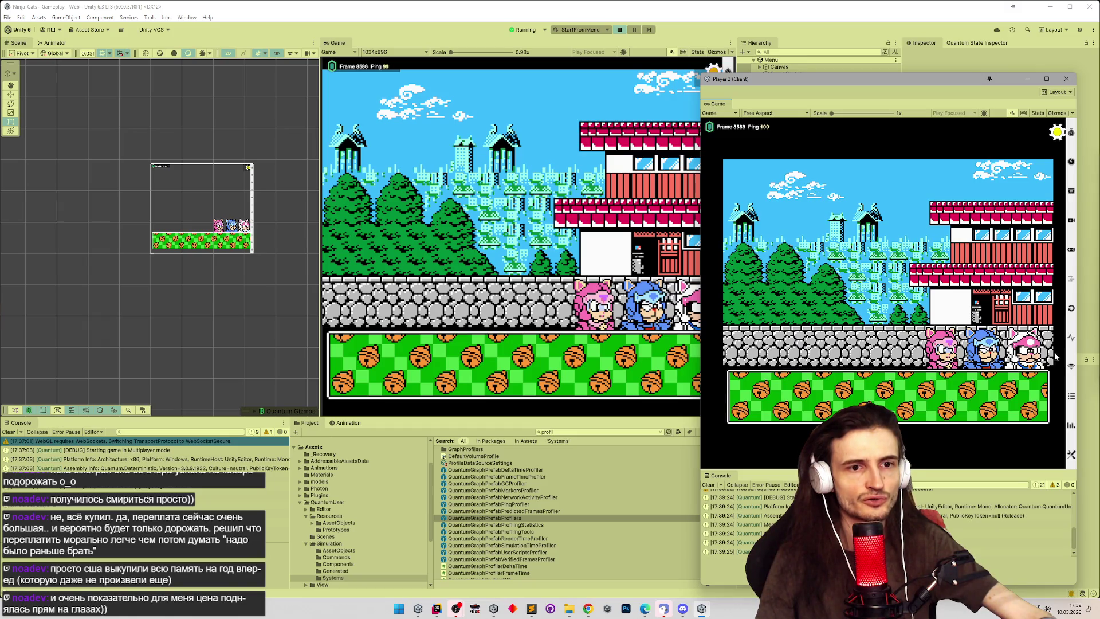
Step: Disconnect Player 2 through its session panel and rejoin with Quick Play
{"action": "left_click", "coordinate": [726, 129]}
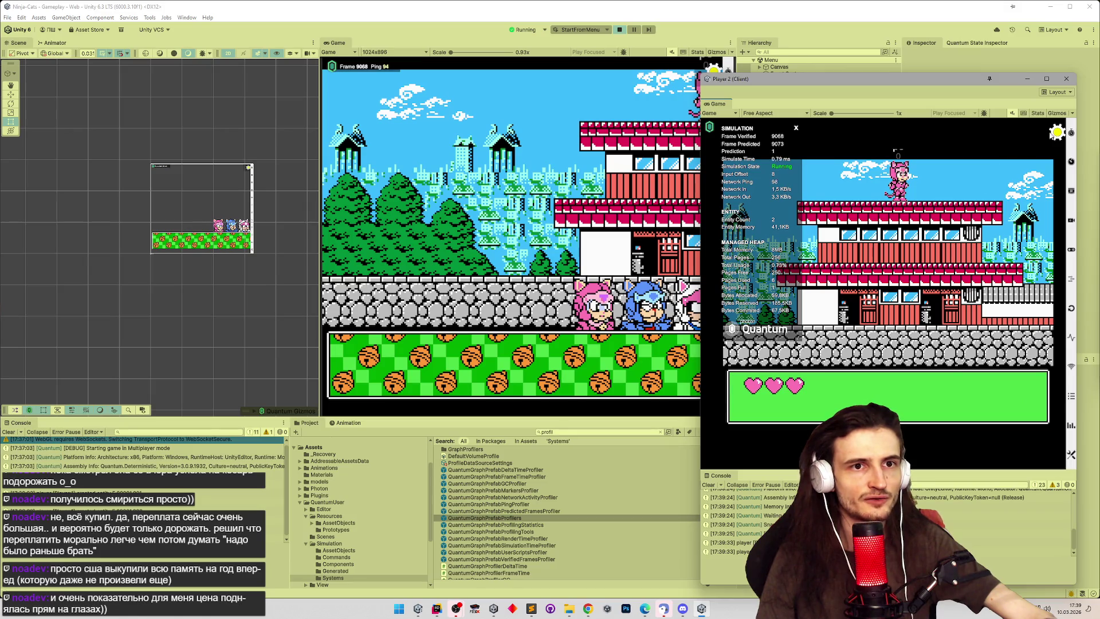
{"action": "left_click", "coordinate": [1056, 132]}
{"action": "left_click", "coordinate": [911, 290]}
{"action": "left_click", "coordinate": [801, 356]}
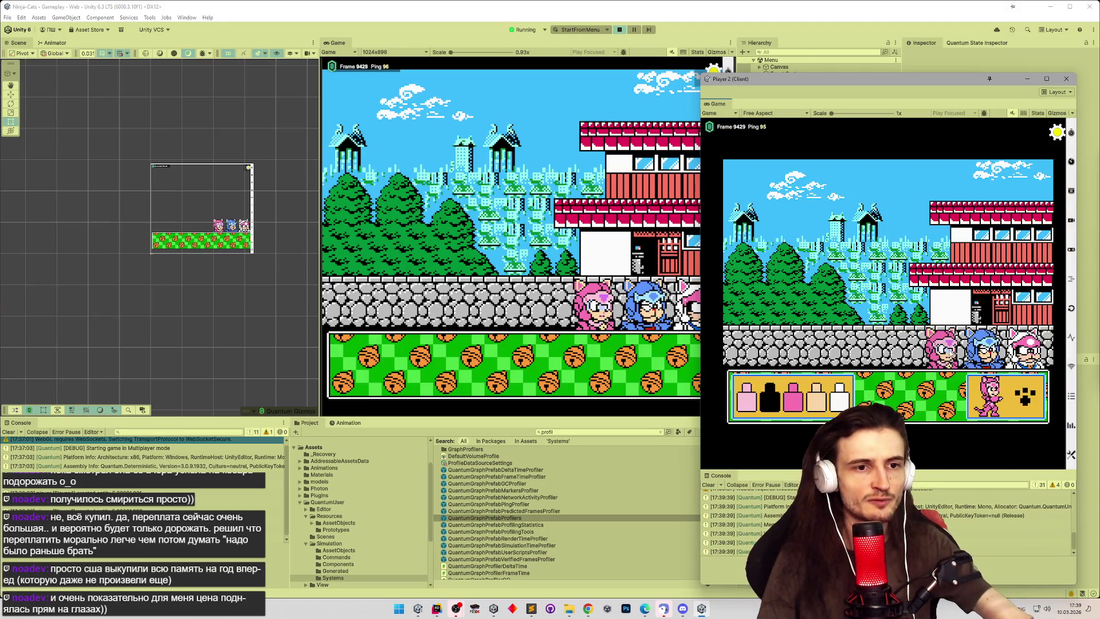
Step: Enable Player 2's counters bar, set Lag In to 30, and add the local p3 player
{"action": "left_click", "coordinate": [723, 131]}
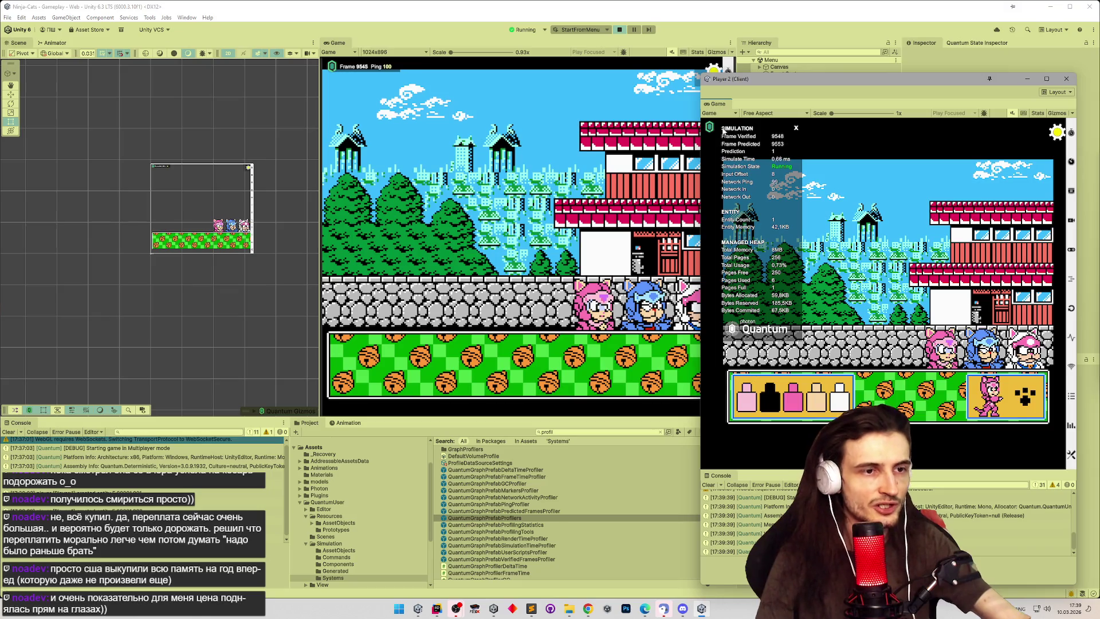
{"action": "left_click", "coordinate": [1071, 453]}
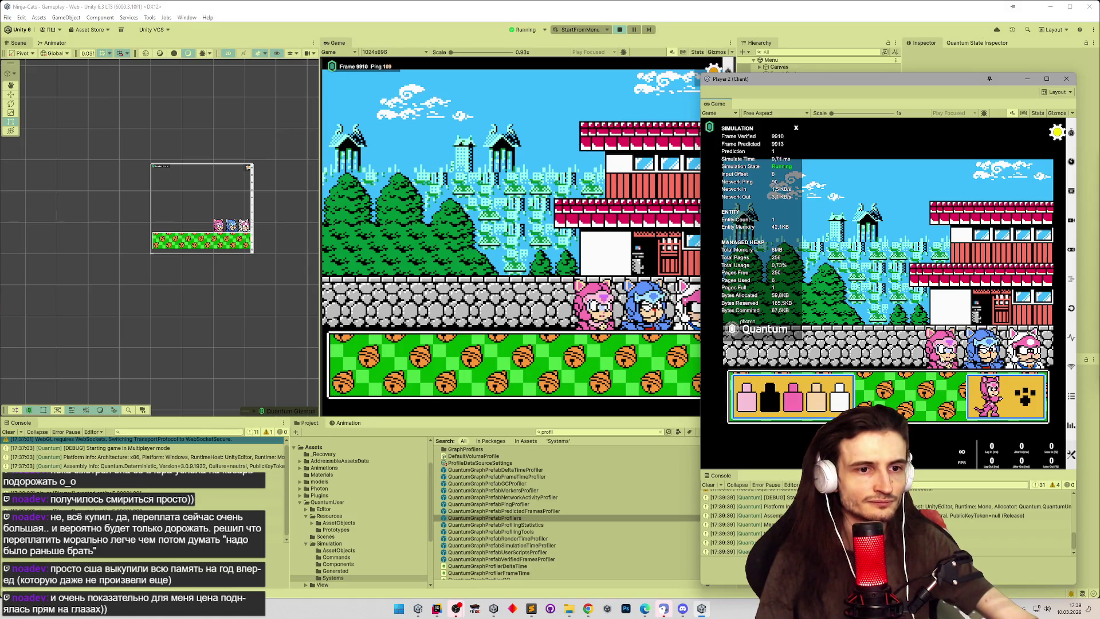
{"action": "left_click", "coordinate": [992, 449]}
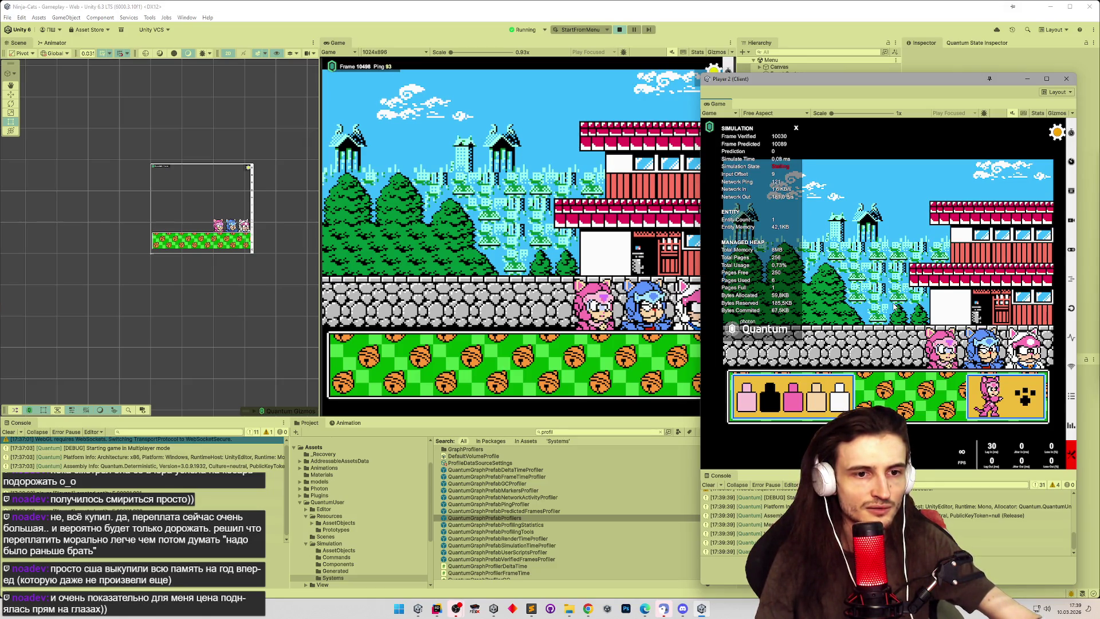
{"action": "left_click", "coordinate": [1019, 397]}
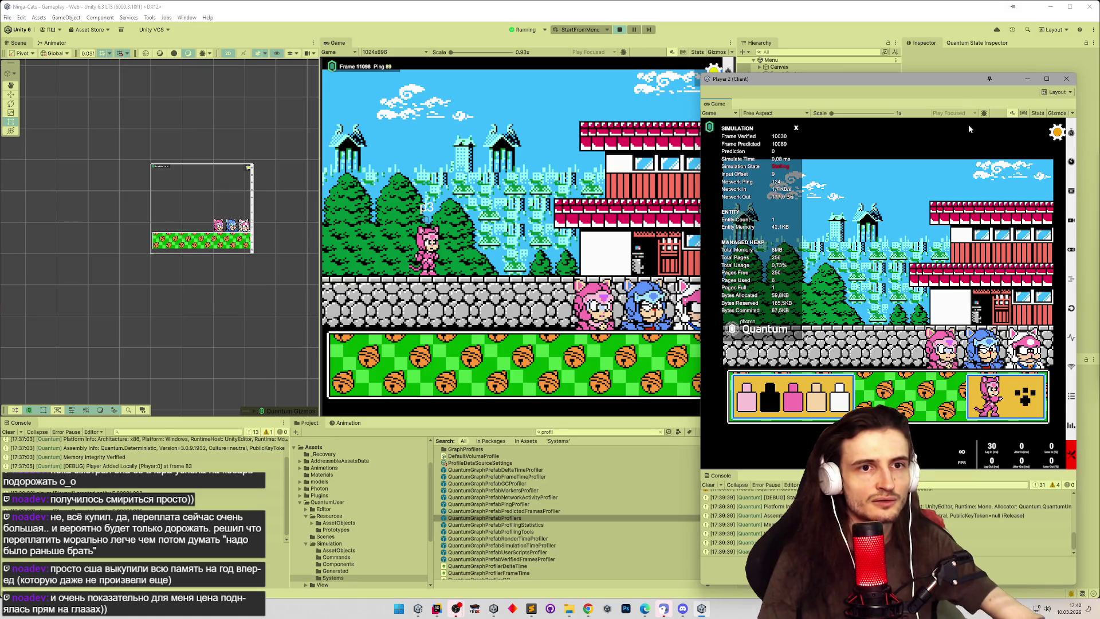
{"action": "left_click", "coordinate": [1057, 133]}
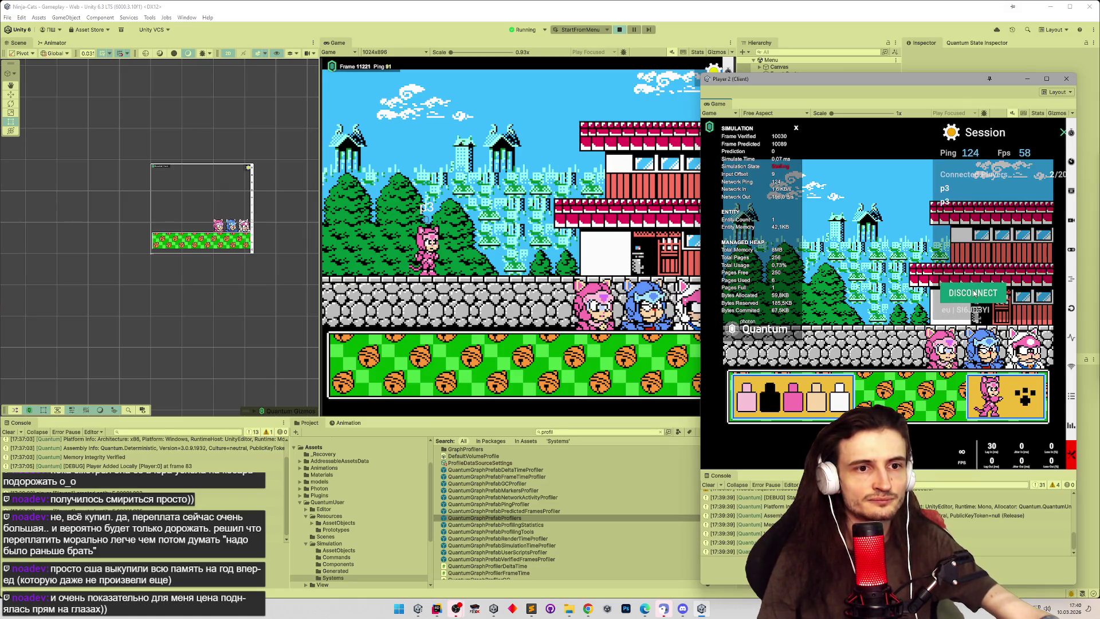
Step: Disconnect Player 2 and rejoin the match with Quick Play
{"action": "left_click", "coordinate": [974, 294]}
{"action": "left_click", "coordinate": [627, 310]}
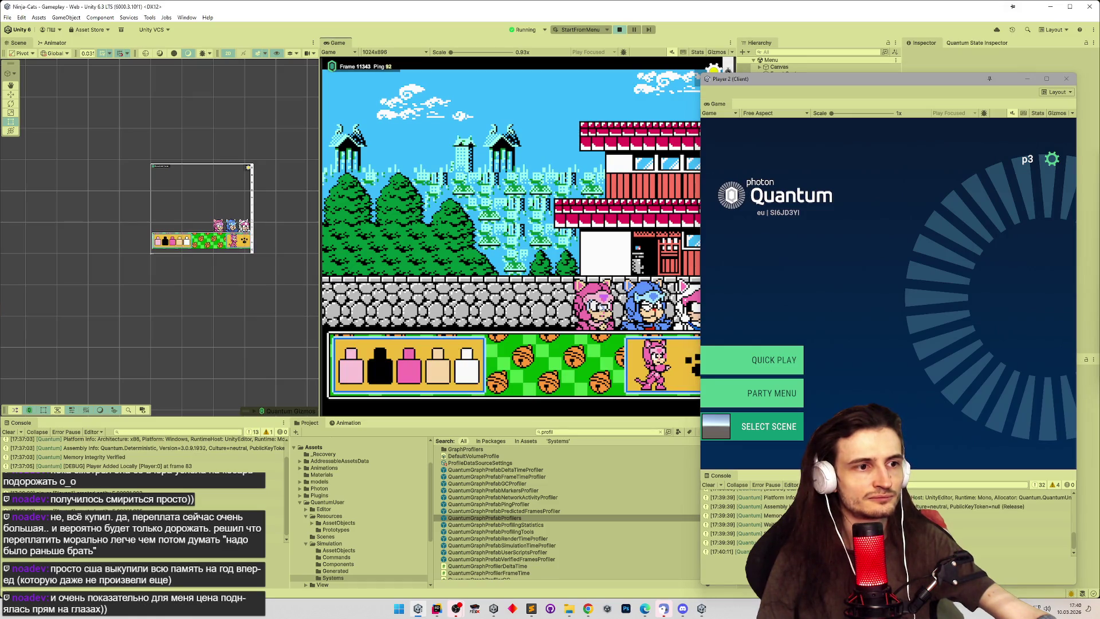
{"action": "left_click", "coordinate": [785, 354]}
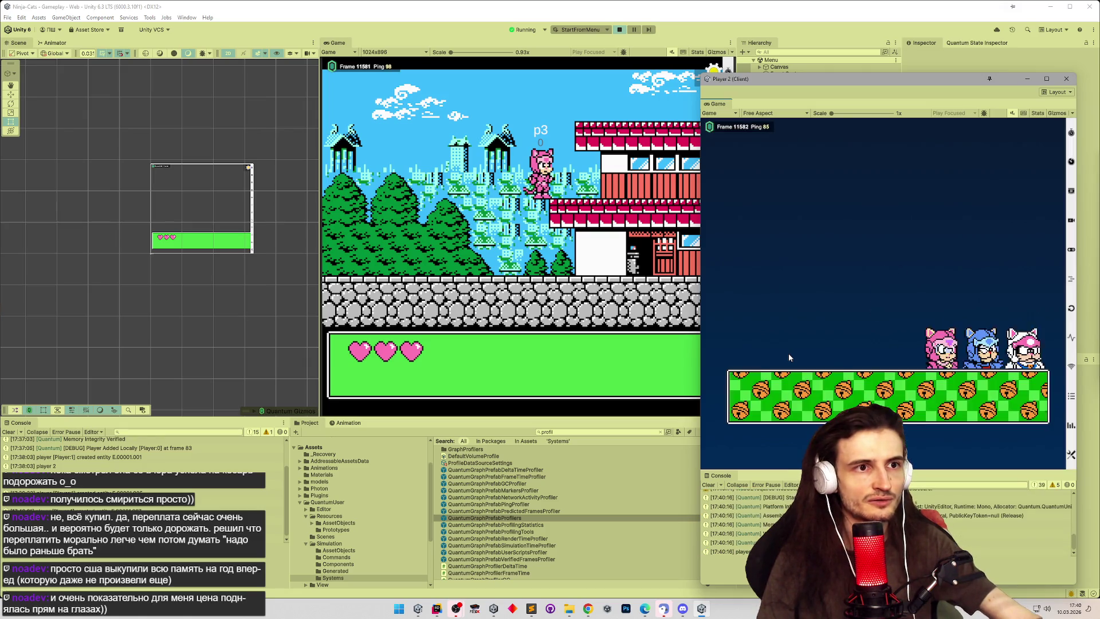
Step: Show Player 2's simulation stats and lag/FPS counters while running p3 to the right
{"action": "left_click", "coordinate": [733, 130]}
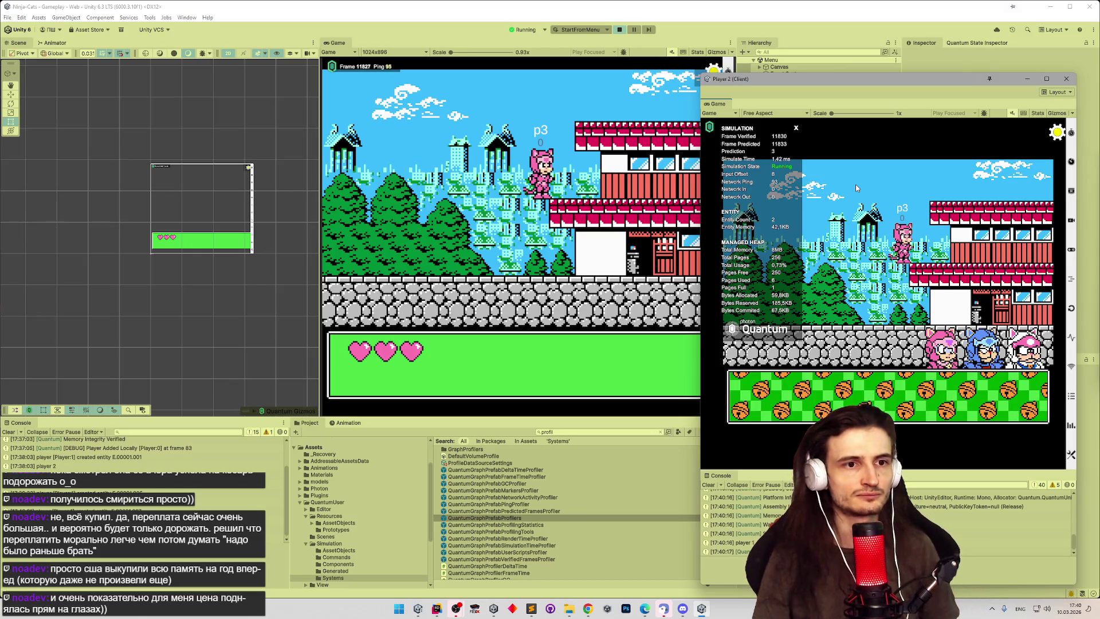
{"action": "left_click", "coordinate": [636, 186]}
{"action": "key", "text": "Right"}
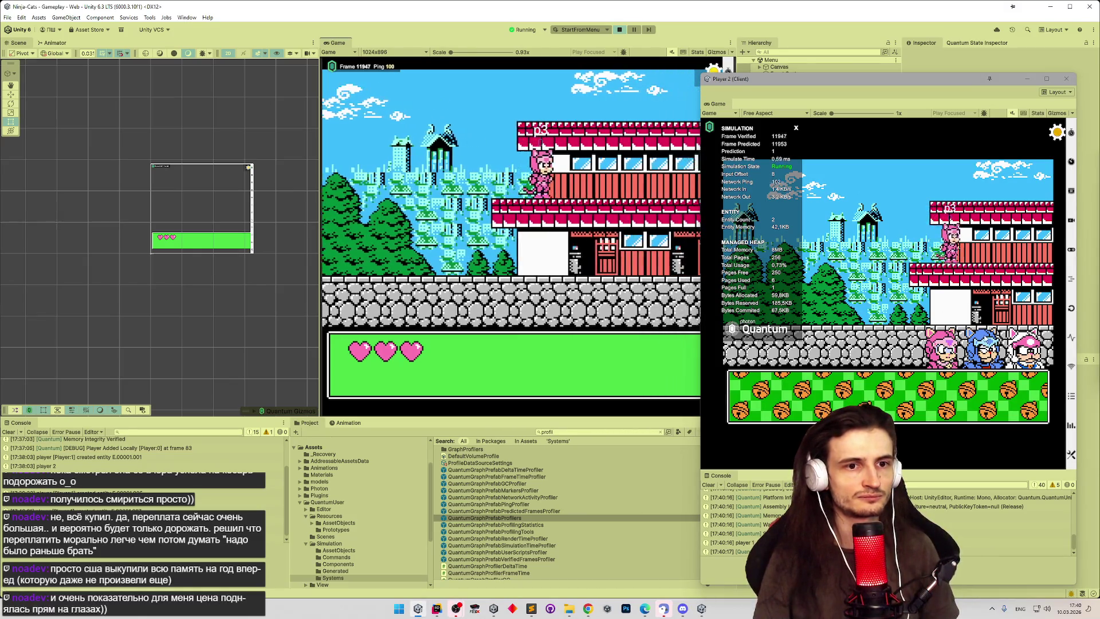
{"action": "left_click", "coordinate": [994, 460]}
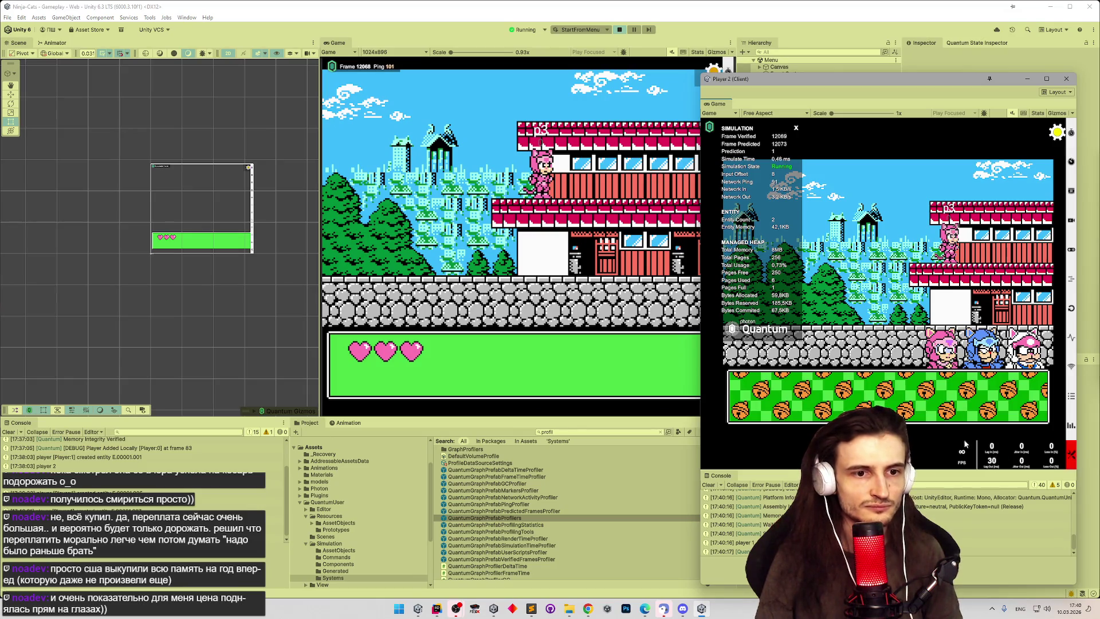
Step: Run p3 back and forth on the roof, then drop it to the ground
{"action": "key", "text": "Right"}
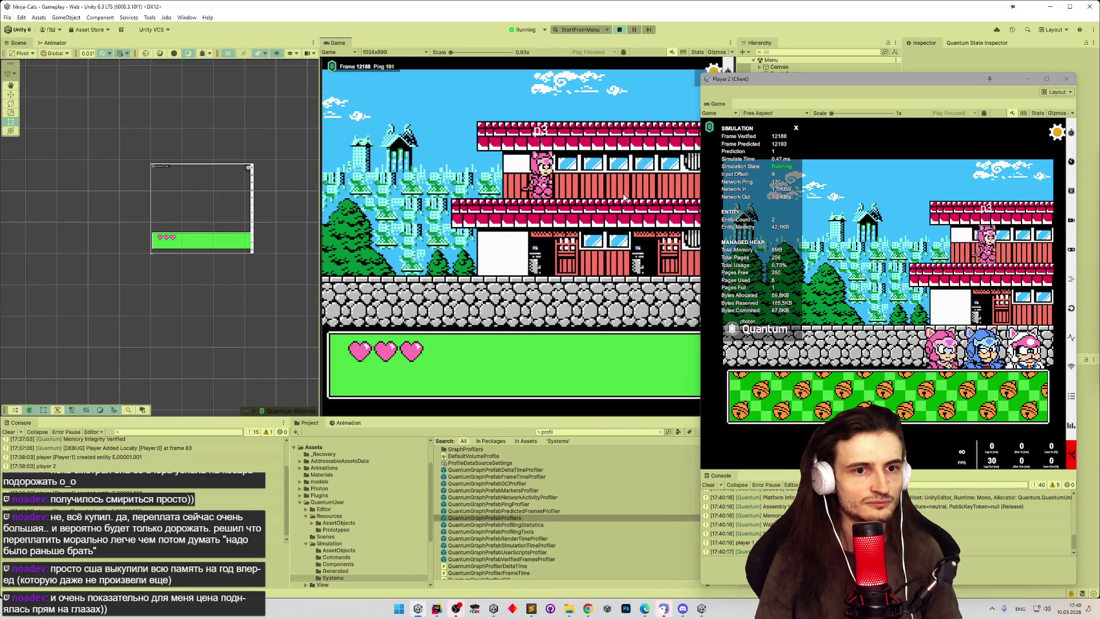
{"action": "key", "text": "Left"}
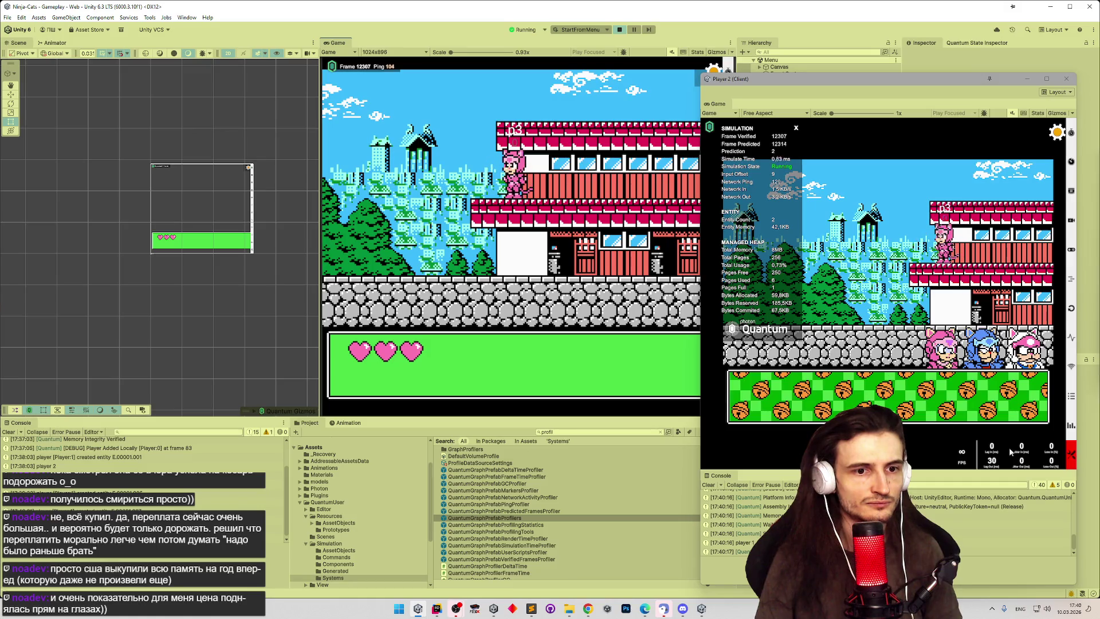
{"action": "left_click", "coordinate": [657, 224]}
{"action": "key", "text": "Right"}
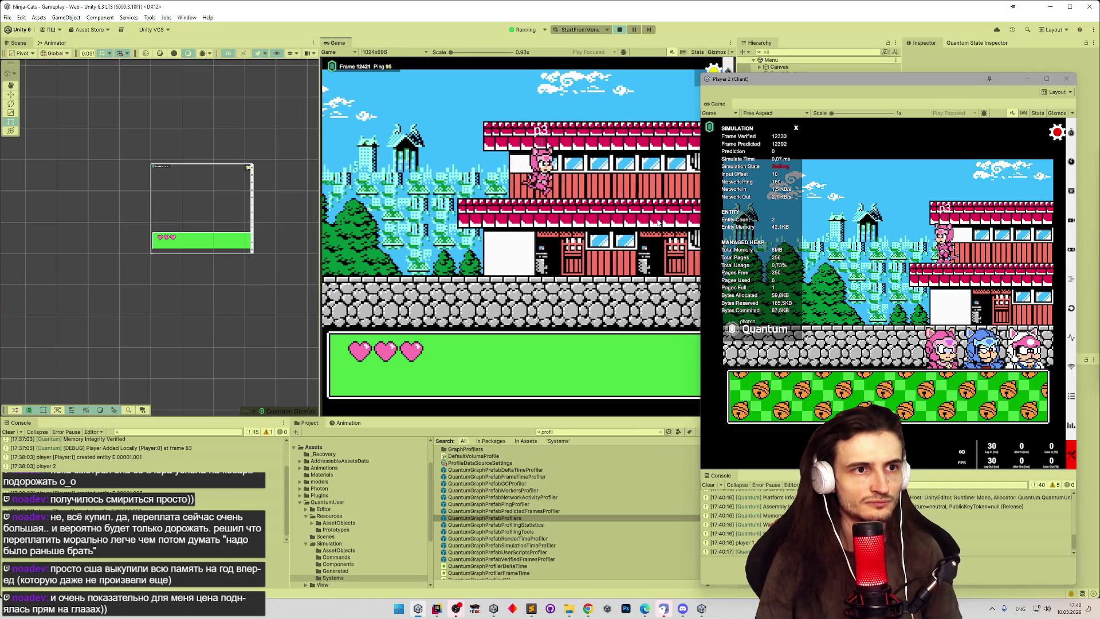
{"action": "key", "text": "Left"}
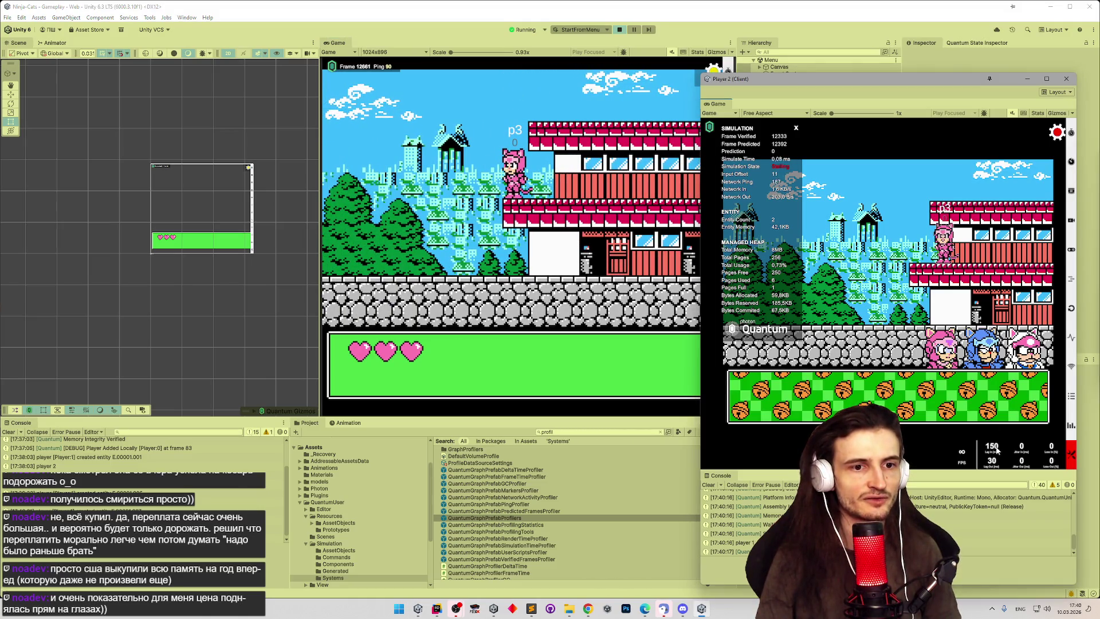
{"action": "key", "text": "Left"}
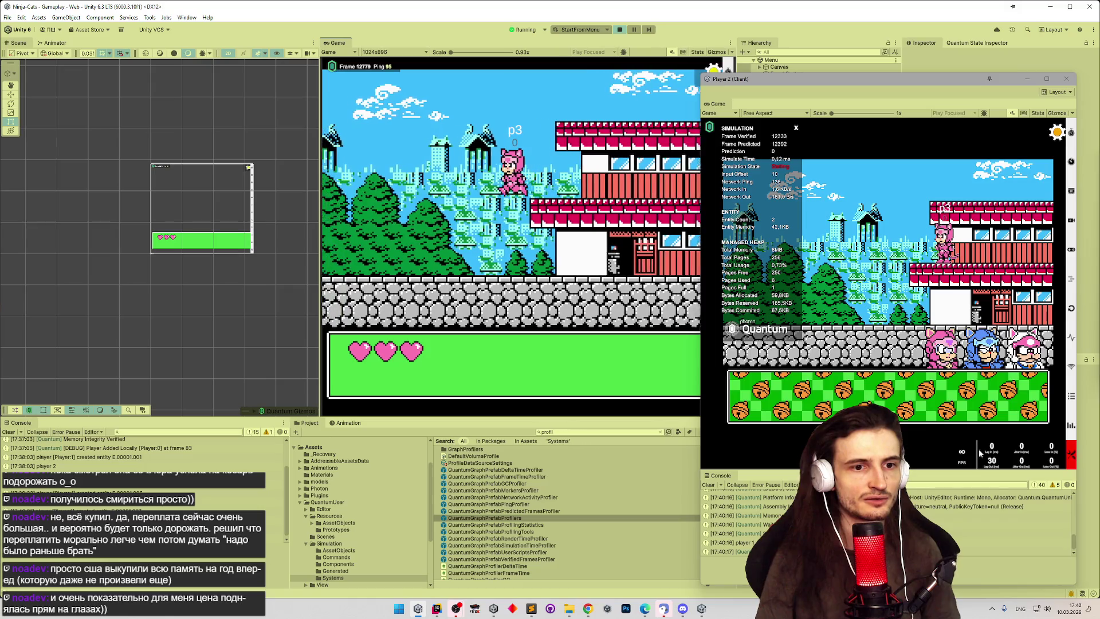
{"action": "key", "text": "Left"}
Step: Run p3 right with jumps back onto the roof and over the stone wall
{"action": "left_click", "coordinate": [590, 242]}
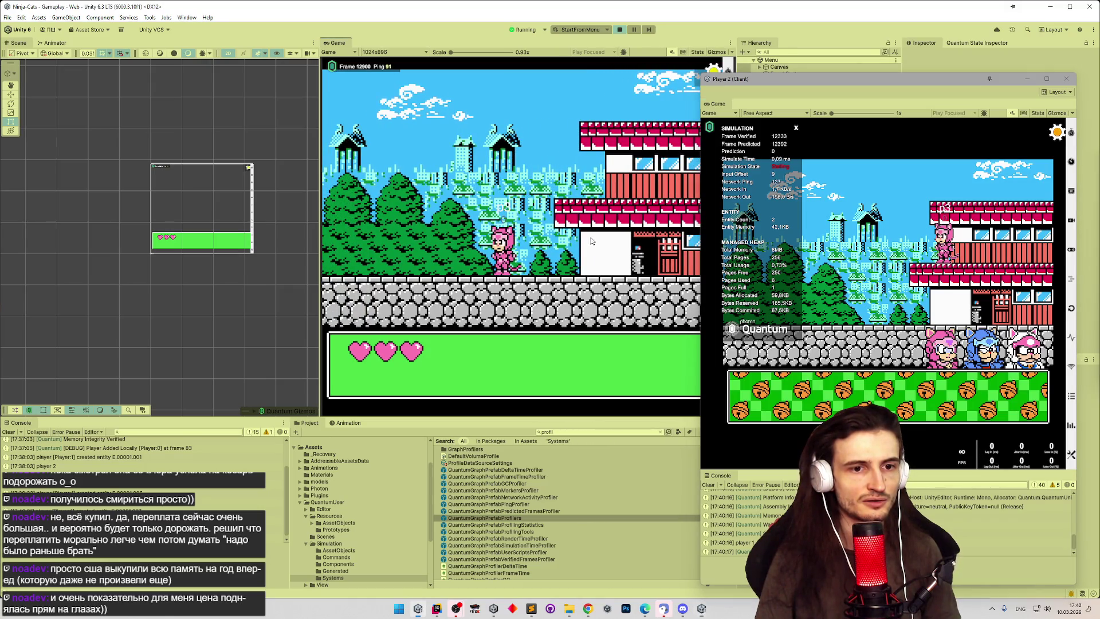
{"action": "key", "text": "Right"}
{"action": "key", "text": "space"}
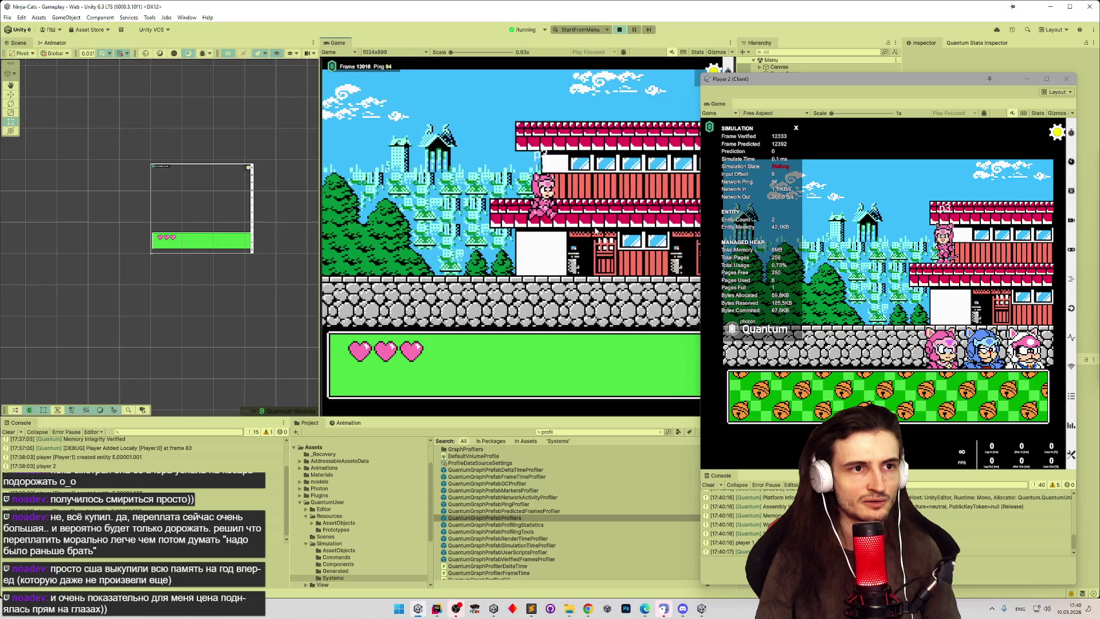
{"action": "key", "text": "Right"}
{"action": "key", "text": "space"}
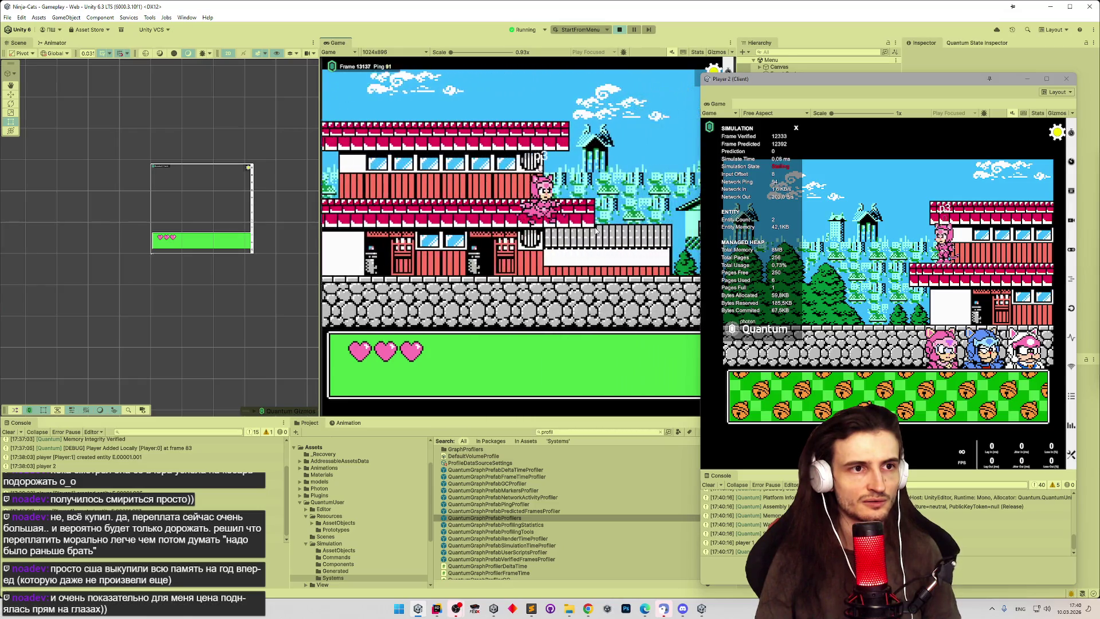
{"action": "key", "text": "Right"}
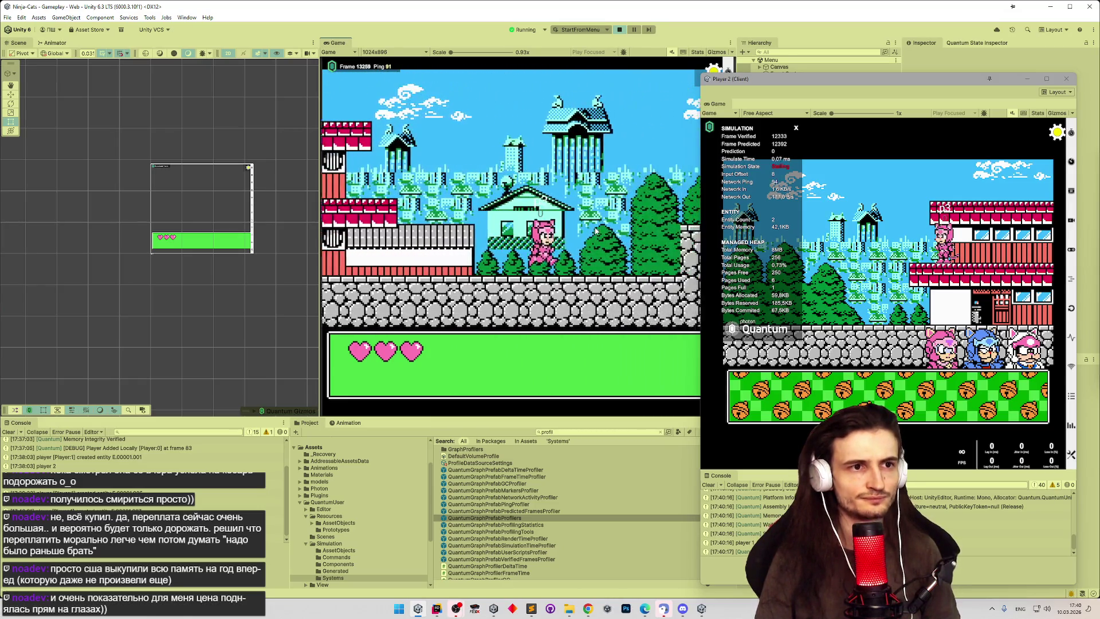
{"action": "key", "text": "Right"}
{"action": "key", "text": "space"}
{"action": "key", "text": "space"}
Step: Move p3 across the tower and red building roofs to the stone wall, then show Player 2's session details
{"action": "key", "text": "Right"}
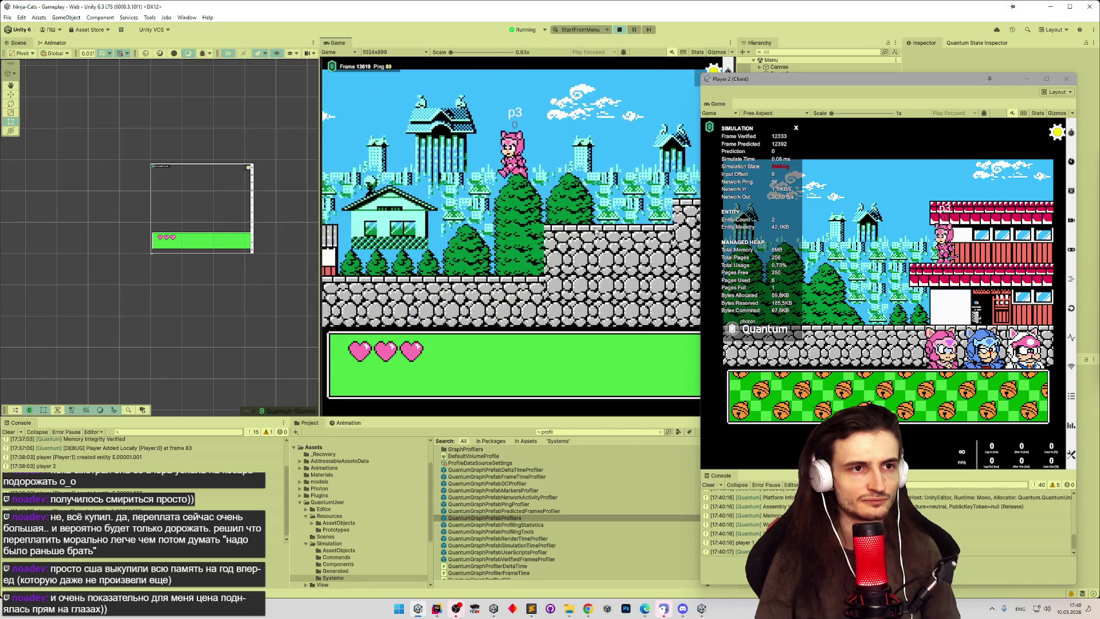
{"action": "key", "text": "Right"}
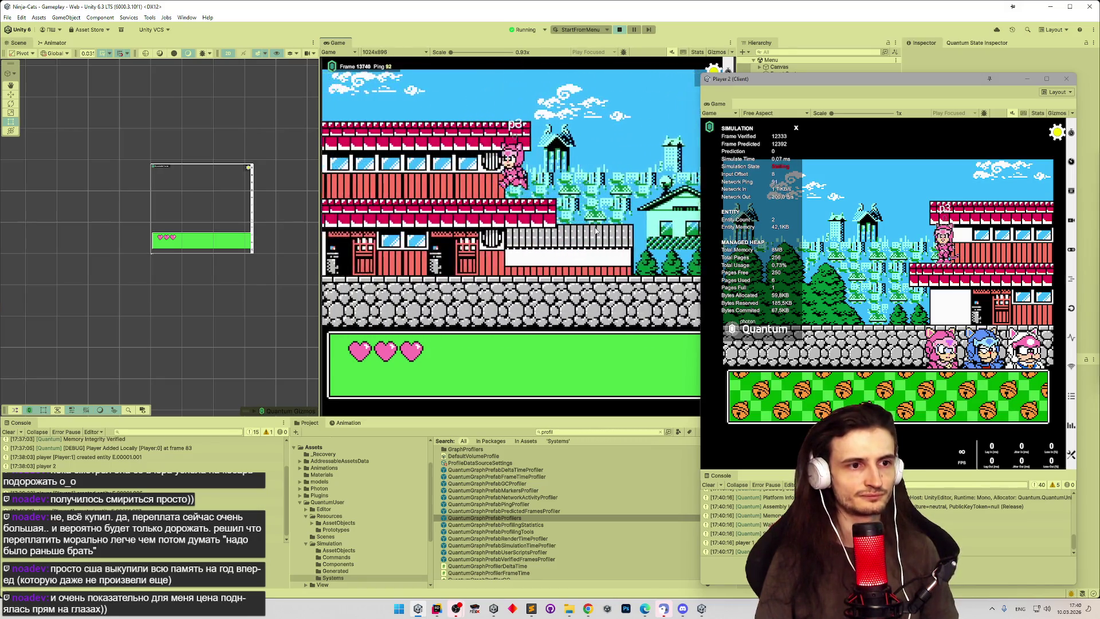
{"action": "key", "text": "Left"}
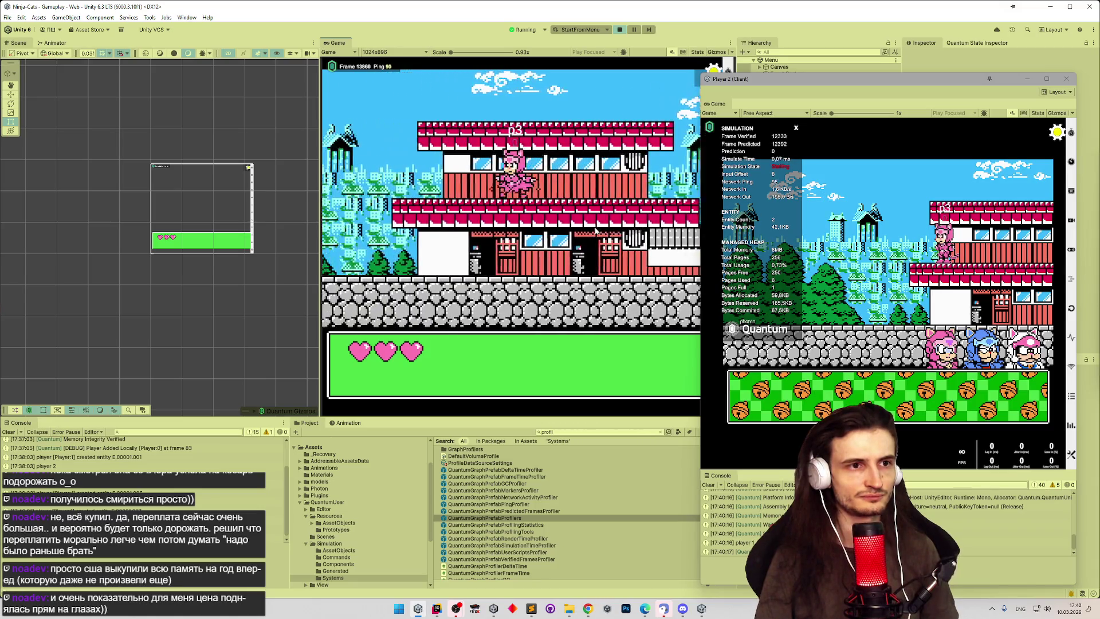
{"action": "key", "text": "Right"}
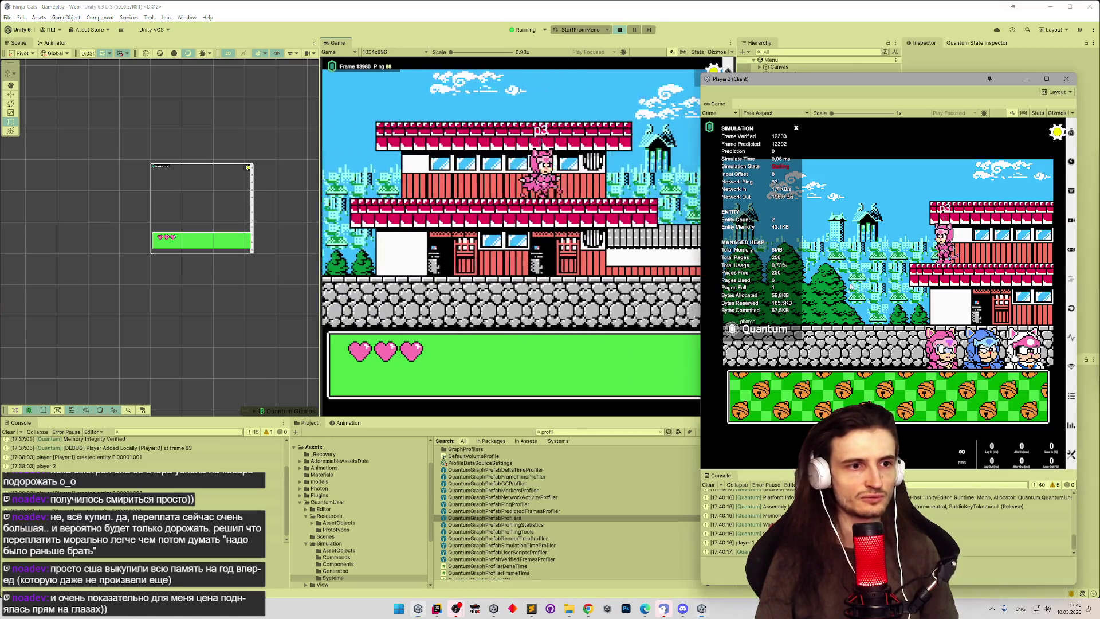
{"action": "key", "text": "Right"}
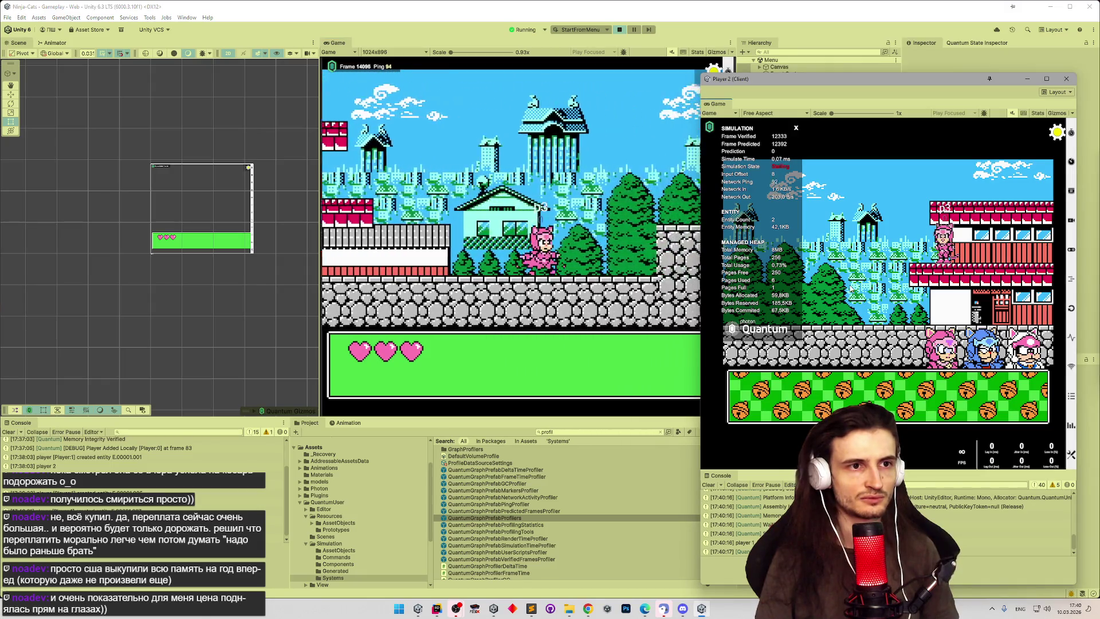
{"action": "key", "text": "Right"}
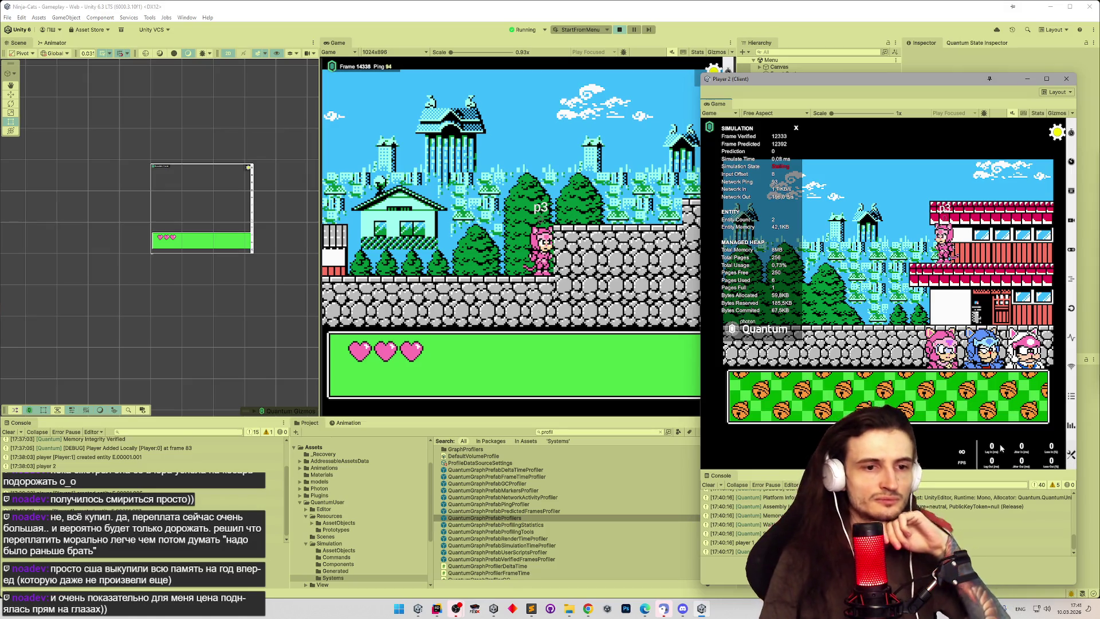
{"action": "left_click", "coordinate": [1057, 132]}
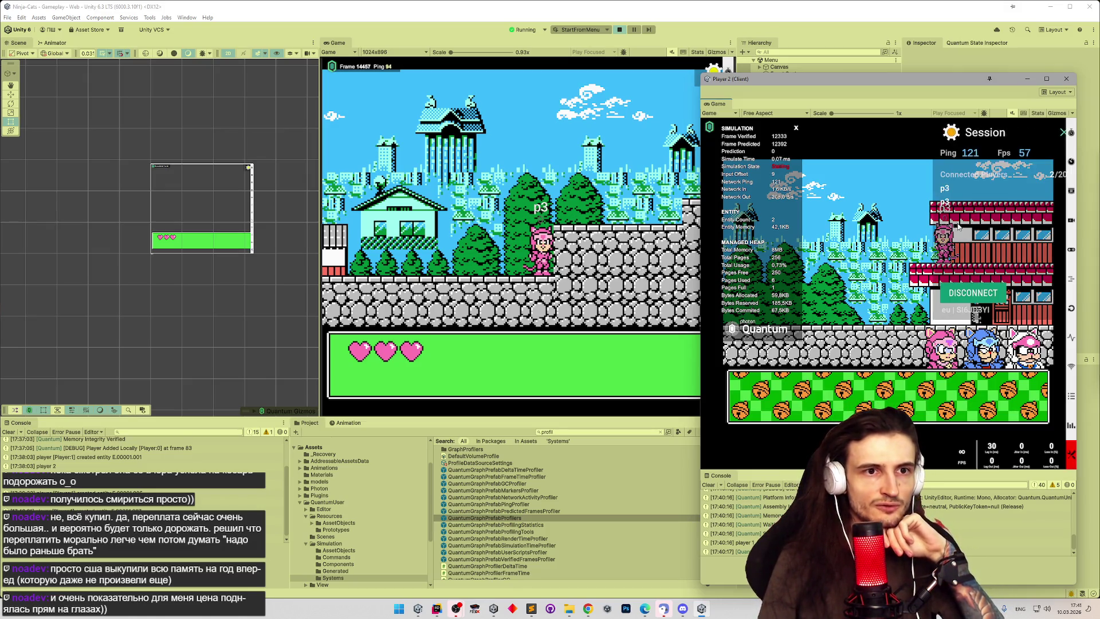
Step: Reconnect Player 2 into a new Quick Play game and show its simulation and network stats
{"action": "left_click", "coordinate": [976, 294]}
{"action": "left_click", "coordinate": [786, 358]}
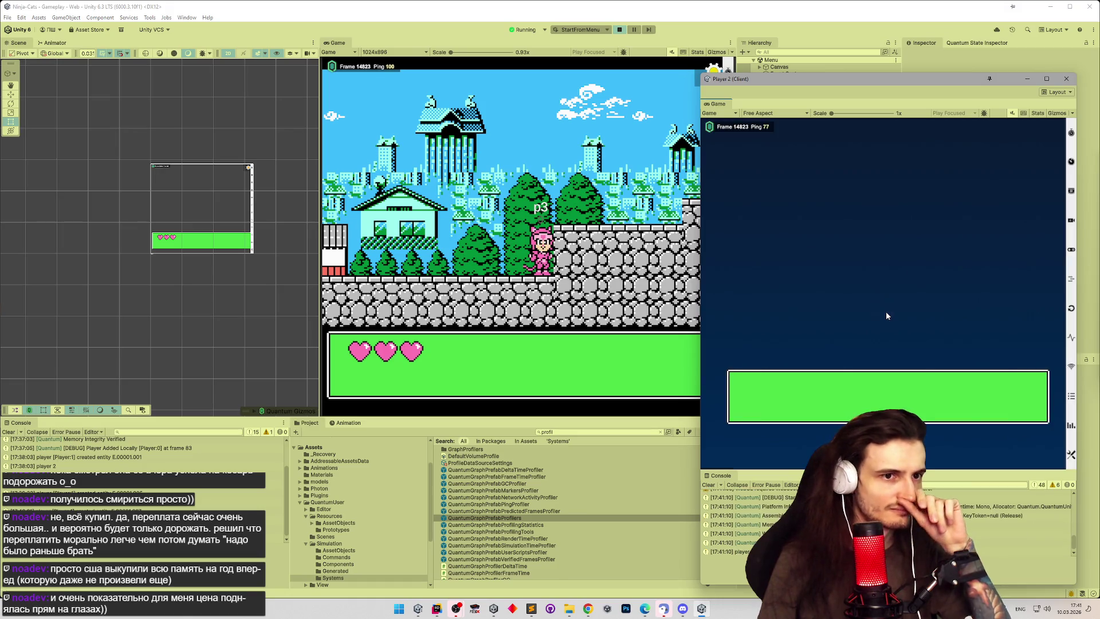
{"action": "left_click", "coordinate": [748, 131]}
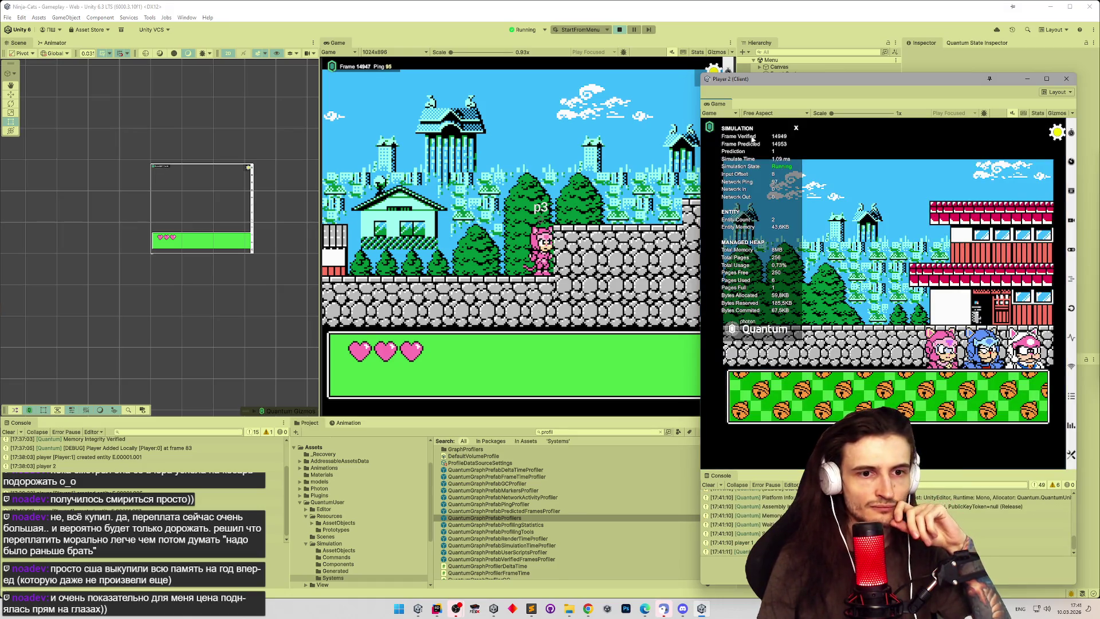
{"action": "left_click", "coordinate": [1070, 454]}
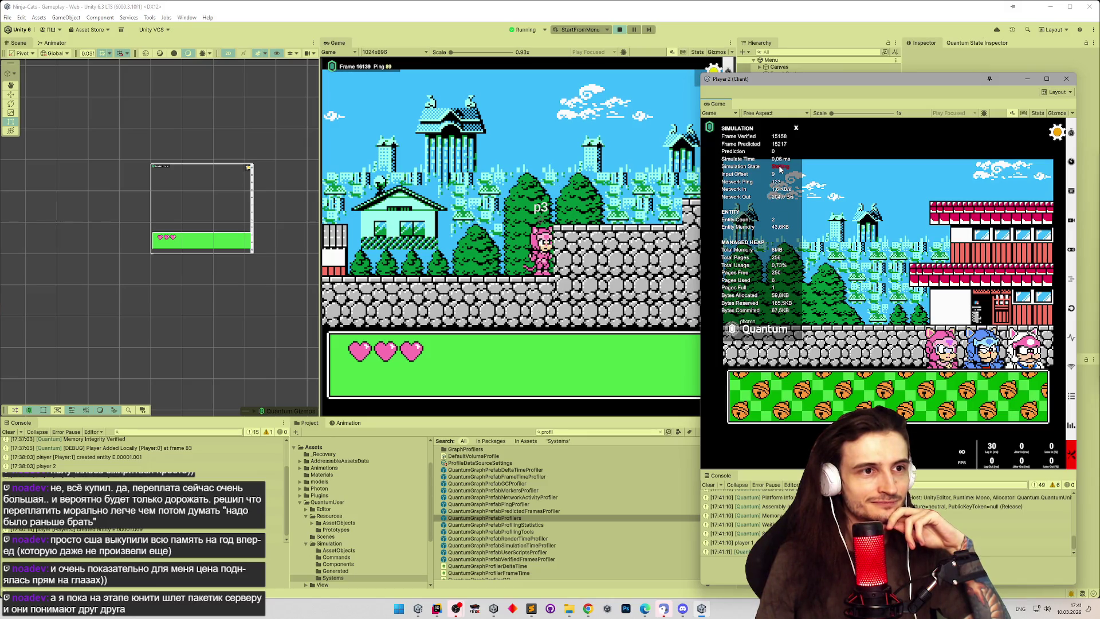
Step: Add Player 2 as the pink cat and move p3 left onto the rooftop
{"action": "left_click", "coordinate": [944, 342]}
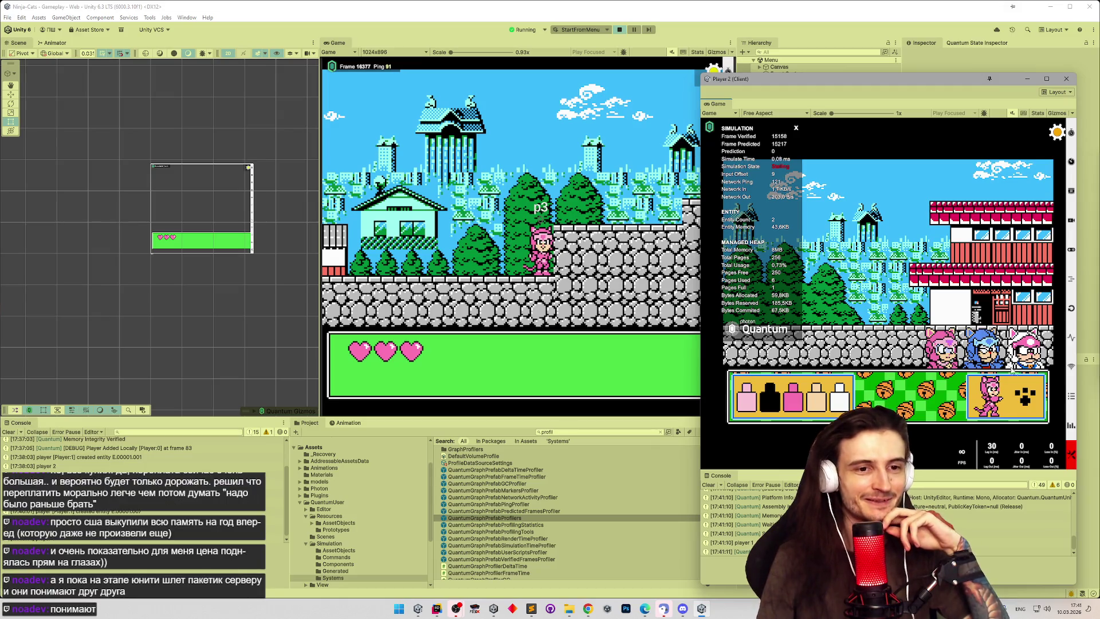
{"action": "left_click", "coordinate": [1028, 401]}
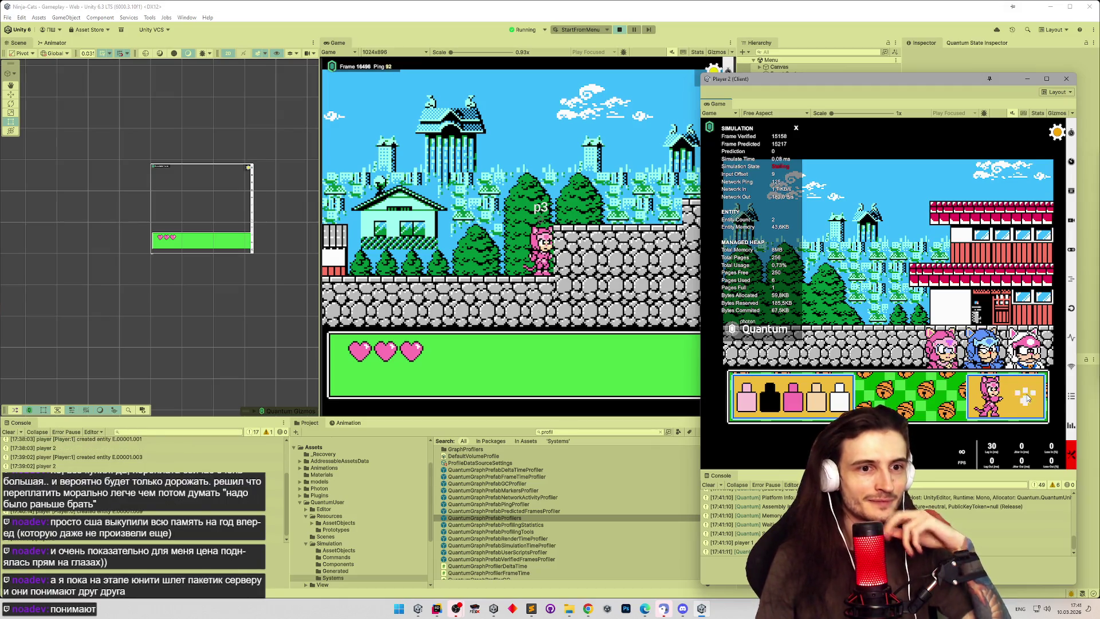
{"action": "left_click", "coordinate": [657, 225]}
{"action": "key", "text": "Left"}
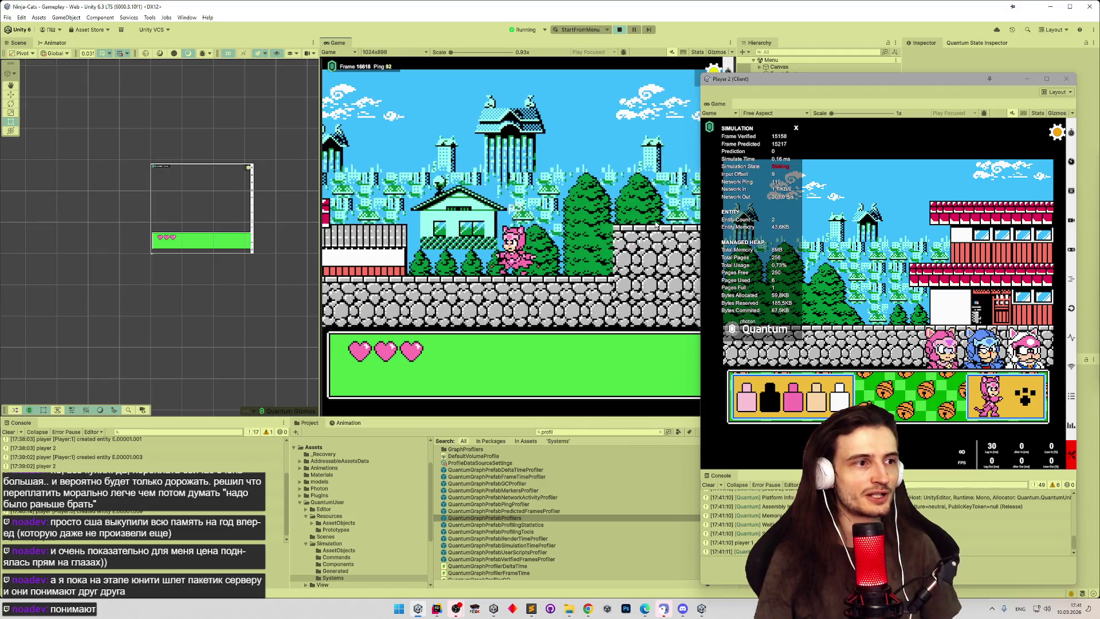
{"action": "key", "text": "Left"}
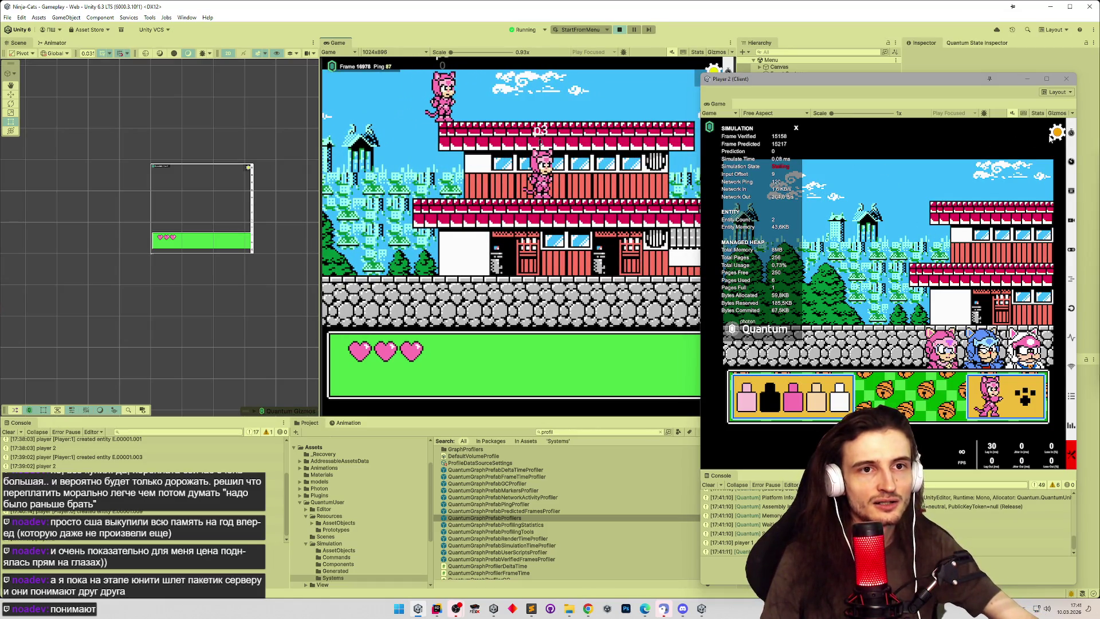
Step: Toggle Player 2's simulation stats overlay on and off several times
{"action": "left_click", "coordinate": [796, 129]}
{"action": "left_click", "coordinate": [752, 129]}
{"action": "left_click", "coordinate": [753, 128]}
{"action": "left_click", "coordinate": [753, 127]}
{"action": "left_click", "coordinate": [735, 129]}
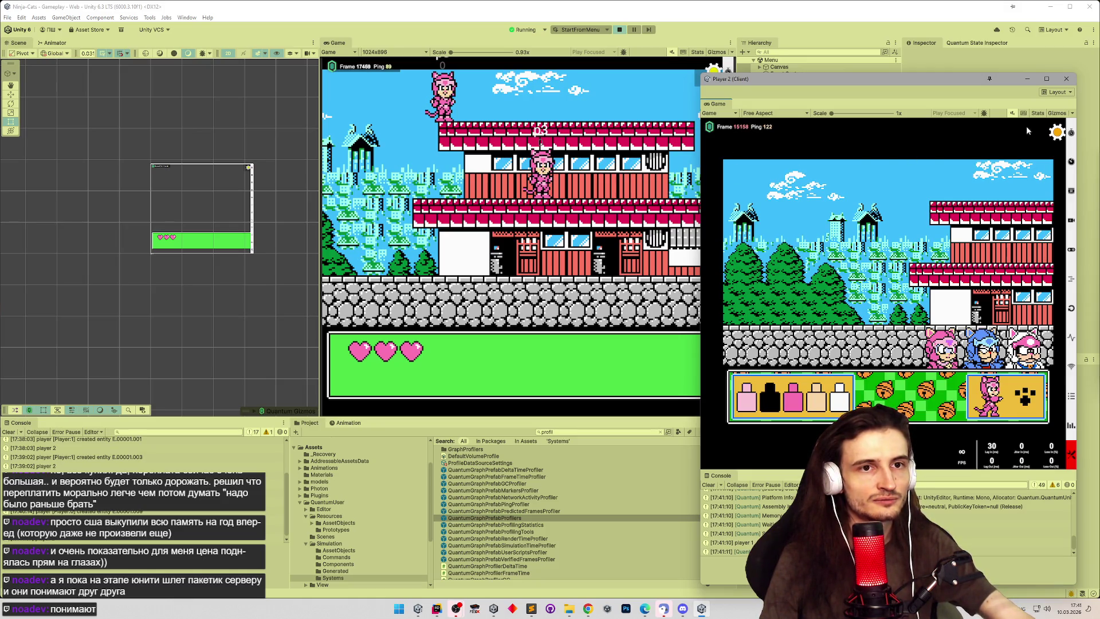
Step: Disconnect Player 2 from the session and open the Quantum 3 docs in a new Chrome tab
{"action": "left_click", "coordinate": [1050, 132]}
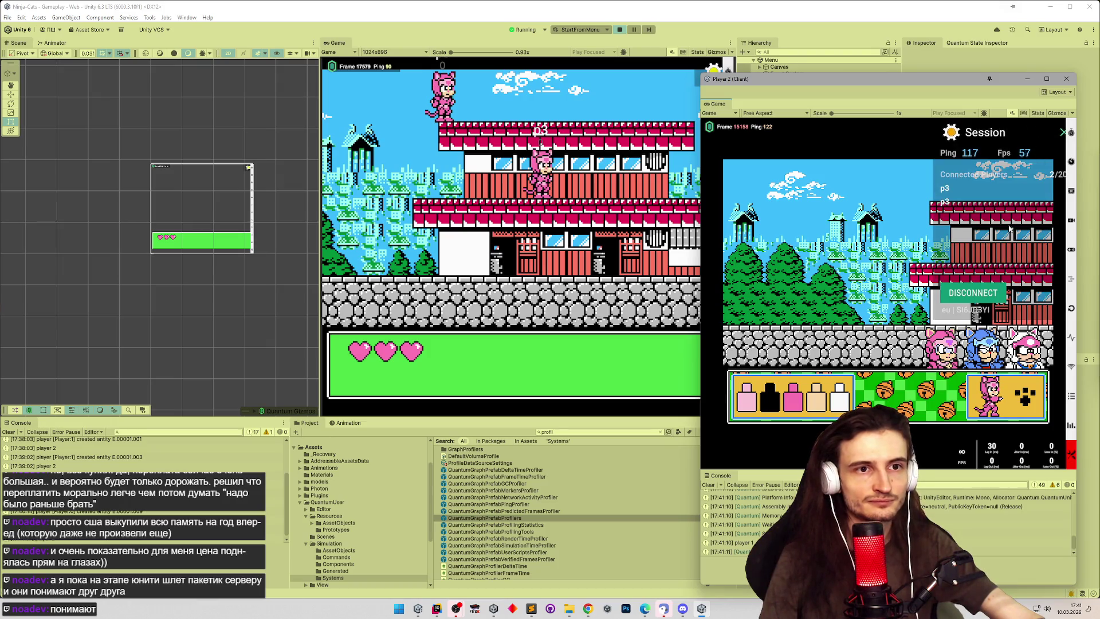
{"action": "left_click", "coordinate": [983, 292]}
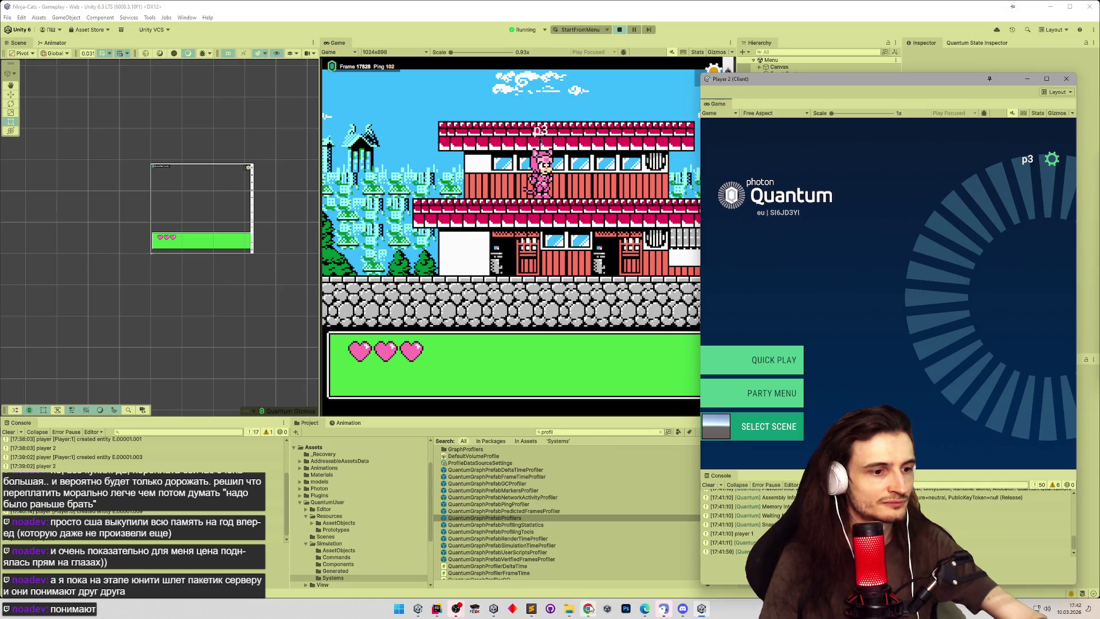
{"action": "left_click", "coordinate": [588, 608]}
{"action": "middle_click", "coordinate": [779, 42]}
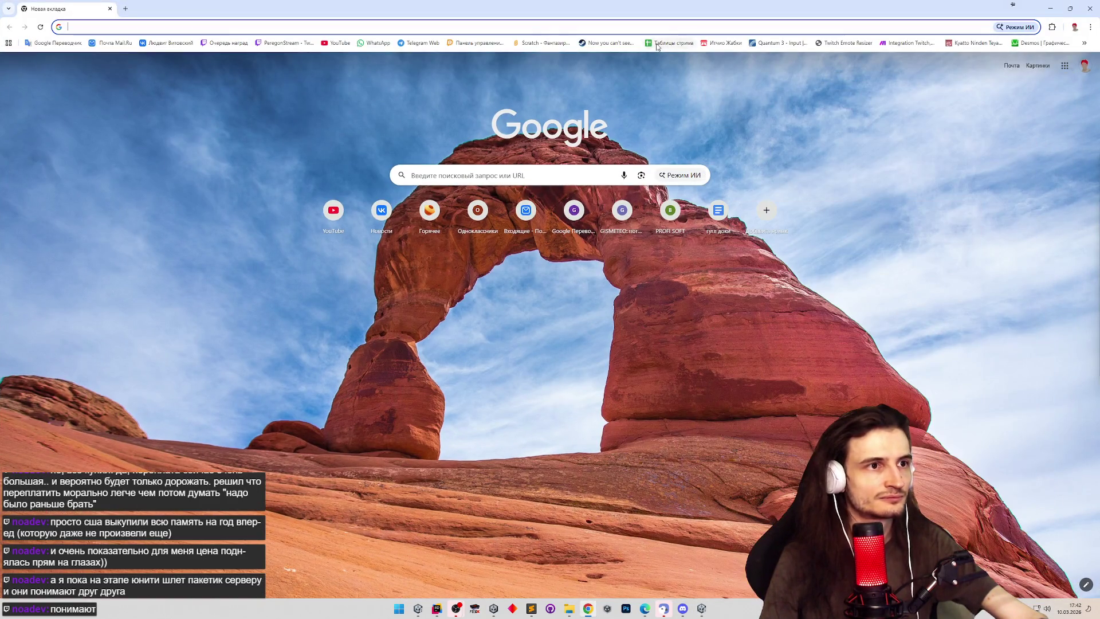
Step: Search the Quantum 3 documentation for 'stalling'
{"action": "key", "text": "ctrl+Tab"}
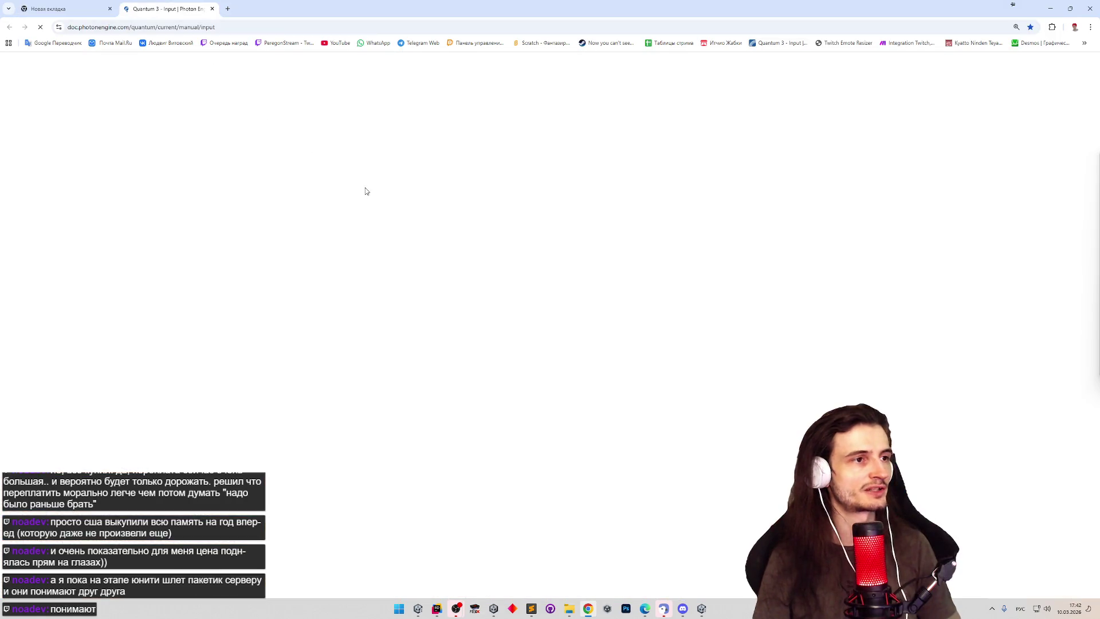
{"action": "left_click", "coordinate": [412, 172]}
{"action": "type", "text": "ые"}
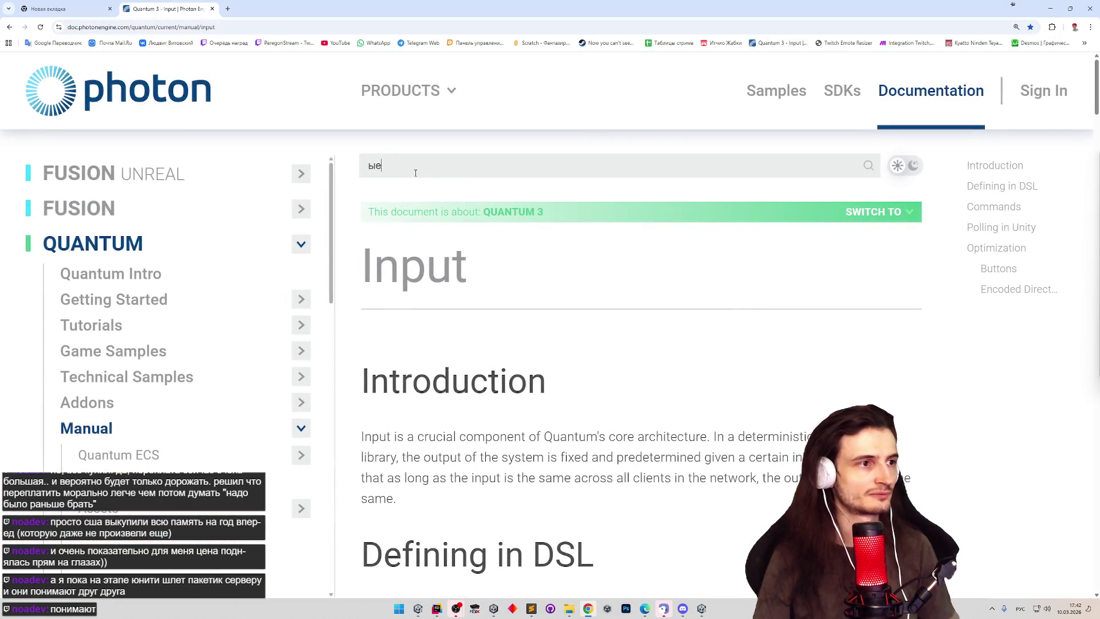
{"action": "key", "text": "ctrl+a"}
{"action": "key", "text": "alt+shift"}
{"action": "type", "text": "st"}
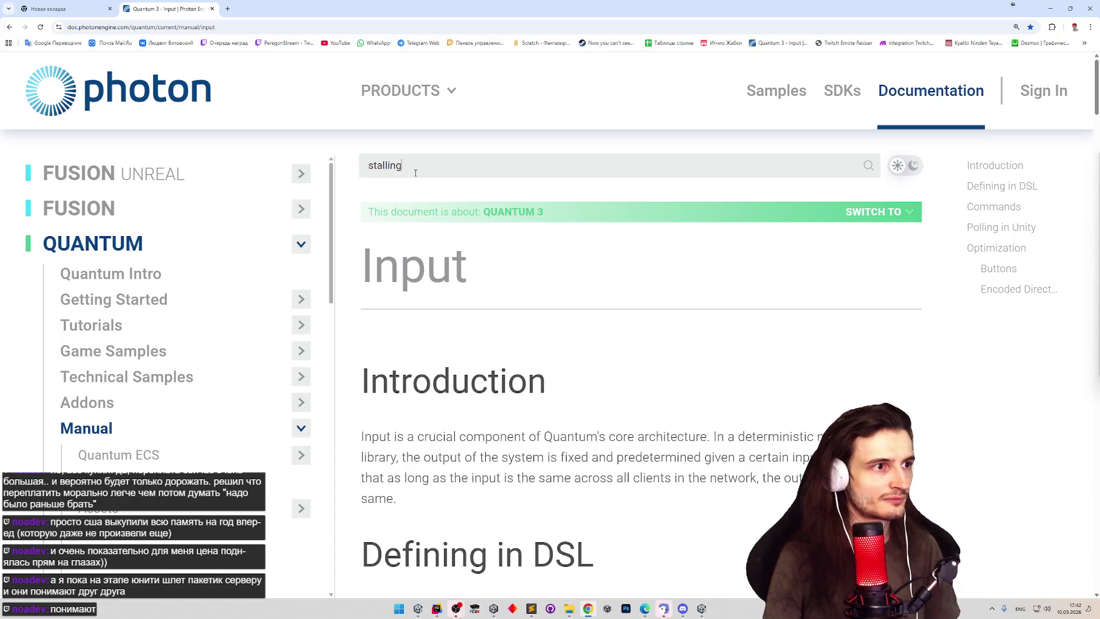
{"action": "key", "text": "Return"}
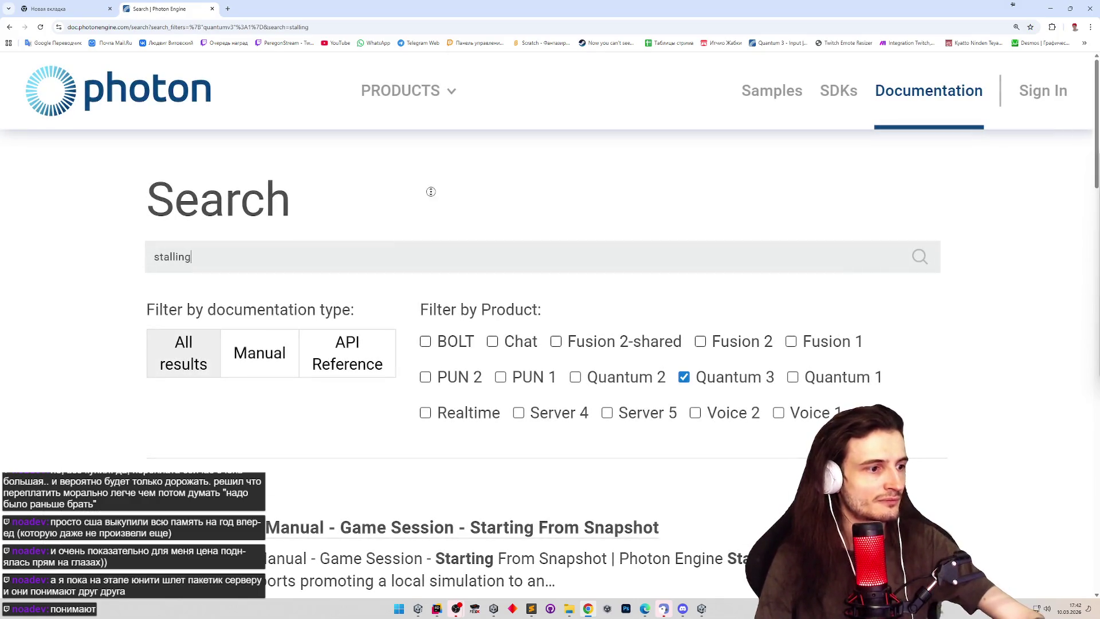
Step: Open the Quantum 3 What's New result, find 'stall' on the page, then return to the results
{"action": "scroll", "coordinate": [432, 217], "scroll_direction": "down", "scroll_amount": 2}
{"action": "scroll", "coordinate": [752, 515], "scroll_direction": "down", "scroll_amount": 3}
{"action": "scroll", "coordinate": [721, 527], "scroll_direction": "up", "scroll_amount": 3}
{"action": "scroll", "coordinate": [694, 538], "scroll_direction": "down", "scroll_amount": 1}
{"action": "scroll", "coordinate": [693, 538], "scroll_direction": "down", "scroll_amount": 4}
{"action": "left_click", "coordinate": [304, 394]}
{"action": "key", "text": "ctrl+f"}
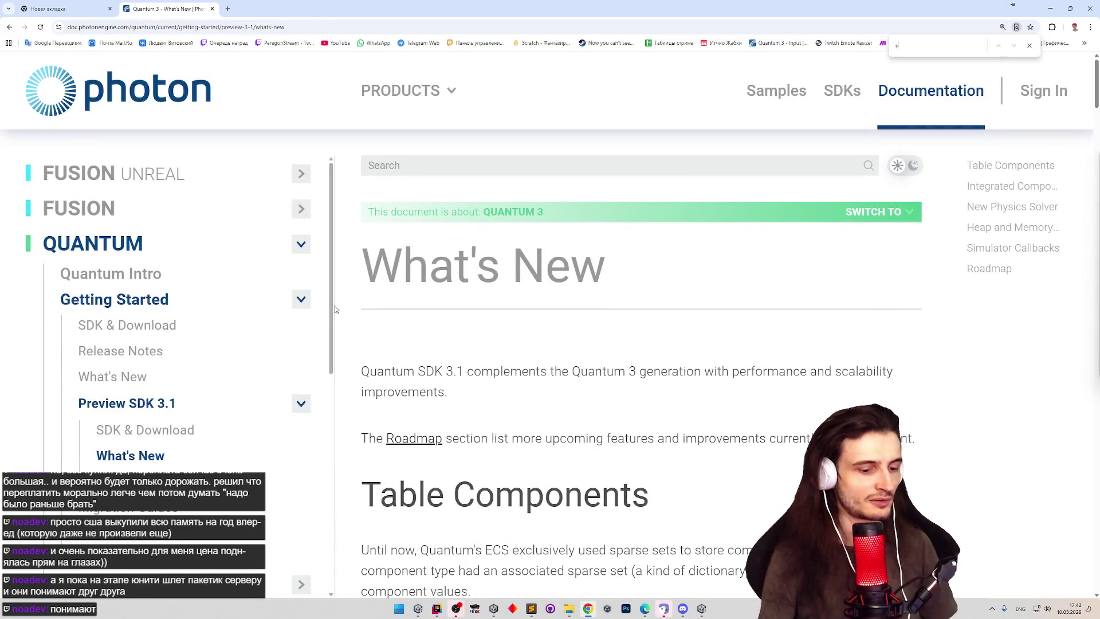
{"action": "type", "text": "talling"}
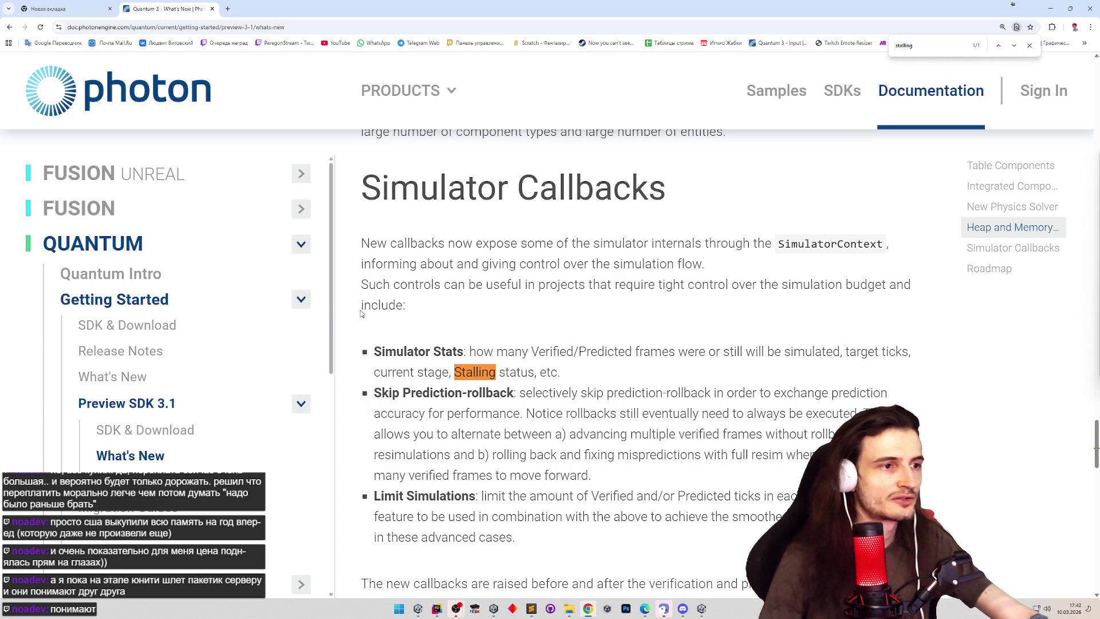
{"action": "left_click", "coordinate": [10, 27]}
{"action": "scroll", "coordinate": [697, 389], "scroll_direction": "down", "scroll_amount": 2}
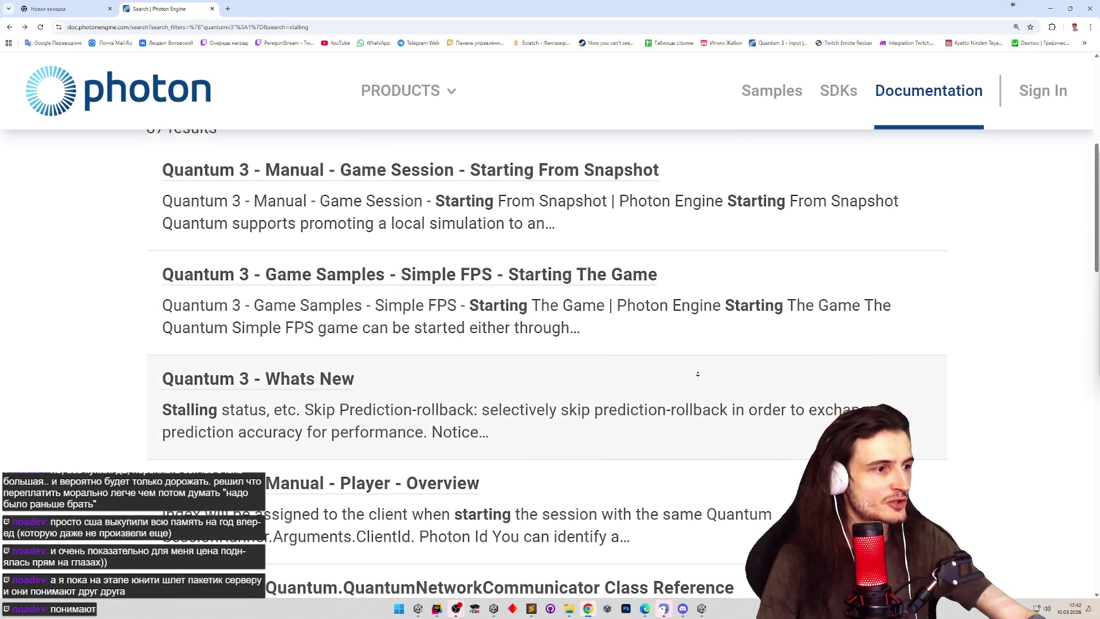
Step: Open Google Translate in a new tab and enter 'stalling' to translate
{"action": "scroll", "coordinate": [698, 389], "scroll_direction": "down", "scroll_amount": 4}
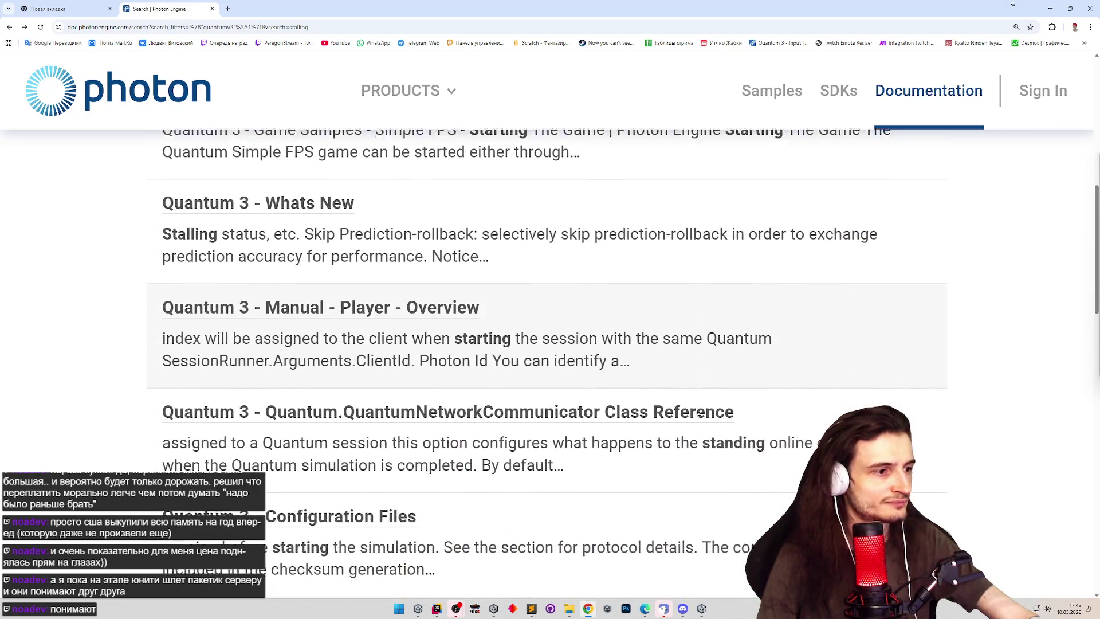
{"action": "scroll", "coordinate": [699, 413], "scroll_direction": "down", "scroll_amount": 2}
{"action": "middle_click", "coordinate": [58, 43]}
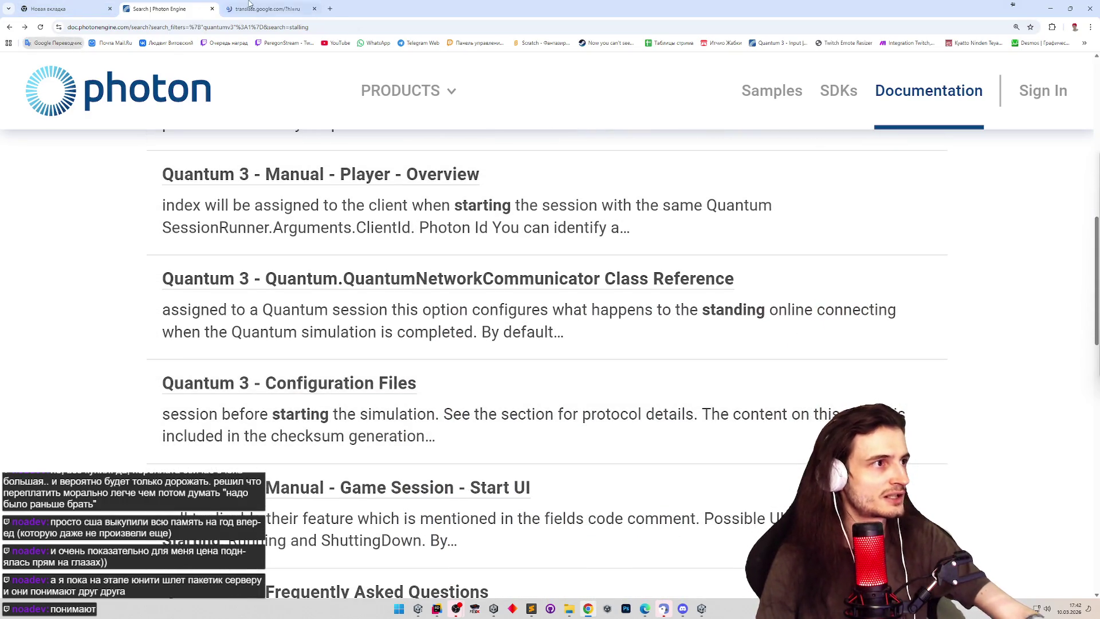
{"action": "type", "text": "stalling"}
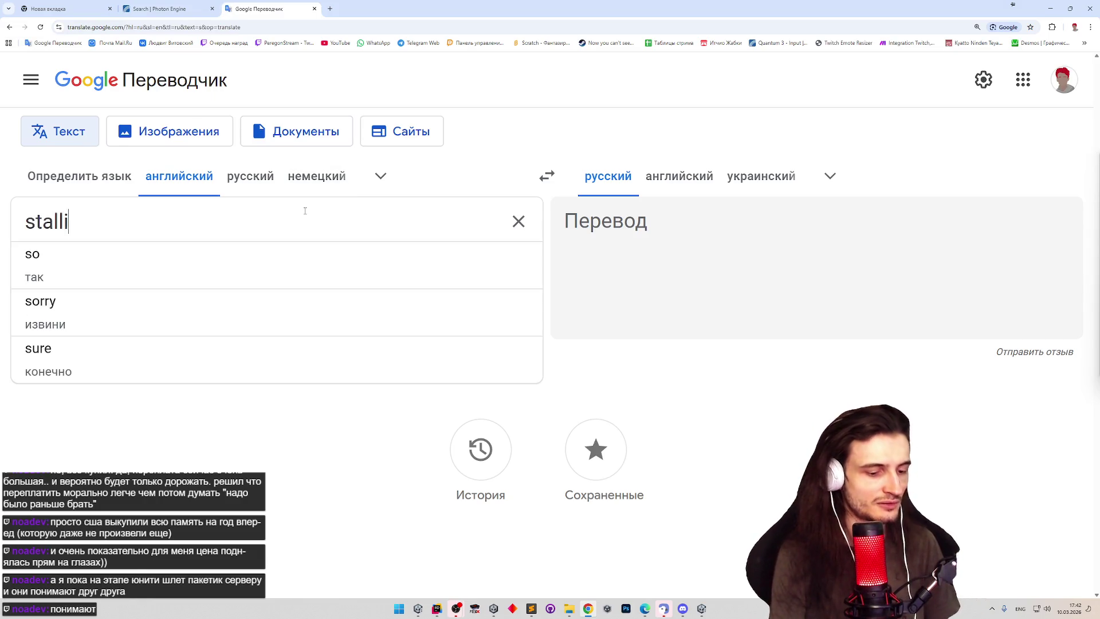
Step: Back on the Photon search results, go to page 2 of the 'stalling' results
{"action": "left_click", "coordinate": [160, 9]}
{"action": "middle_click", "coordinate": [530, 364]}
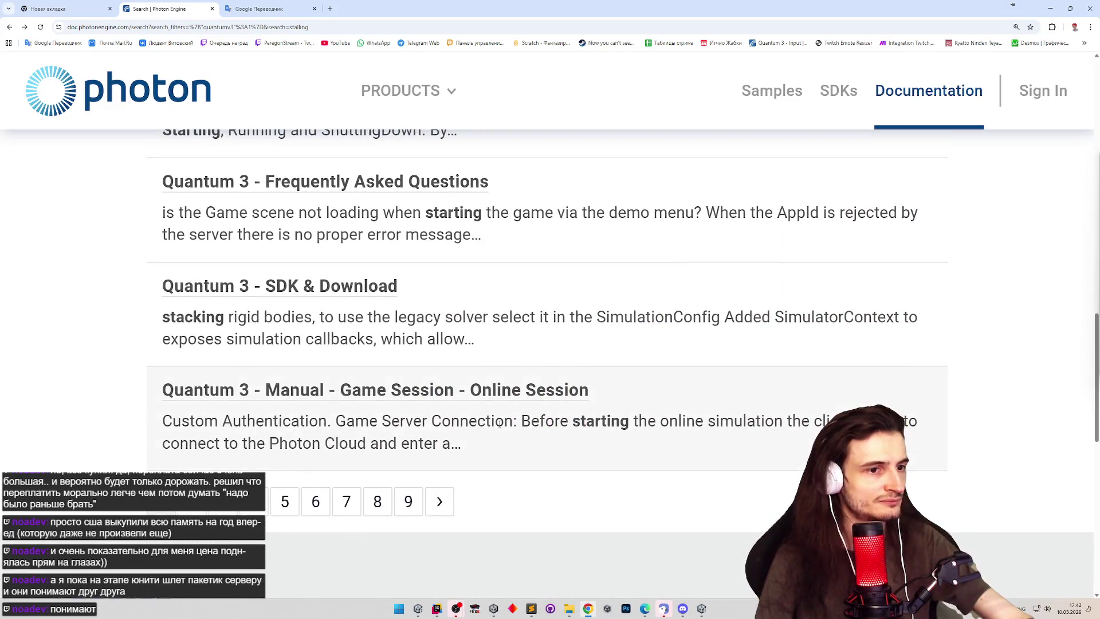
{"action": "left_click", "coordinate": [440, 501]}
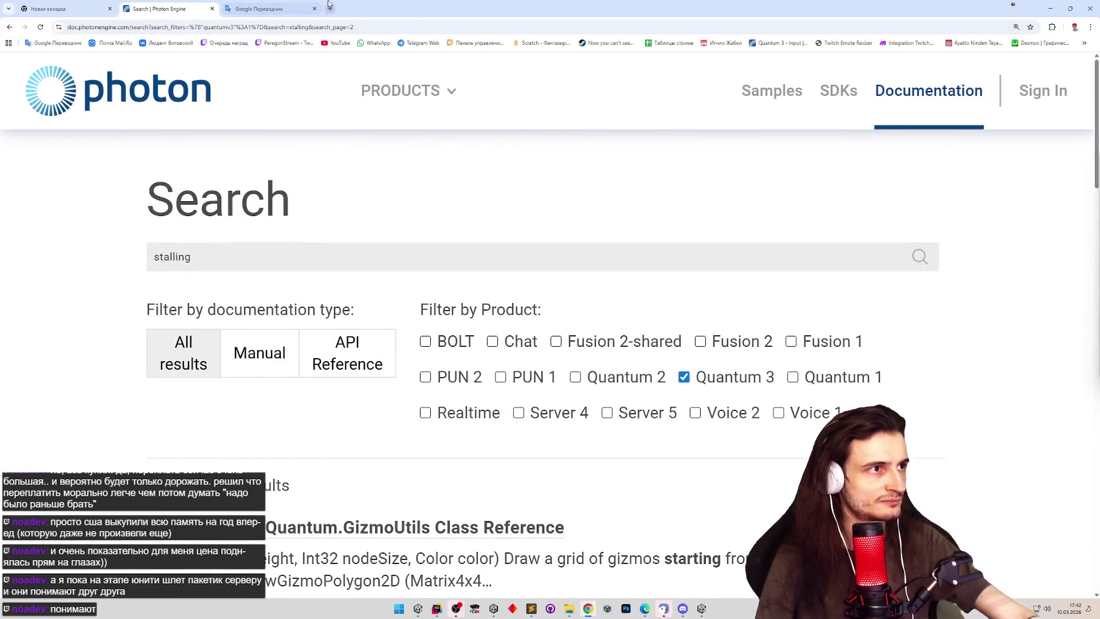
Step: Web-search 'photon quantum stalling' and open the Quantum 3 FAQ result
{"action": "left_click", "coordinate": [330, 6]}
{"action": "type", "text": "photon "}
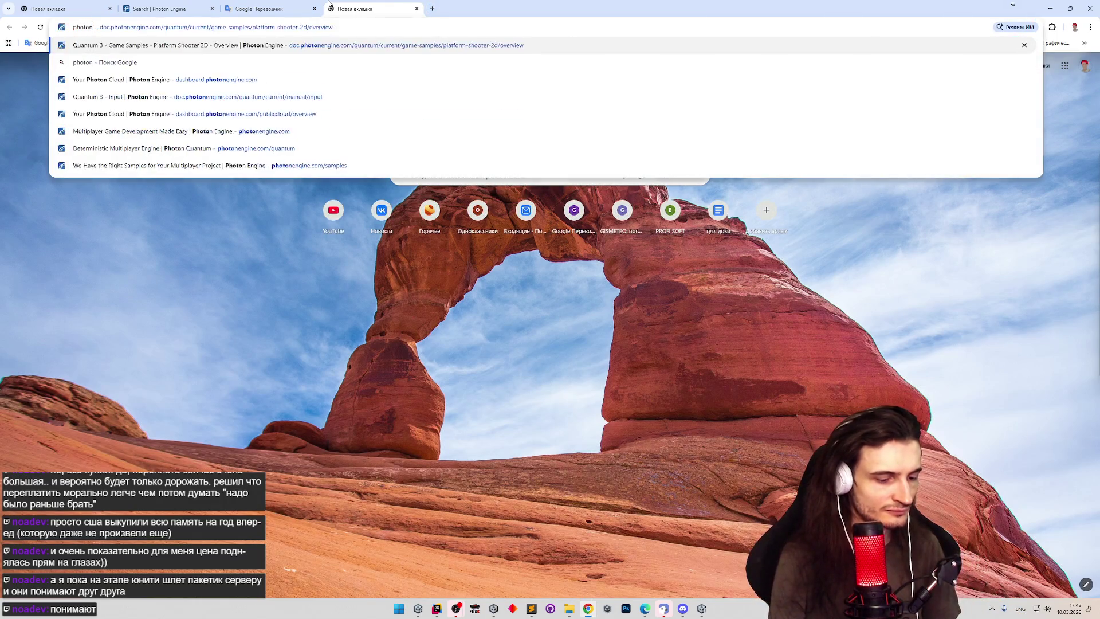
{"action": "type", "text": "quant"}
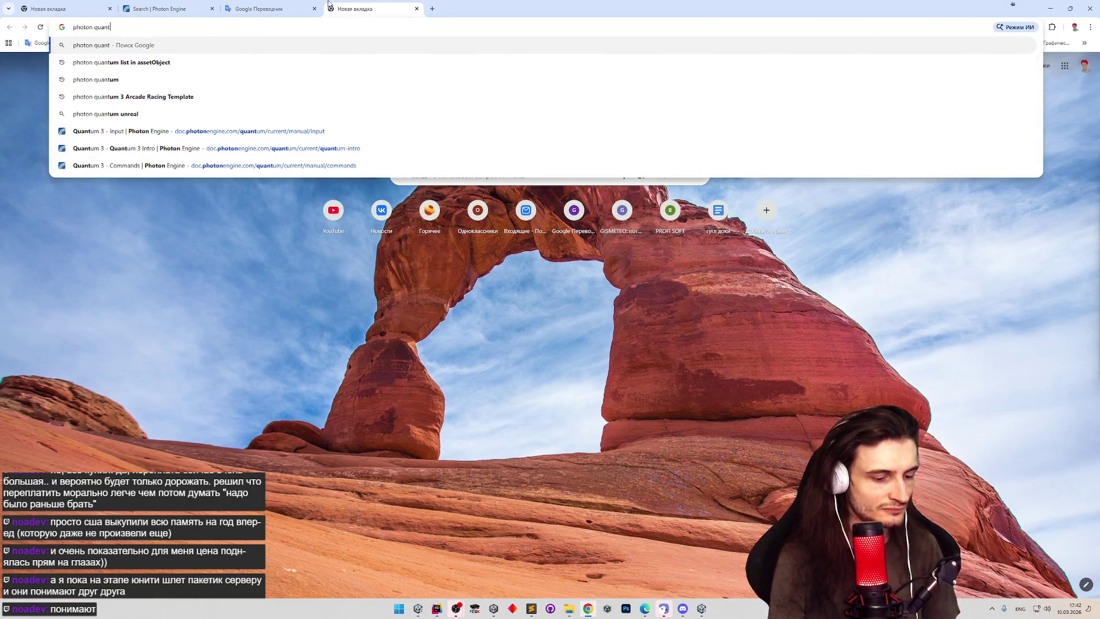
{"action": "type", "text": "um stalling"}
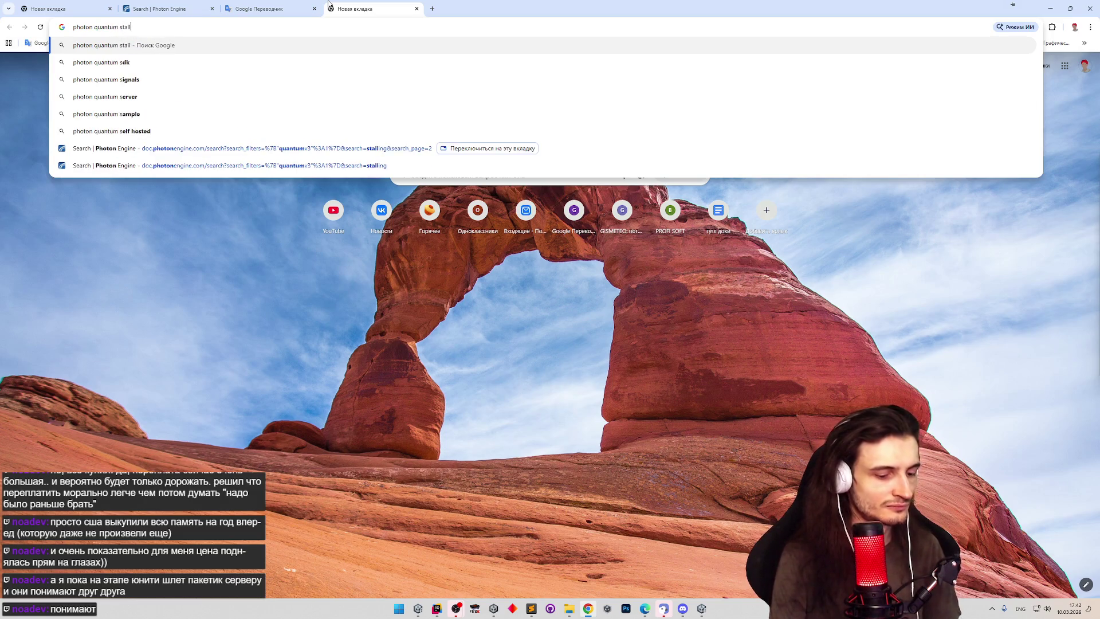
{"action": "key", "text": "Return"}
{"action": "left_click", "coordinate": [288, 223]}
Step: Find 'stall' on the FAQ page and select the QUANTUM_STALL_WATCHER_ENABLED define name
{"action": "key", "text": "ctrl+f"}
{"action": "type", "text": "stalli"}
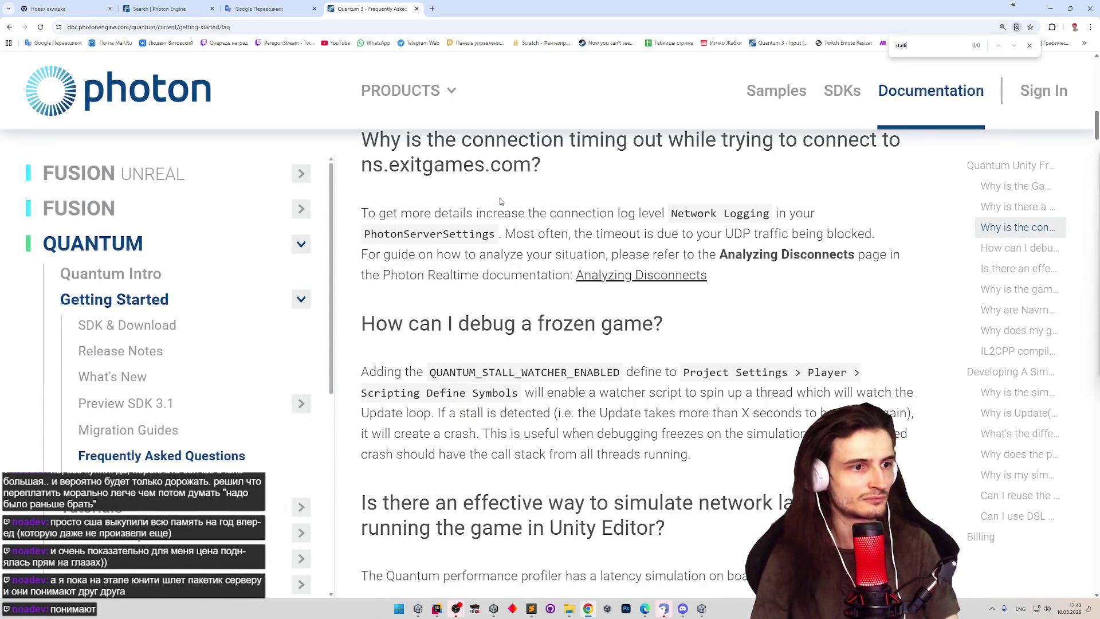
{"action": "key", "text": "BackSpace"}
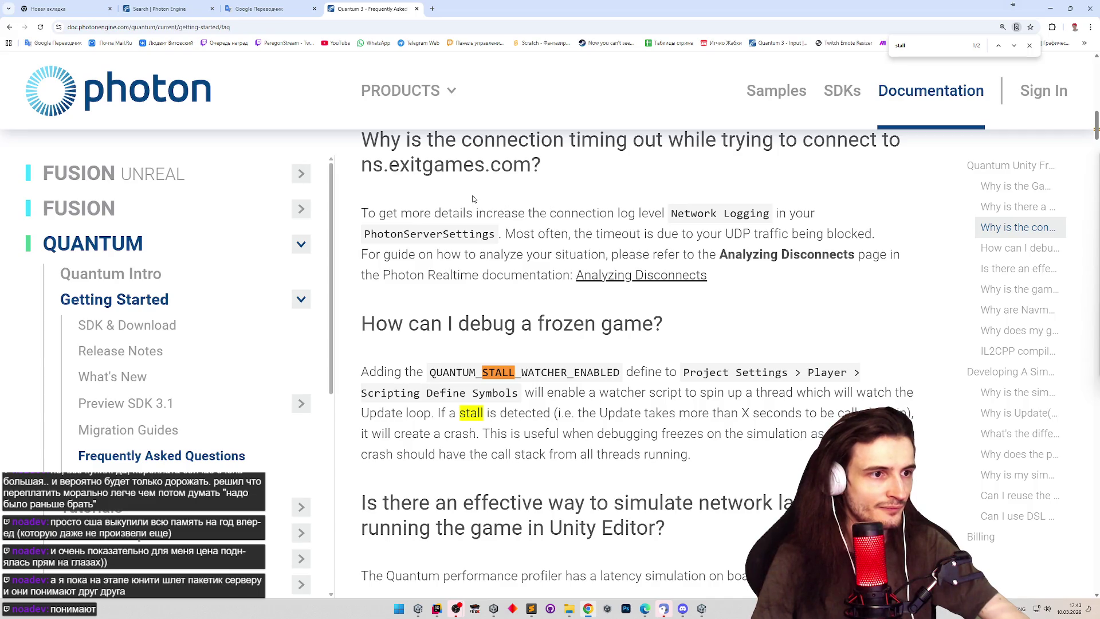
{"action": "scroll", "coordinate": [504, 284], "scroll_direction": "up", "scroll_amount": 2}
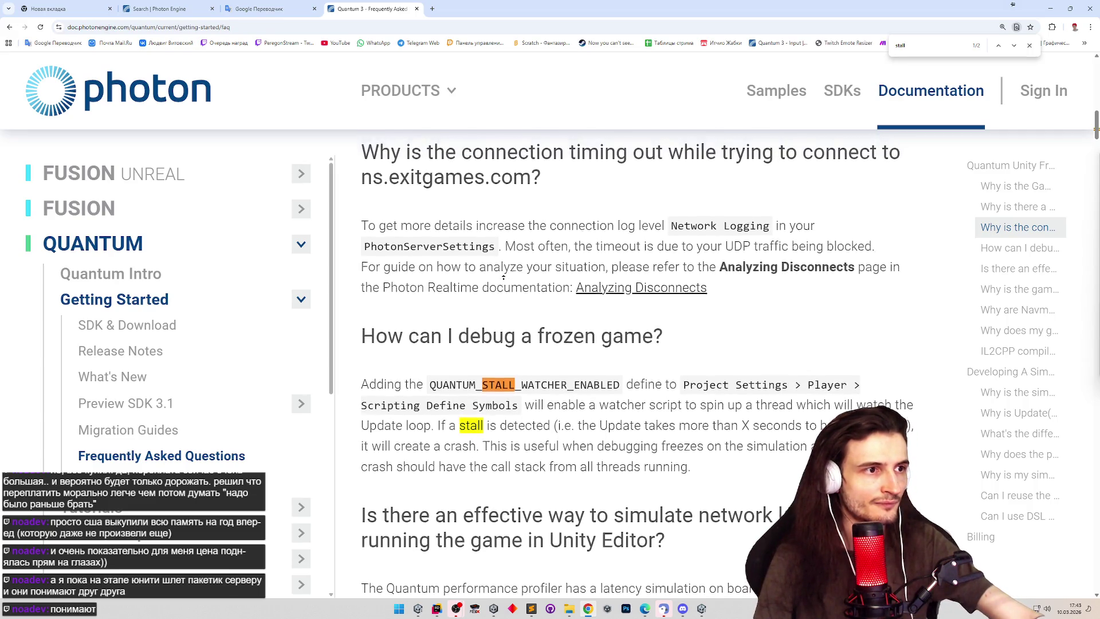
{"action": "scroll", "coordinate": [503, 279], "scroll_direction": "up", "scroll_amount": 2}
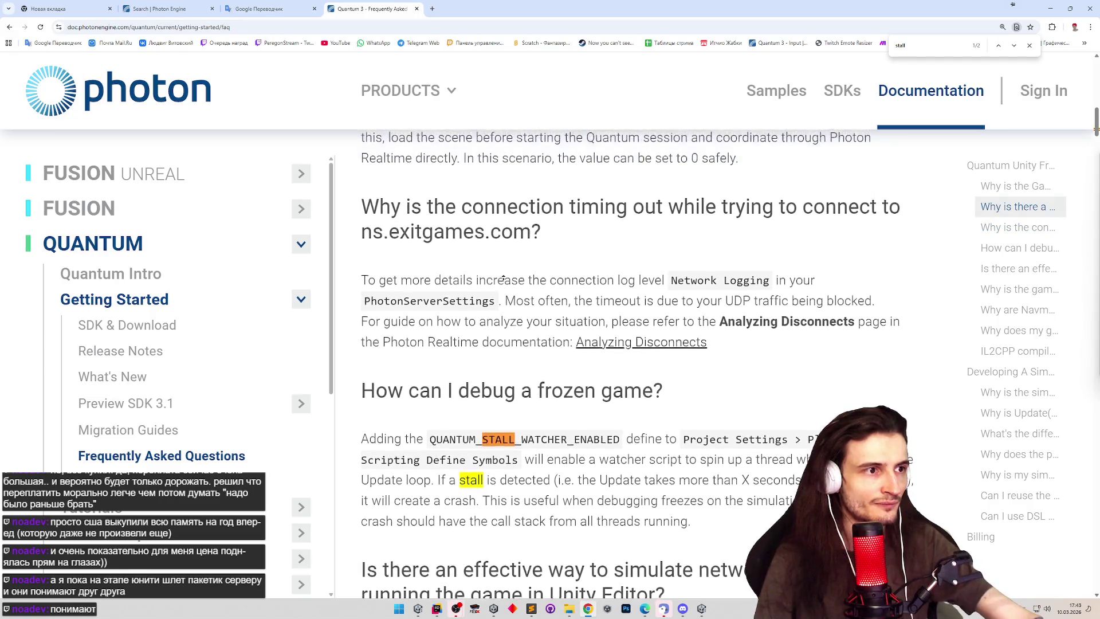
{"action": "scroll", "coordinate": [504, 278], "scroll_direction": "down", "scroll_amount": 5}
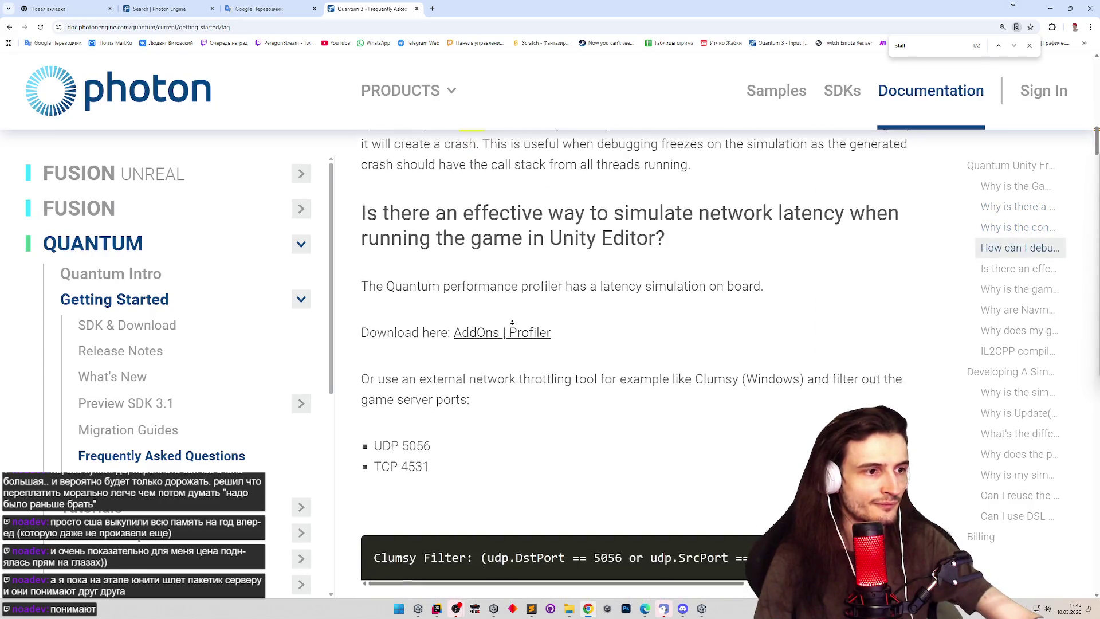
{"action": "scroll", "coordinate": [522, 240], "scroll_direction": "up", "scroll_amount": 3}
{"action": "double_click", "coordinate": [524, 313]}
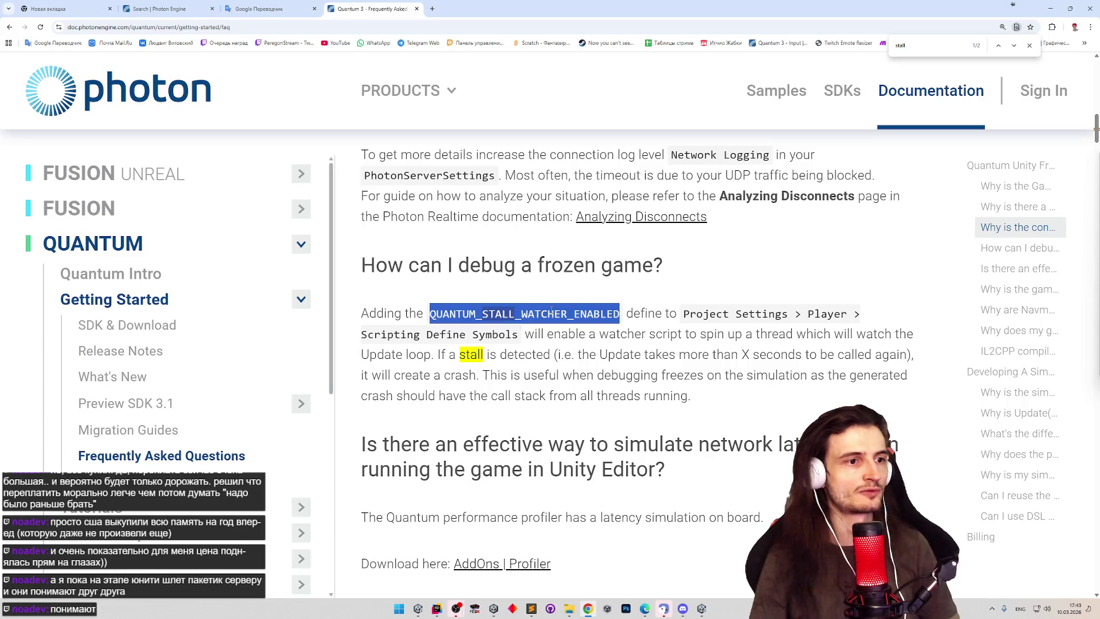
Step: Back in Unity, check the session panel and Quantum stats, then stop the game
{"action": "left_click", "coordinate": [1050, 9]}
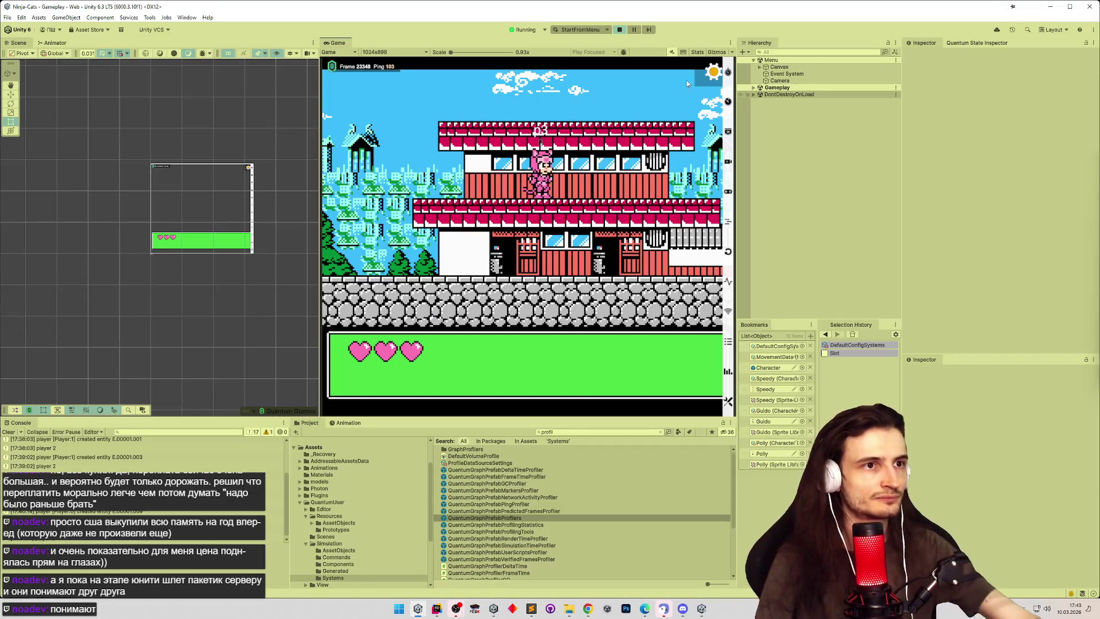
{"action": "left_click", "coordinate": [705, 75]}
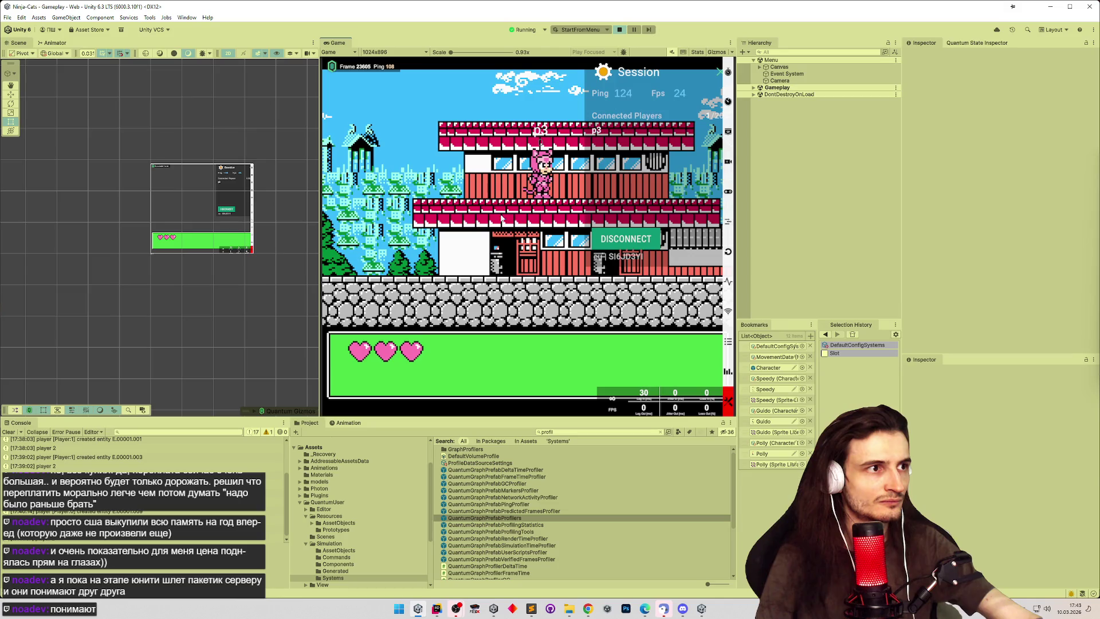
{"action": "left_click", "coordinate": [351, 65]}
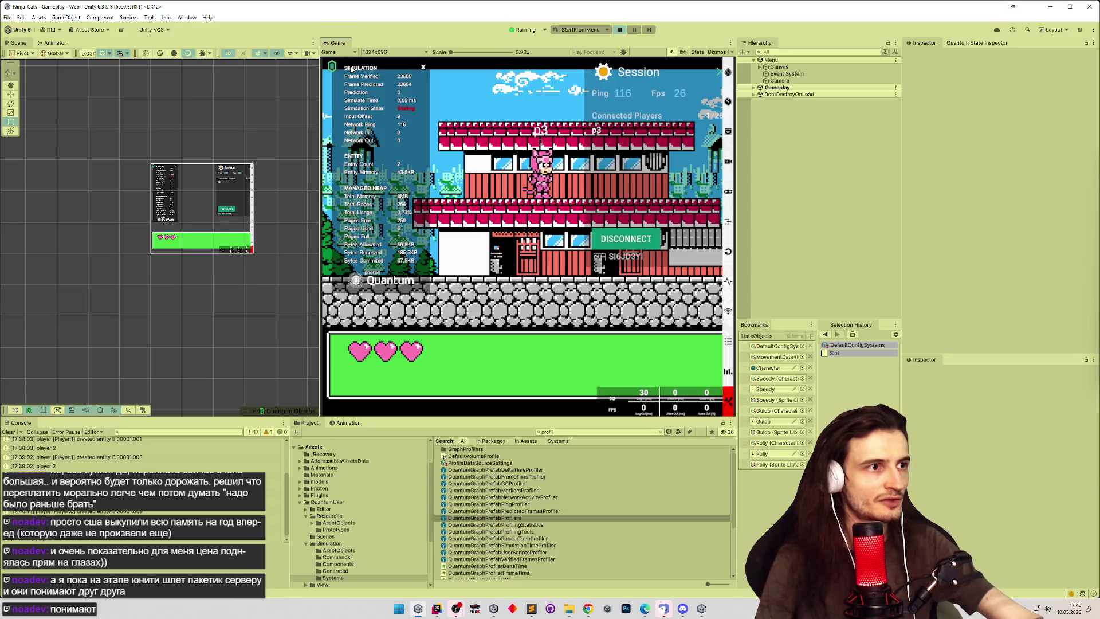
{"action": "left_click", "coordinate": [353, 67]}
{"action": "left_click", "coordinate": [619, 30]}
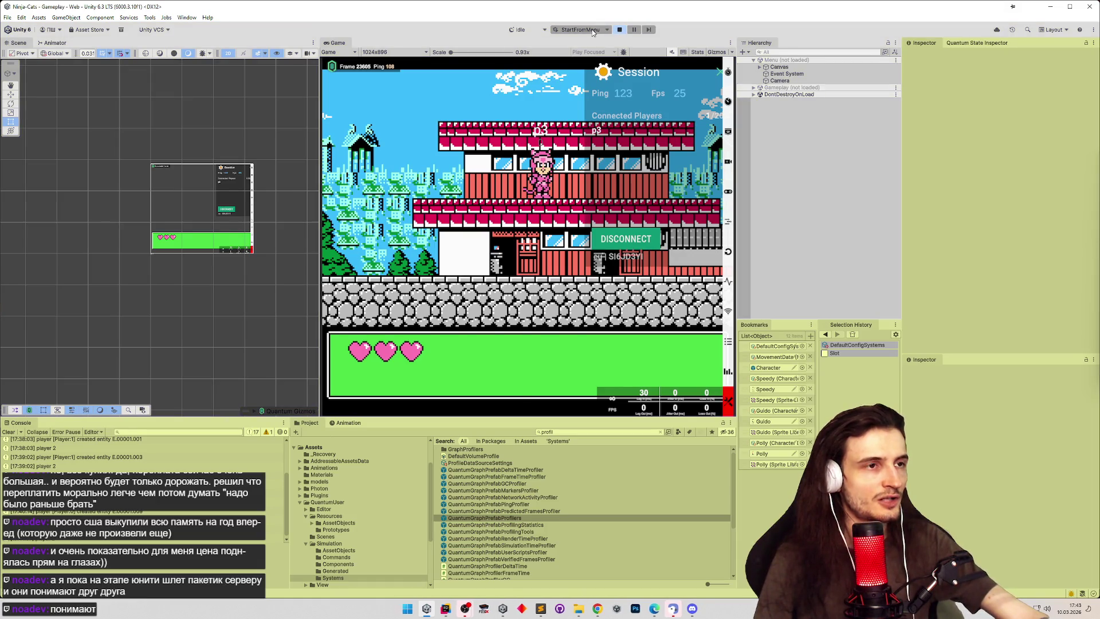
Step: Do a brief run in the Default play-mode scenario, stop it, and reselect StartFromMenu
{"action": "left_click", "coordinate": [590, 30]}
{"action": "left_click", "coordinate": [587, 41]}
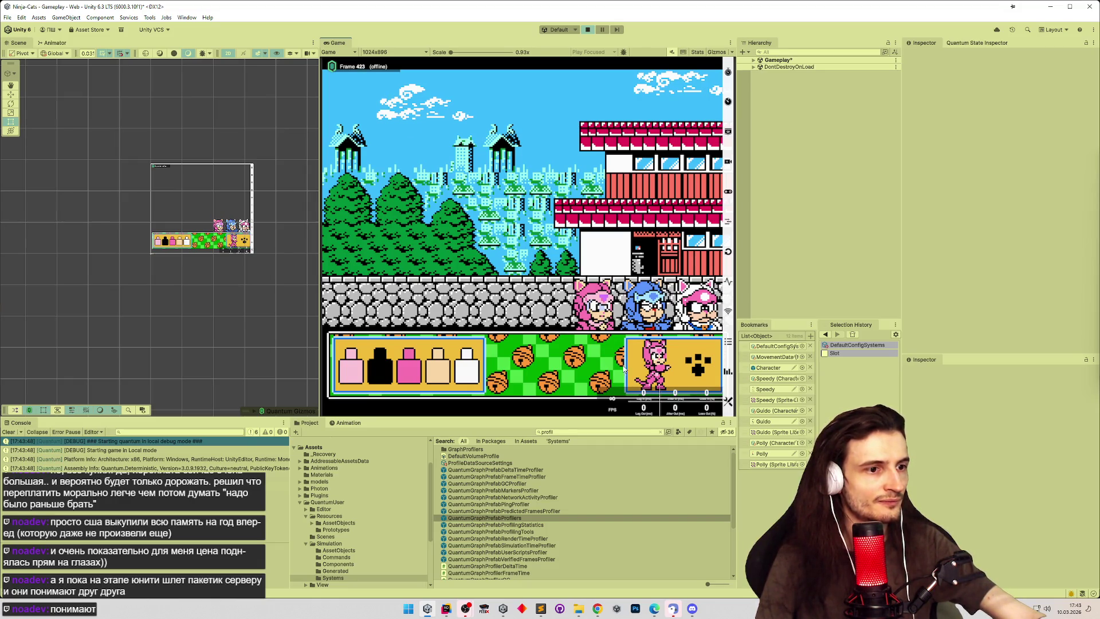
{"action": "left_click", "coordinate": [587, 30]}
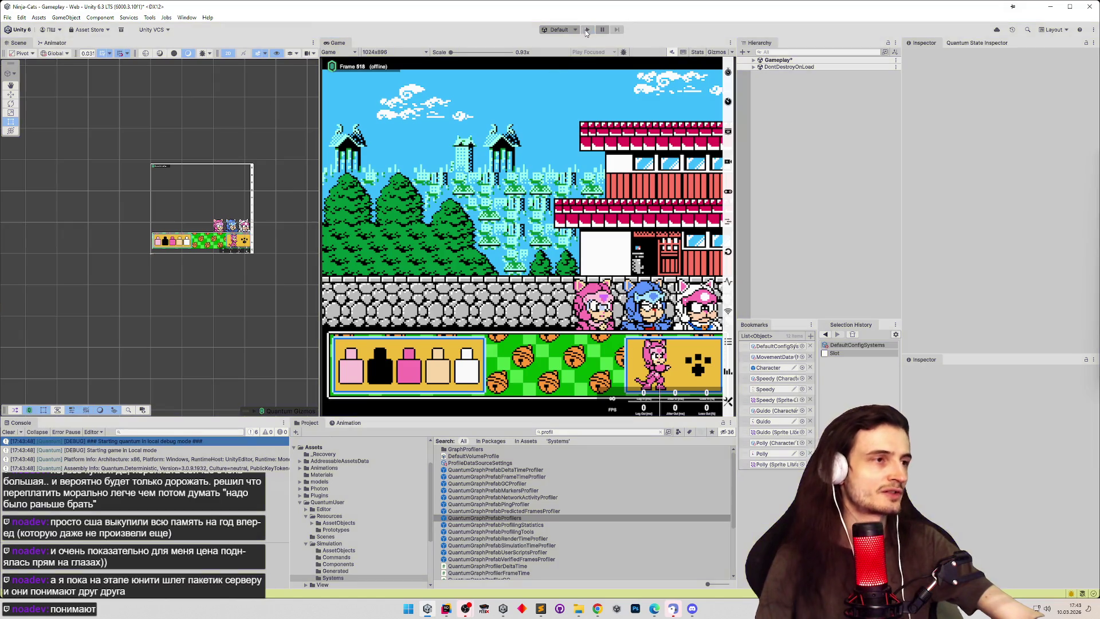
{"action": "left_click", "coordinate": [574, 30]}
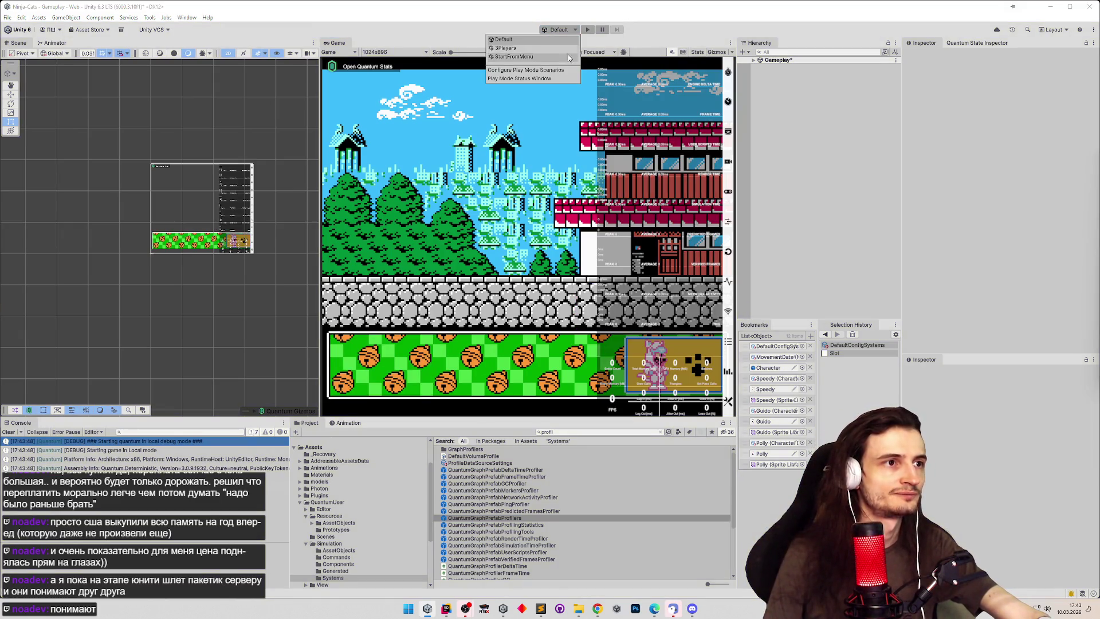
{"action": "left_click", "coordinate": [568, 55]}
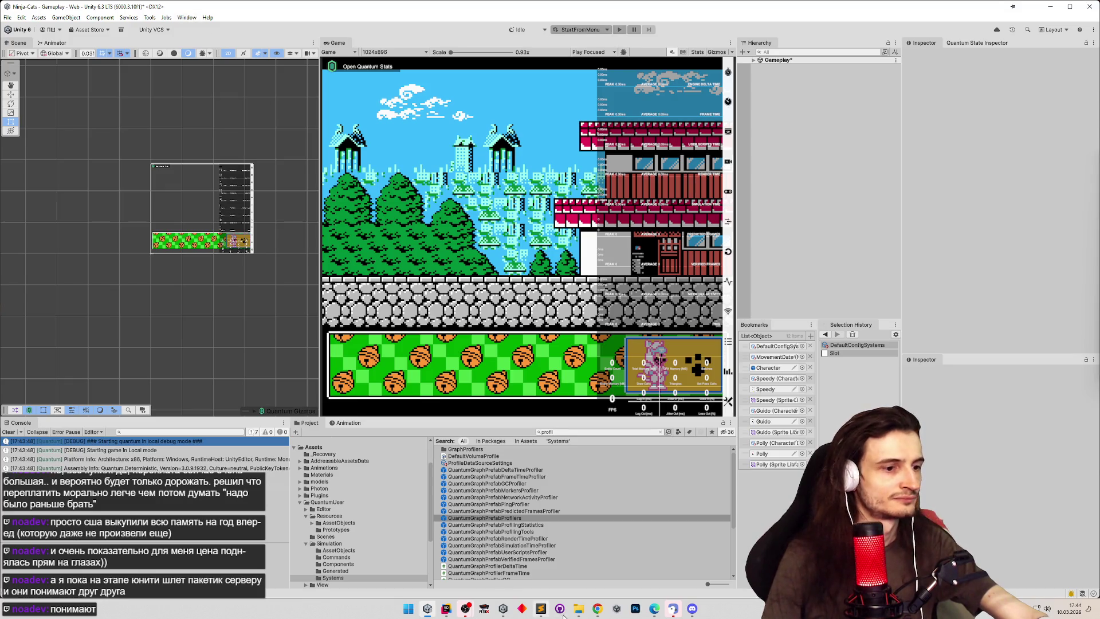
Step: Glance back at the FAQ page, then return to Unity and open the Edit menu
{"action": "left_click", "coordinate": [597, 609]}
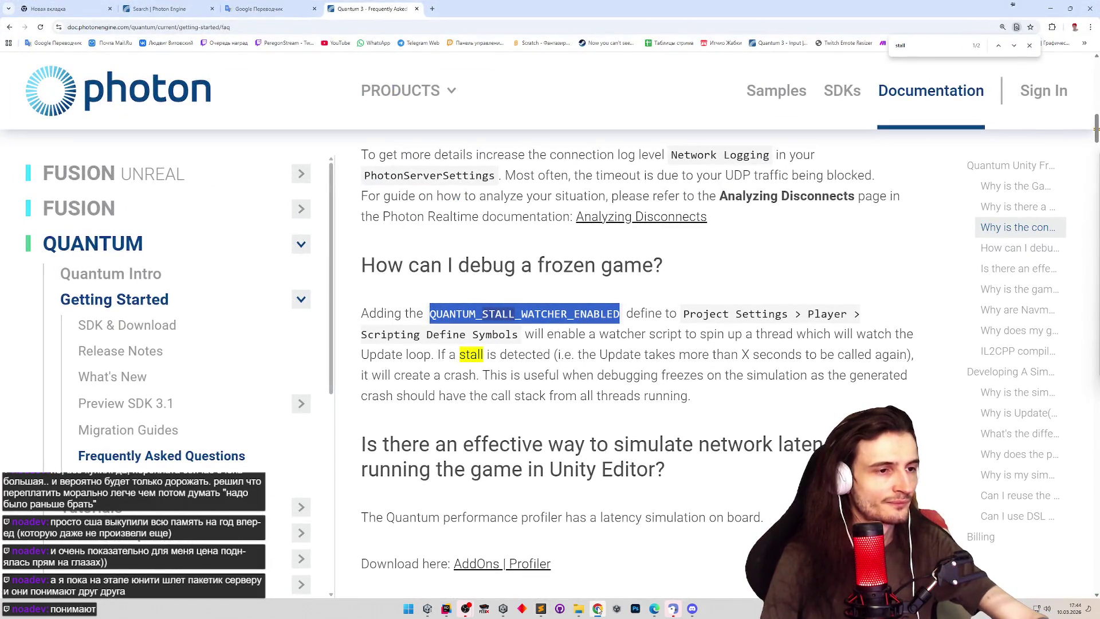
{"action": "left_click", "coordinate": [597, 609]}
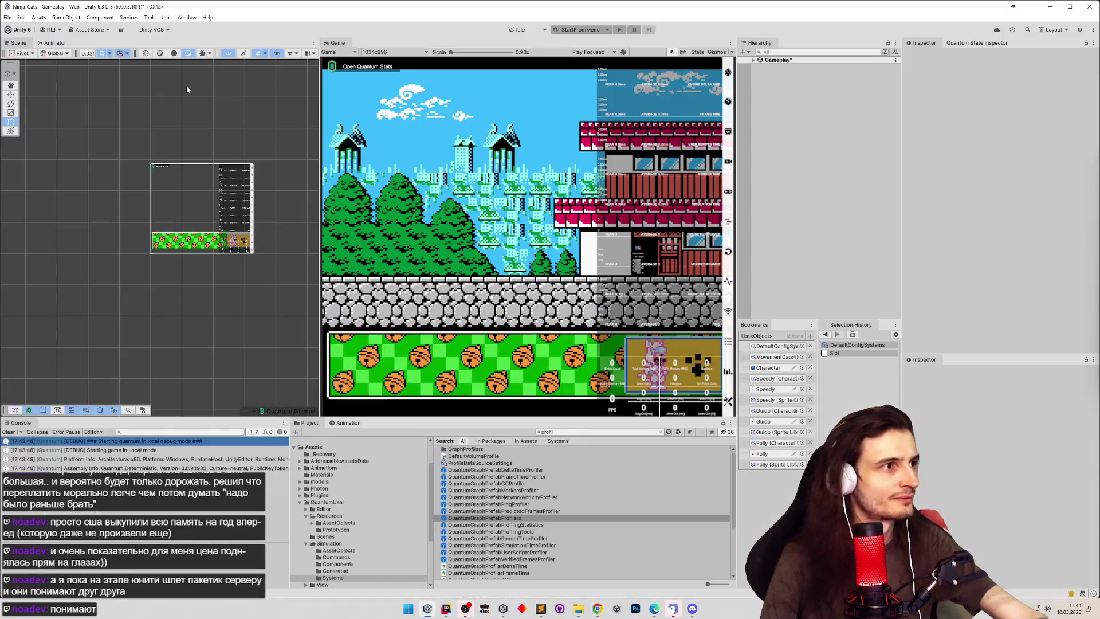
{"action": "left_click", "coordinate": [187, 18]}
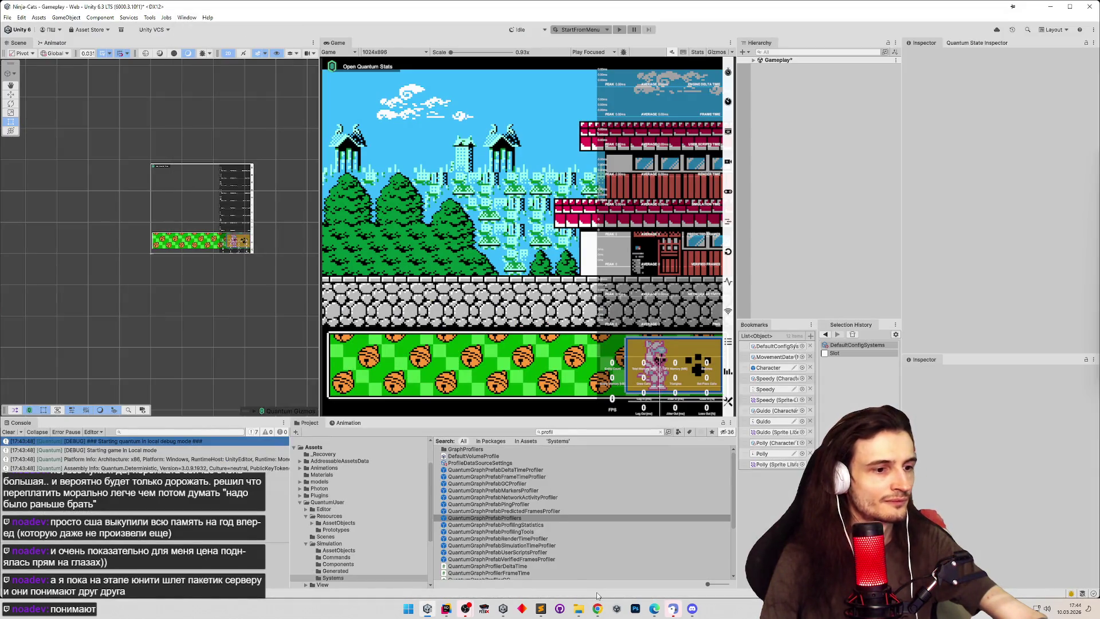
{"action": "left_click", "coordinate": [599, 609]}
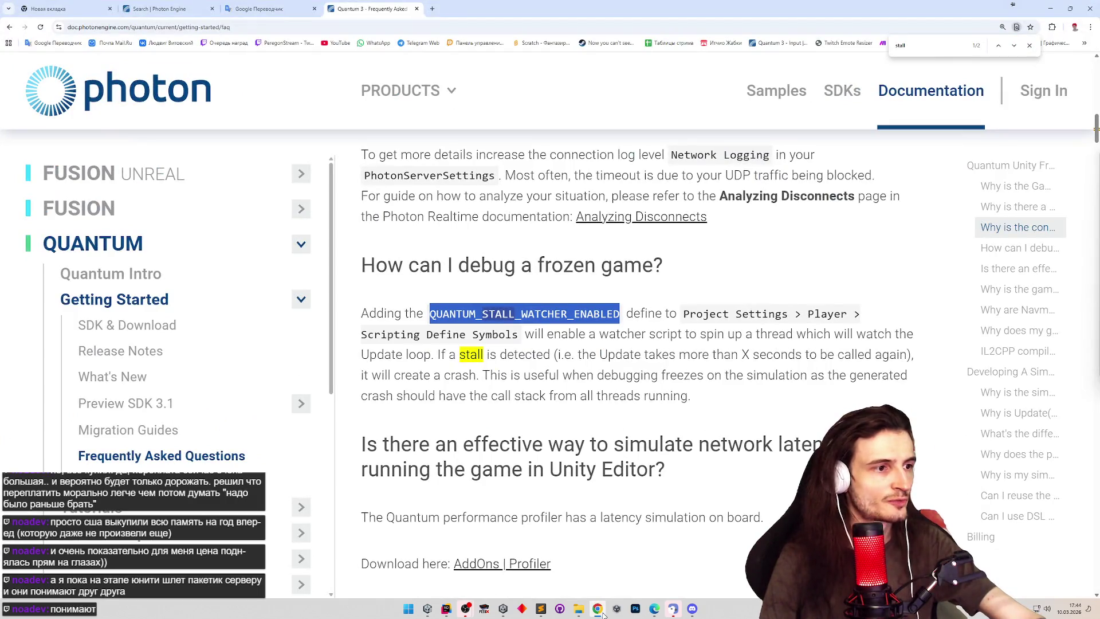
{"action": "left_click", "coordinate": [597, 609]}
{"action": "left_click", "coordinate": [21, 17]}
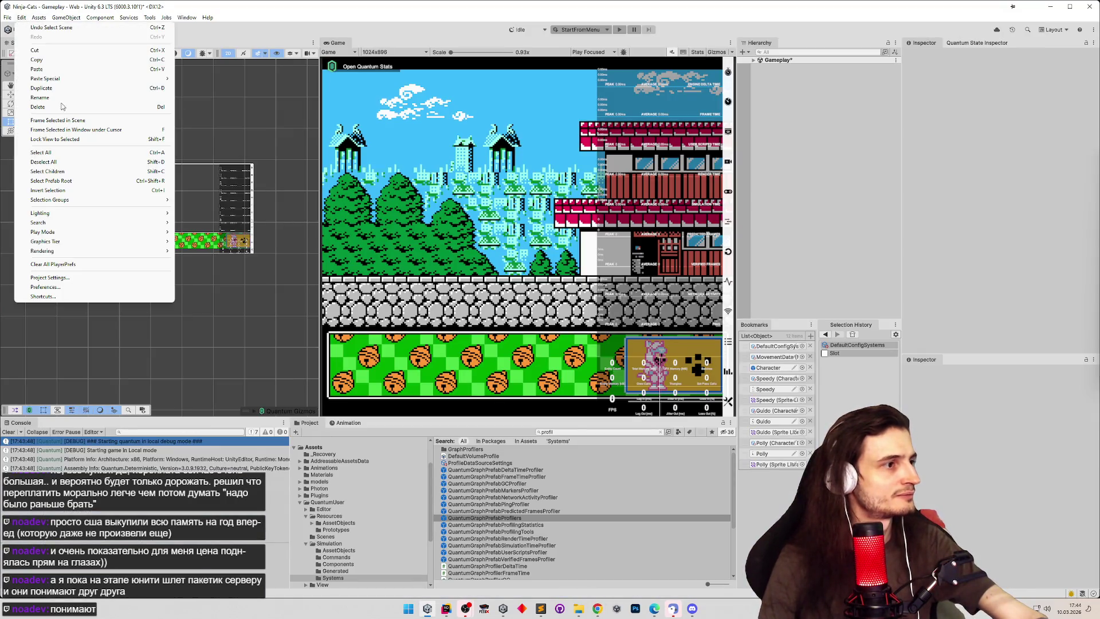
Step: Open Project Settings at the Player page, rechecking the FAQ instructions along the way
{"action": "left_click", "coordinate": [83, 278]}
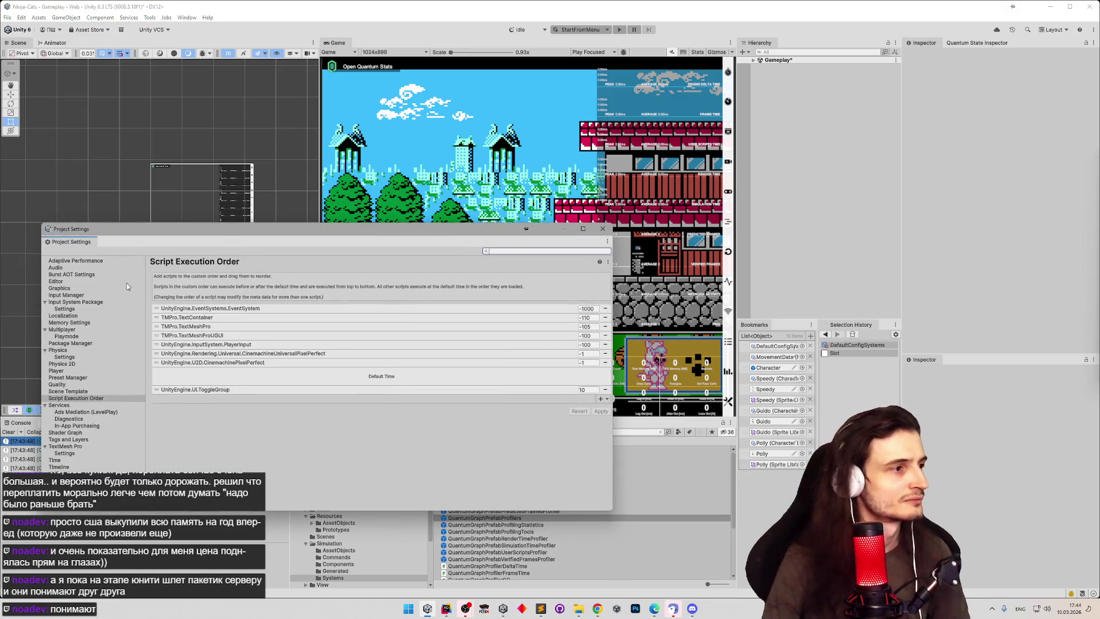
{"action": "left_click", "coordinate": [57, 371]}
{"action": "scroll", "coordinate": [611, 458], "scroll_direction": "down", "scroll_amount": 5}
{"action": "scroll", "coordinate": [611, 458], "scroll_direction": "down", "scroll_amount": 2}
{"action": "left_click", "coordinate": [597, 608]}
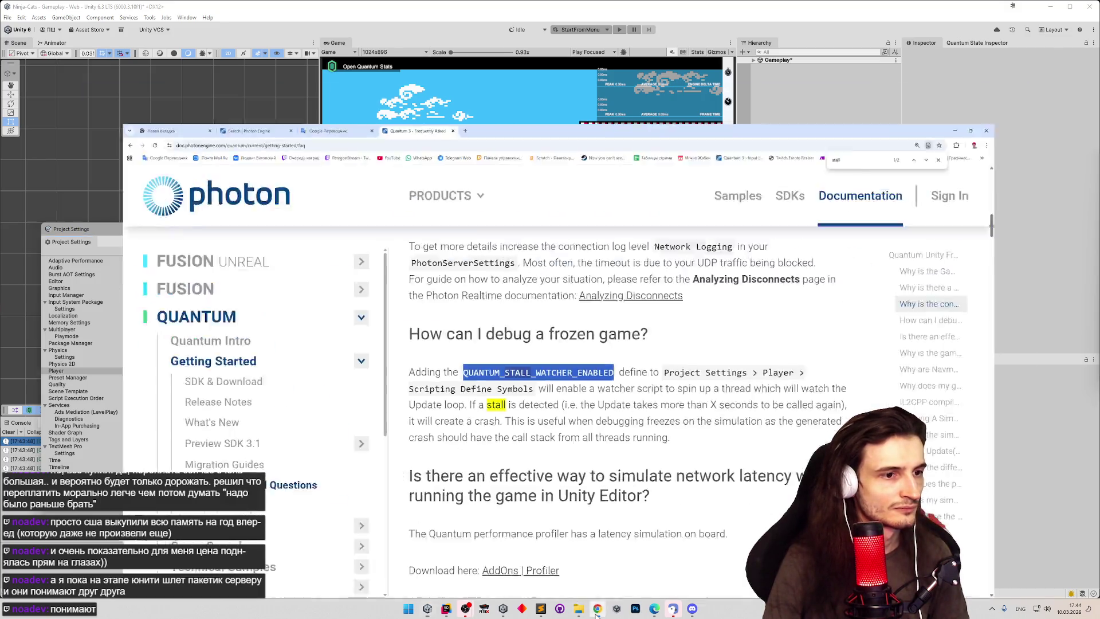
{"action": "left_click", "coordinate": [596, 609]}
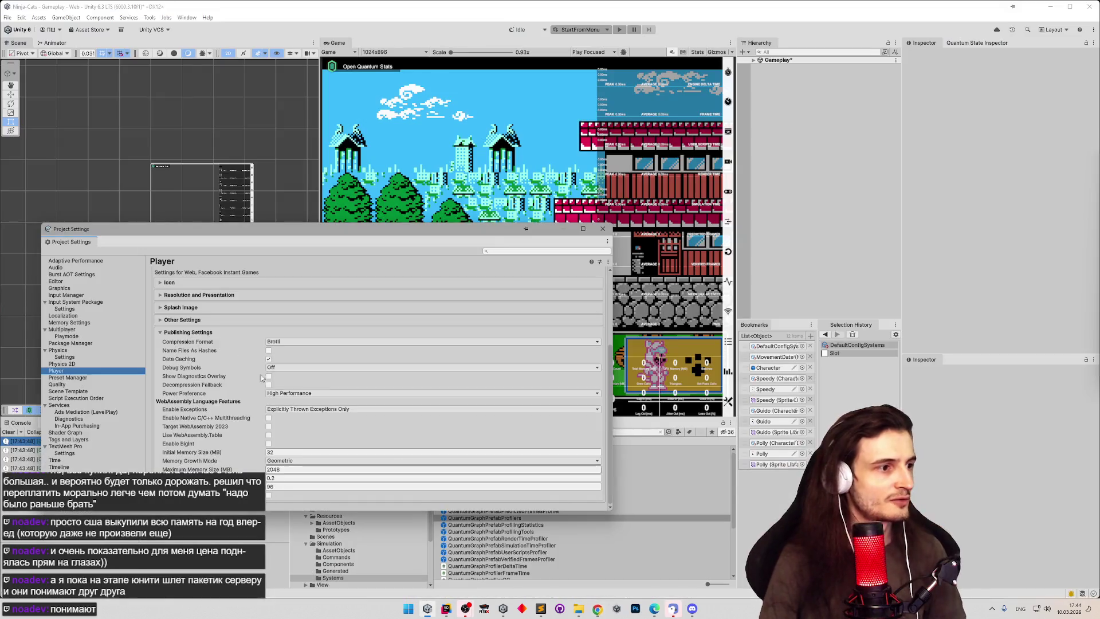
Step: Under Other Settings, add QUANTUM_STALL_WATCHER_ENABLED as a scripting define symbol and apply it
{"action": "left_click", "coordinate": [206, 333]}
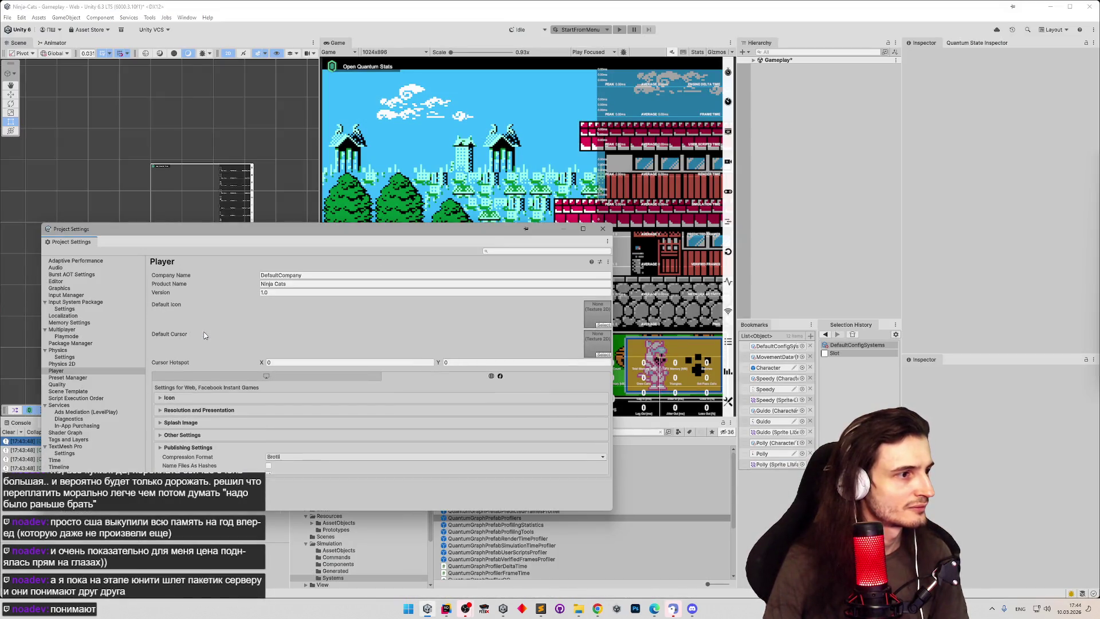
{"action": "left_click", "coordinate": [195, 430]}
{"action": "scroll", "coordinate": [270, 356], "scroll_direction": "down", "scroll_amount": 2}
{"action": "scroll", "coordinate": [270, 355], "scroll_direction": "up", "scroll_amount": 1}
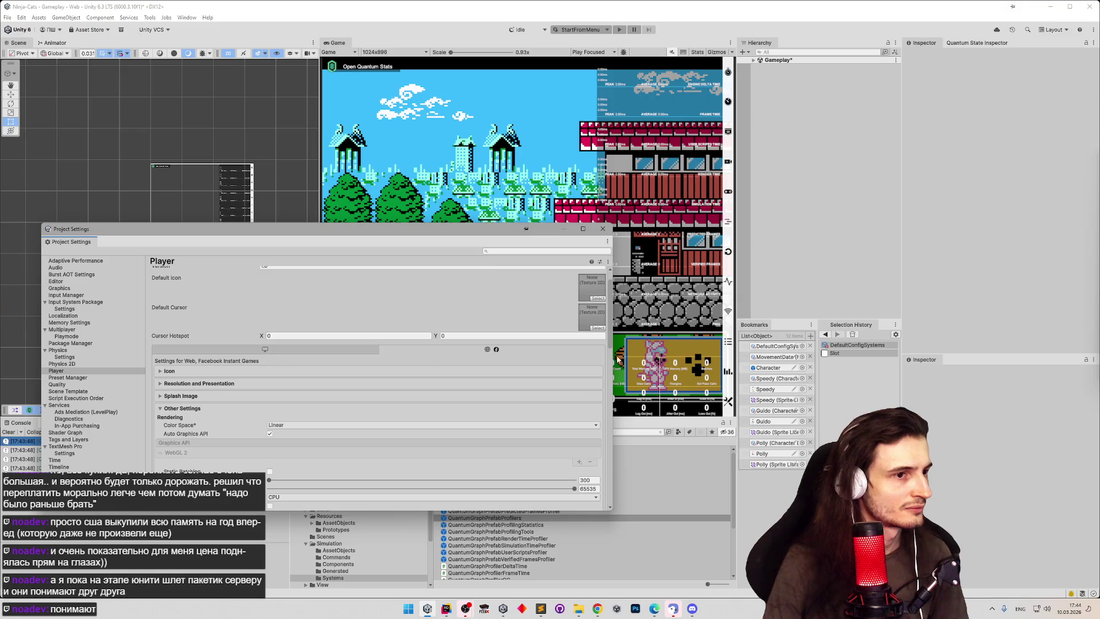
{"action": "scroll", "coordinate": [555, 451], "scroll_direction": "down", "scroll_amount": 15}
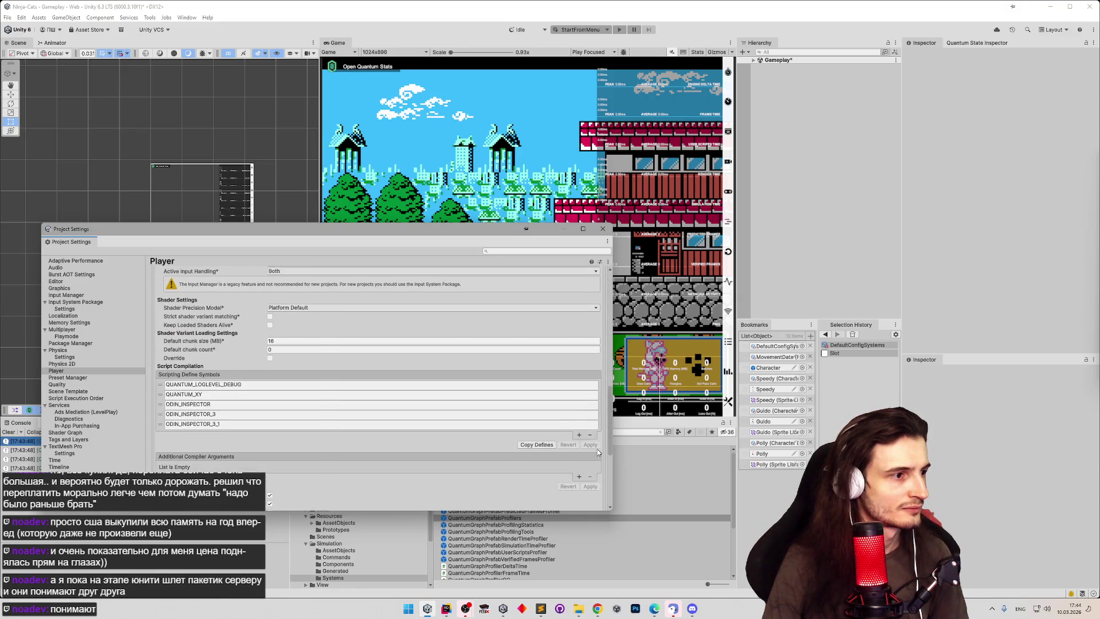
{"action": "left_click", "coordinate": [578, 423]}
{"action": "type", "text": "QUANTUM_STALL_WATCHER_ENABLED"}
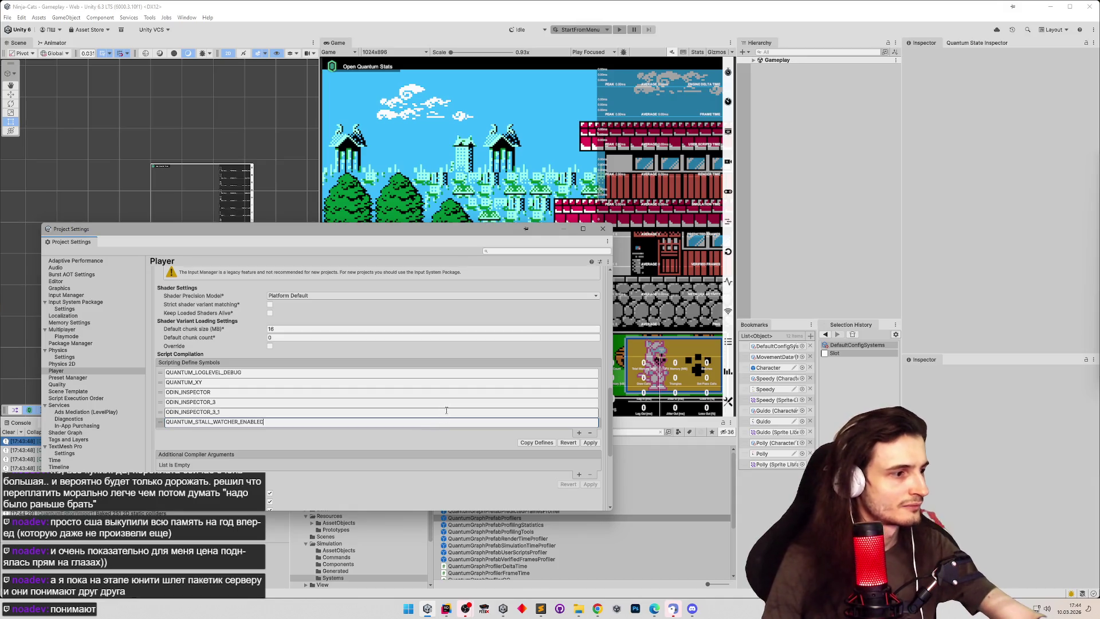
{"action": "left_click", "coordinate": [590, 444]}
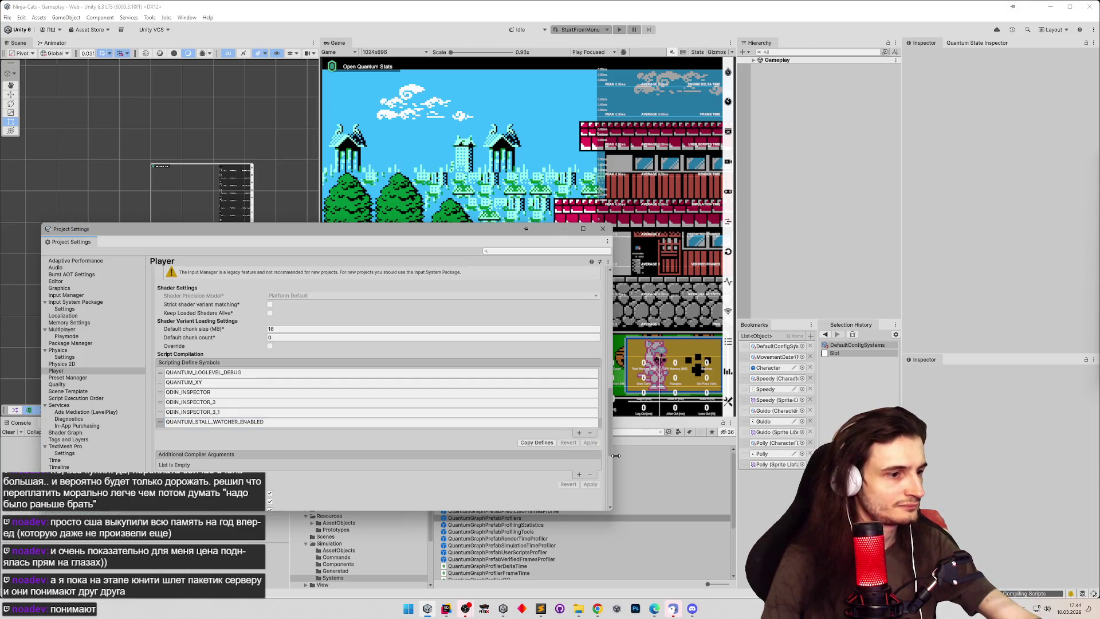
{"action": "left_click", "coordinate": [598, 608]}
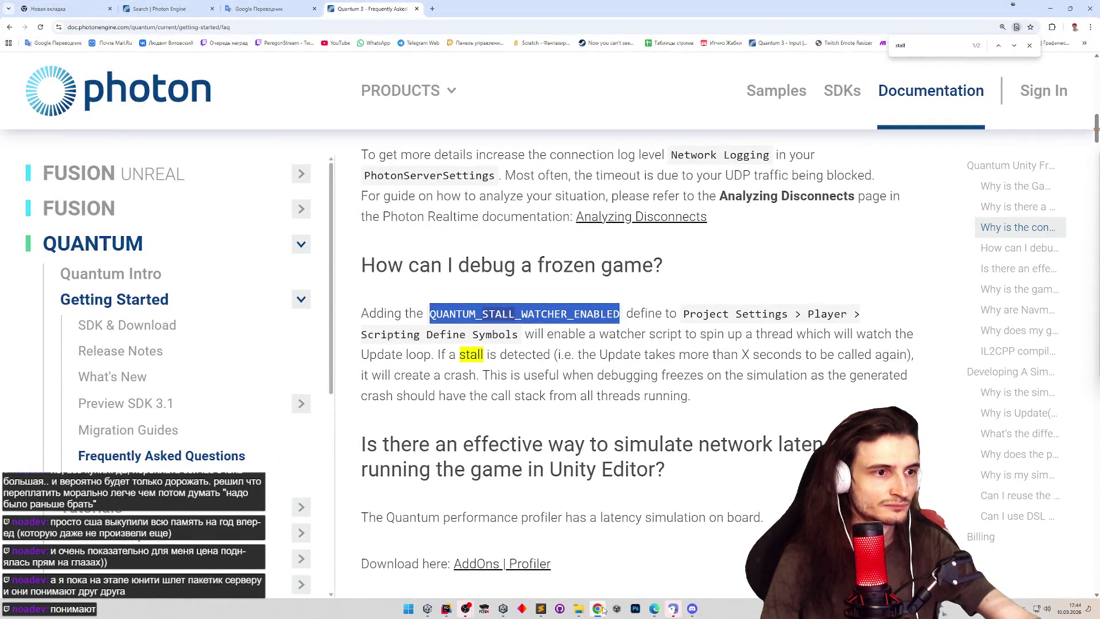
Step: After scripts recompile, close Project Settings and start Play mode
{"action": "left_click", "coordinate": [600, 608]}
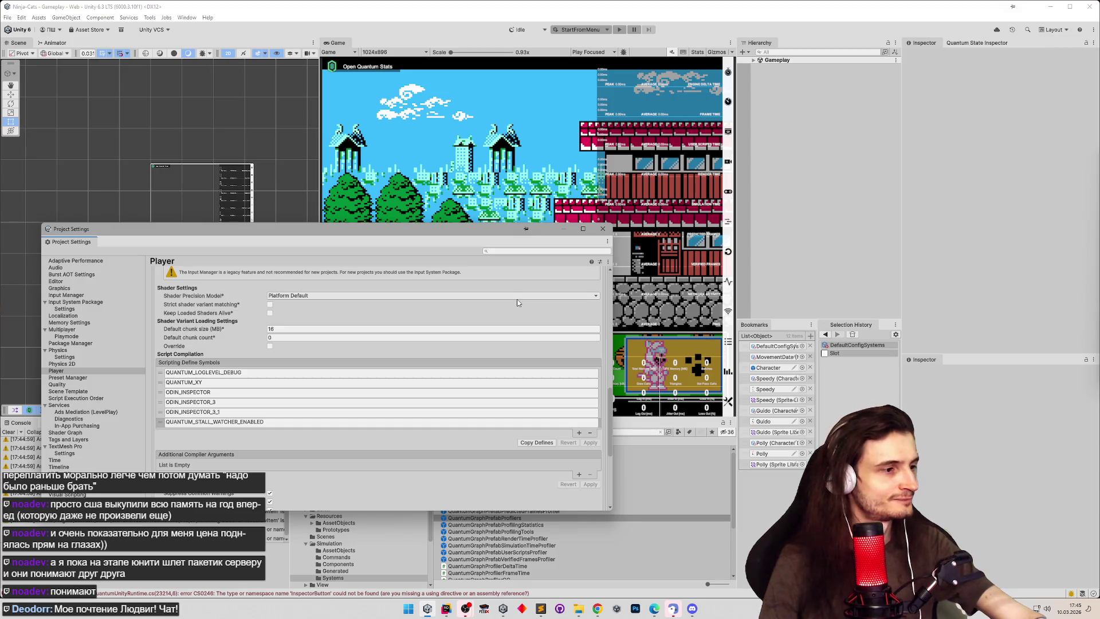
{"action": "left_click", "coordinate": [602, 228]}
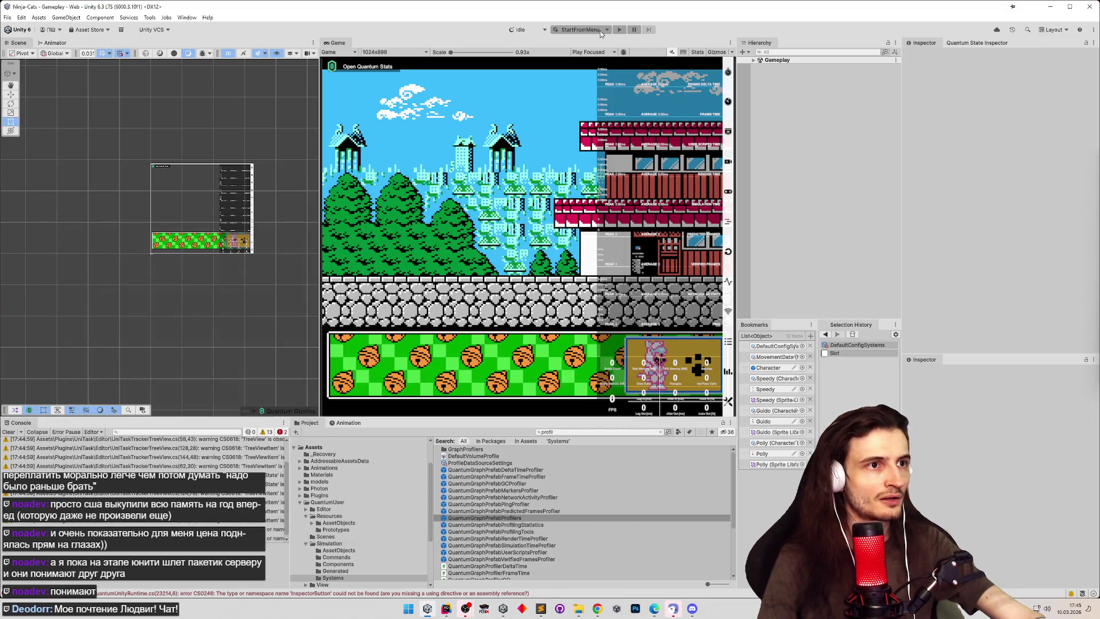
{"action": "left_click", "coordinate": [619, 29]}
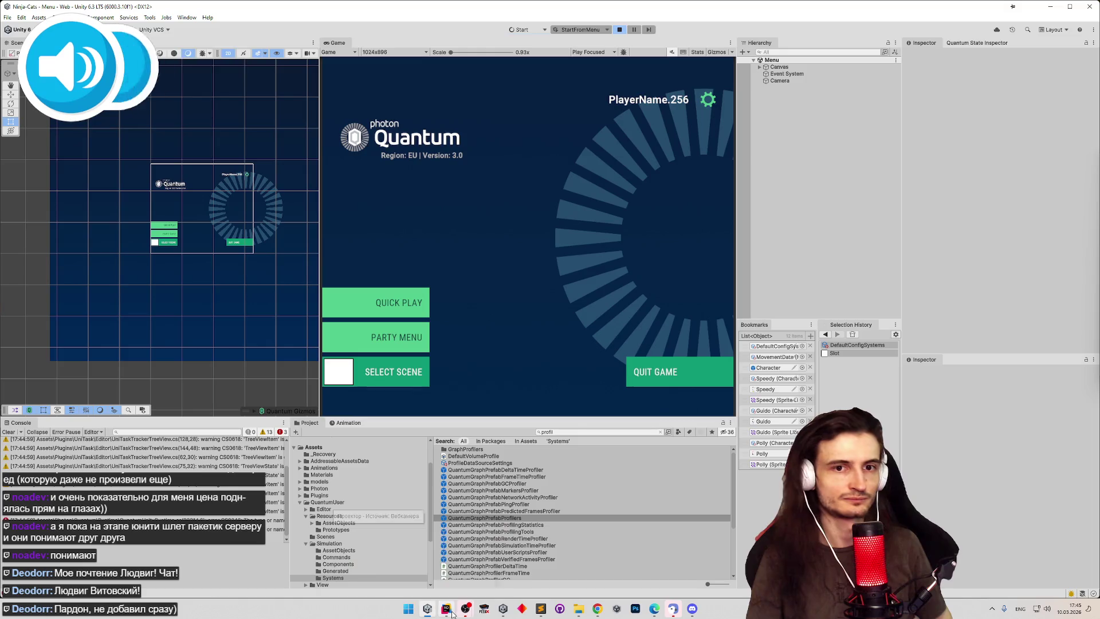
Step: Stop and restart Play mode, then widen the Console to read the errors
{"action": "mouse_move", "coordinate": [452, 614]}
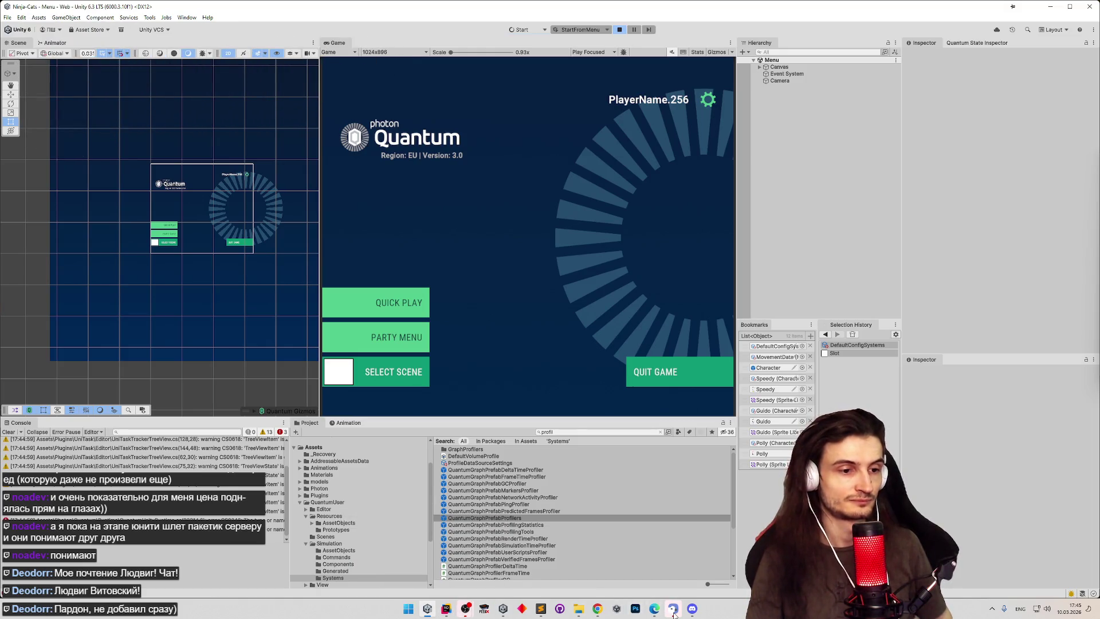
{"action": "mouse_move", "coordinate": [673, 613]}
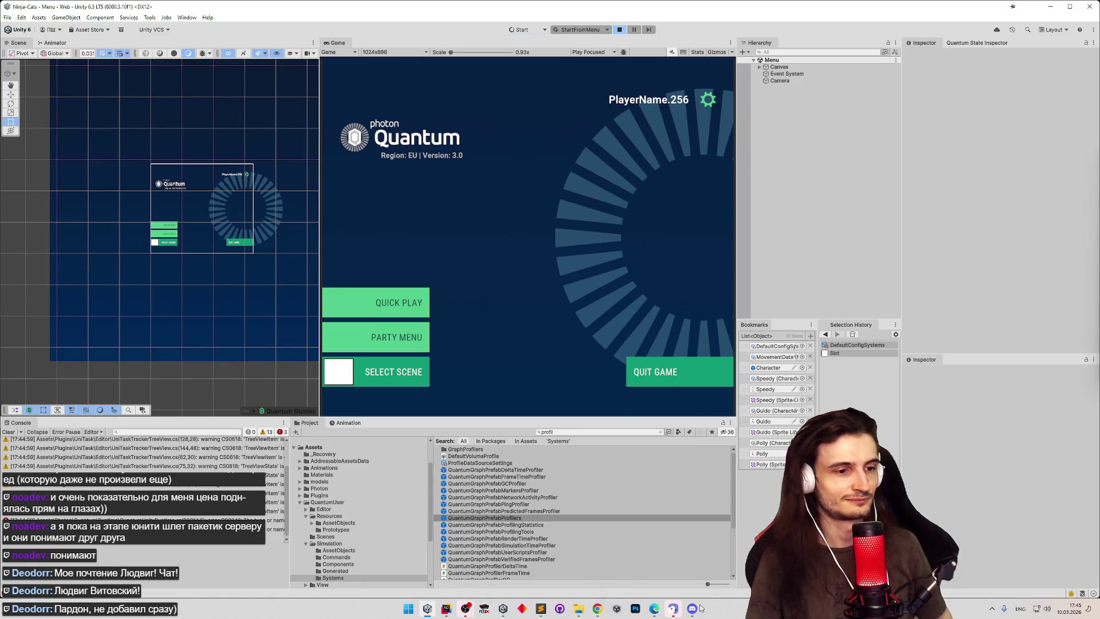
{"action": "left_click", "coordinate": [442, 607]}
{"action": "left_click", "coordinate": [442, 606]}
{"action": "mouse_move", "coordinate": [472, 607]}
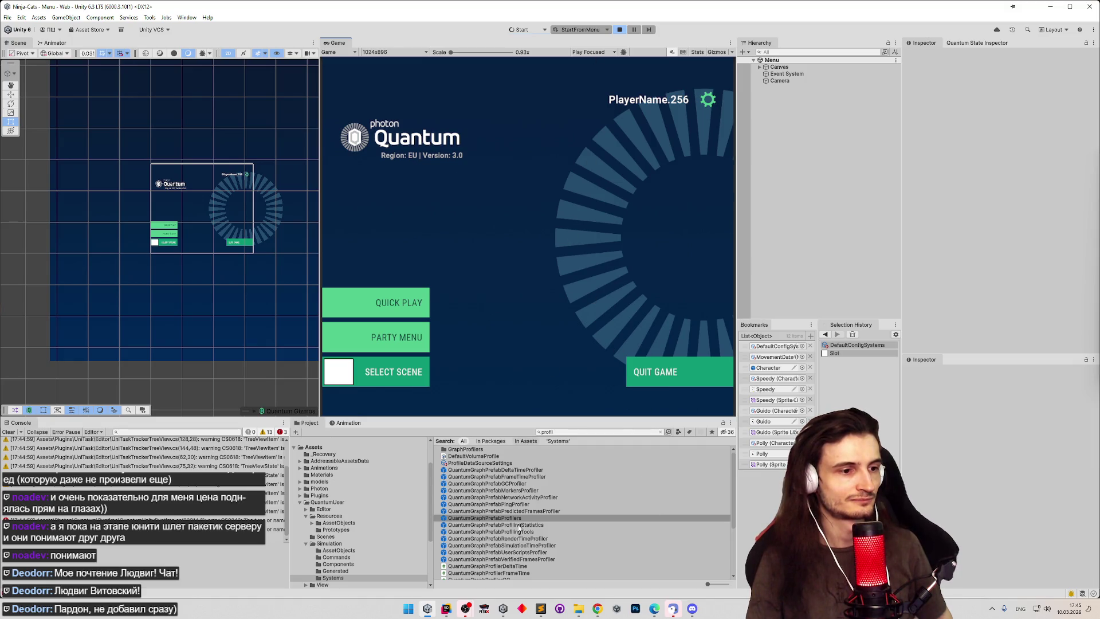
{"action": "left_click", "coordinate": [621, 32]}
{"action": "left_click", "coordinate": [621, 30]}
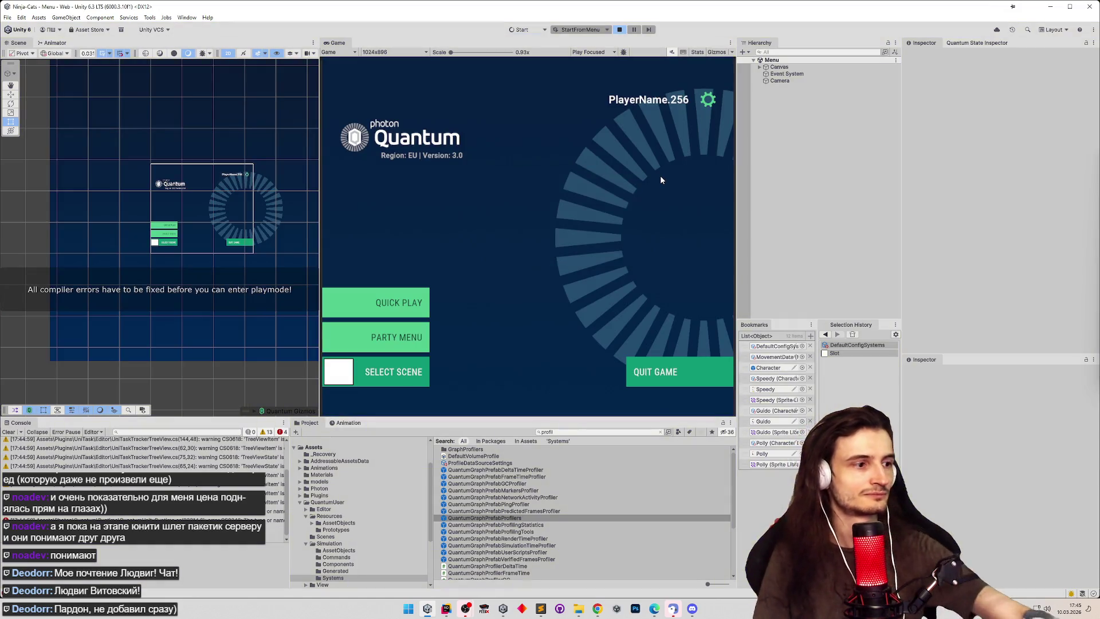
{"action": "mouse_move", "coordinate": [291, 509]}
{"action": "left_mouse_down"}
{"action": "mouse_move", "coordinate": [604, 505]}
{"action": "mouse_move", "coordinate": [395, 507]}
{"action": "mouse_move", "coordinate": [578, 506]}
{"action": "mouse_move", "coordinate": [549, 507]}
{"action": "left_mouse_up"}
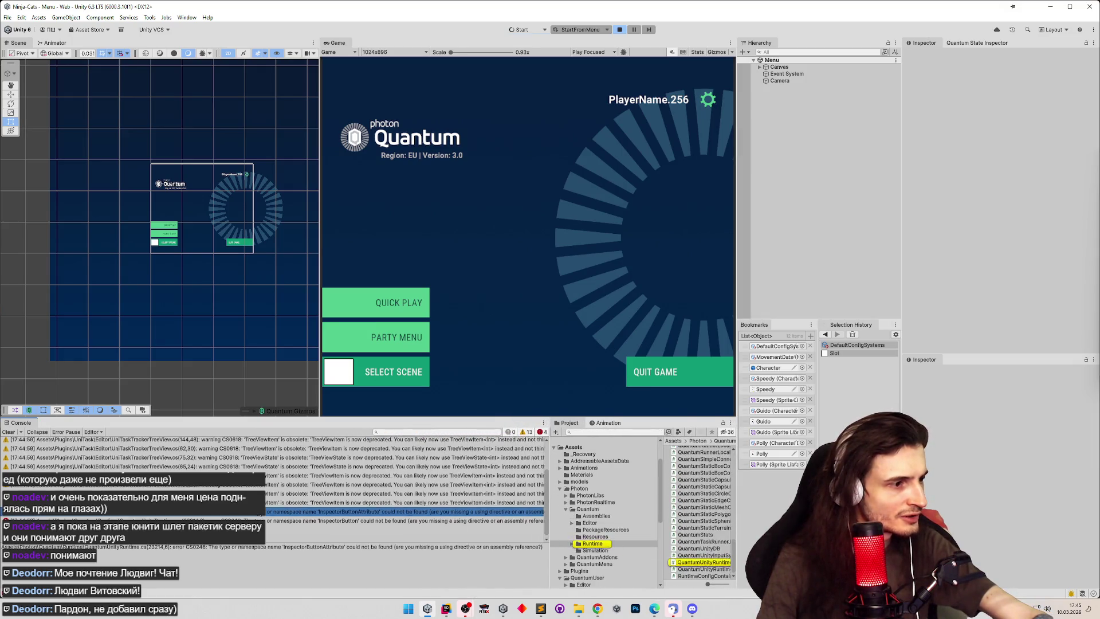
Step: Open the CS0246 error's source line in Rider, then return to Unity and stop the game
{"action": "double_click", "coordinate": [401, 520]}
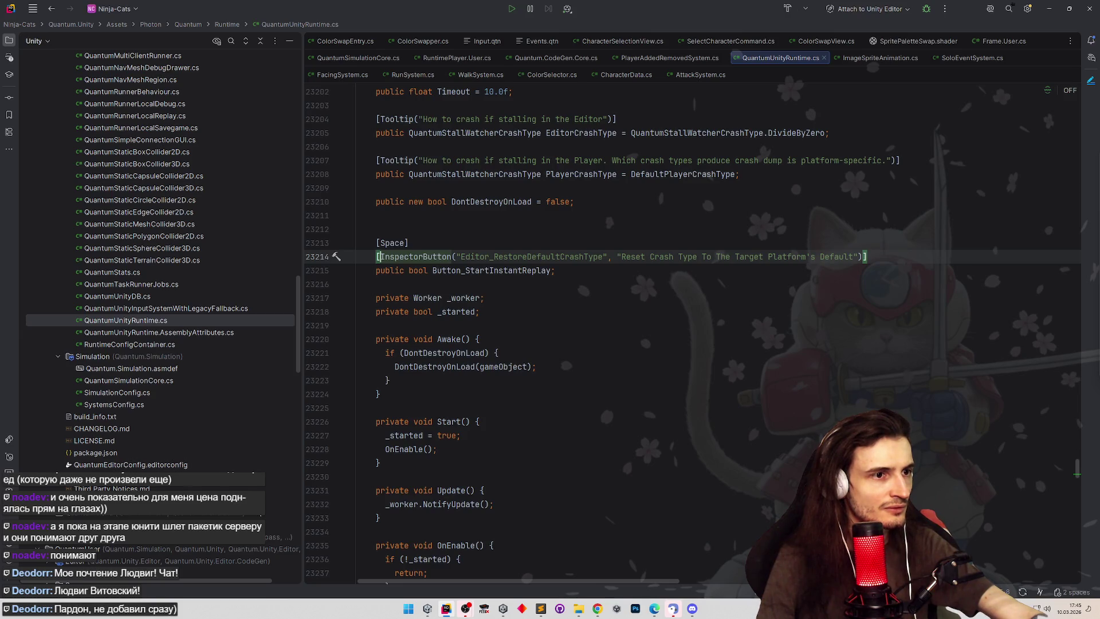
{"action": "left_click", "coordinate": [1049, 8]}
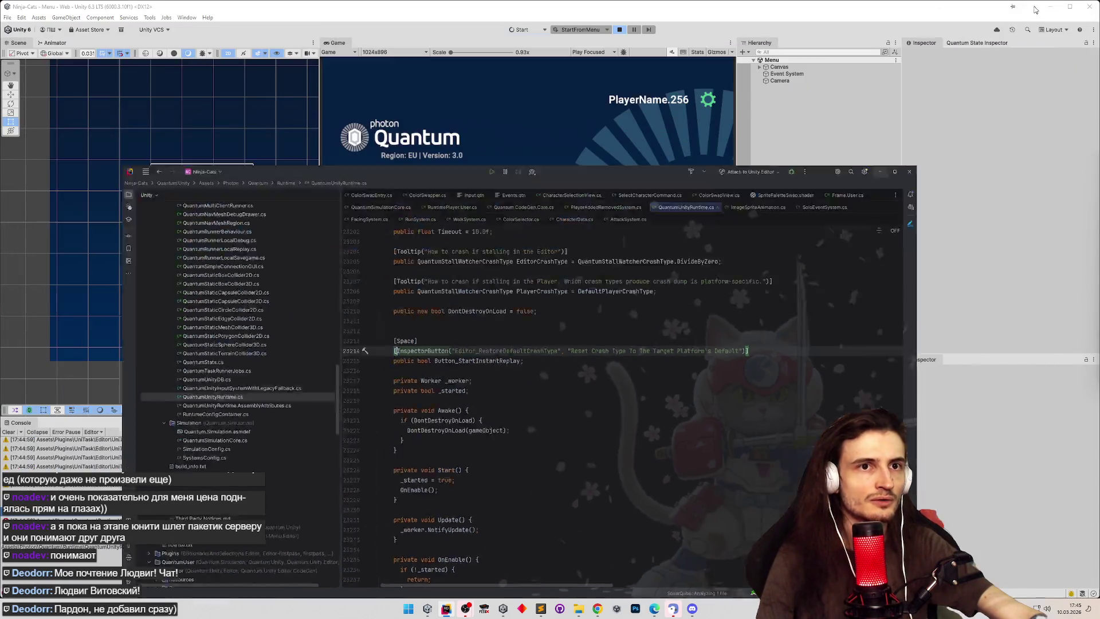
{"action": "left_click", "coordinate": [621, 31]}
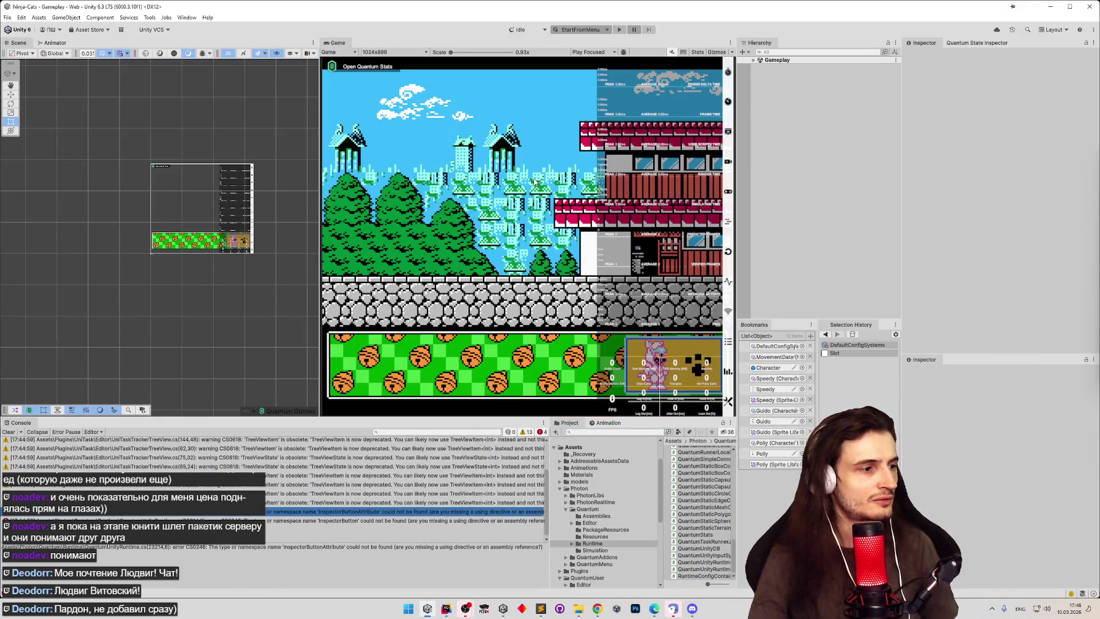
Step: Clear the Console, select the InspectorButton CS0246 error, and open the Edit menu
{"action": "left_click", "coordinate": [8, 431]}
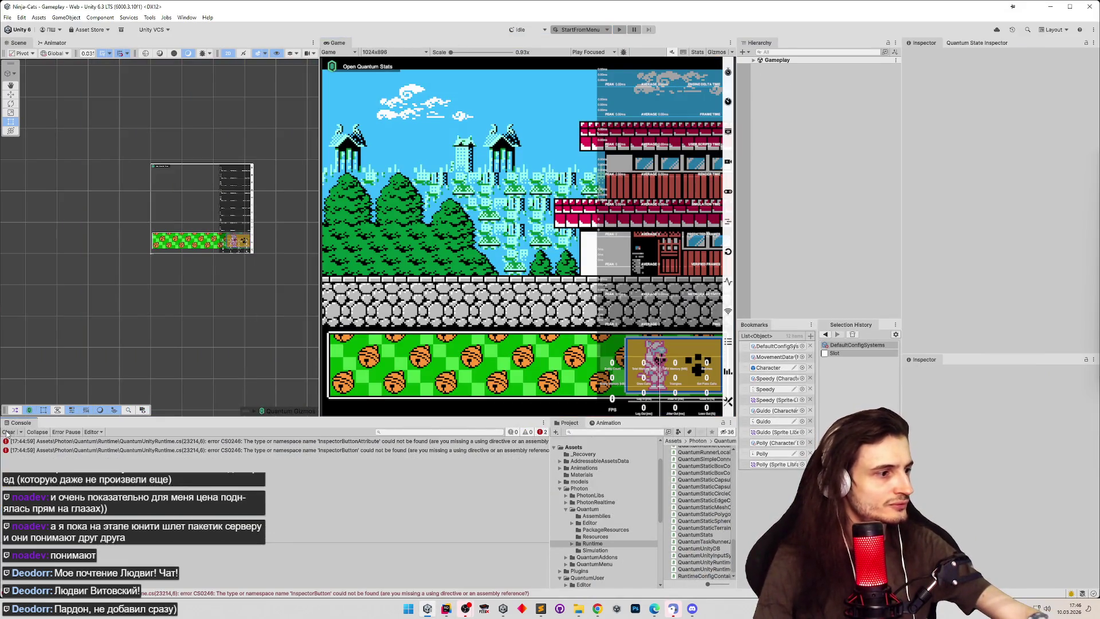
{"action": "left_click", "coordinate": [220, 448]}
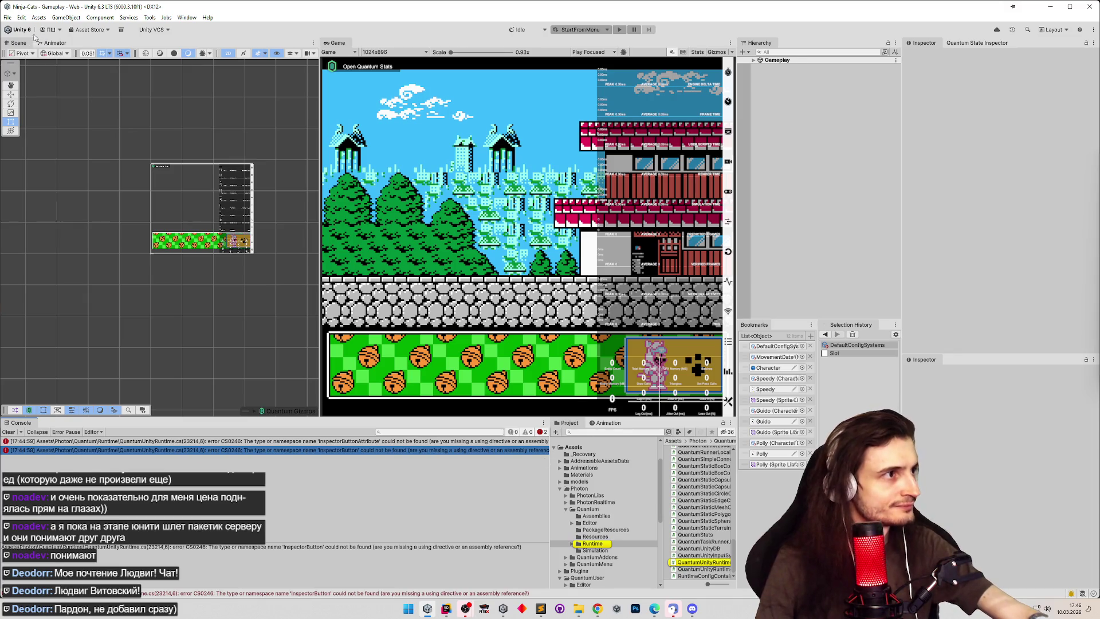
{"action": "left_click", "coordinate": [22, 17]}
Step: Open Project Settings and remove QUANTUM_STALL_WATCHER_ENABLED from the scripting define symbols
{"action": "left_click", "coordinate": [78, 278]}
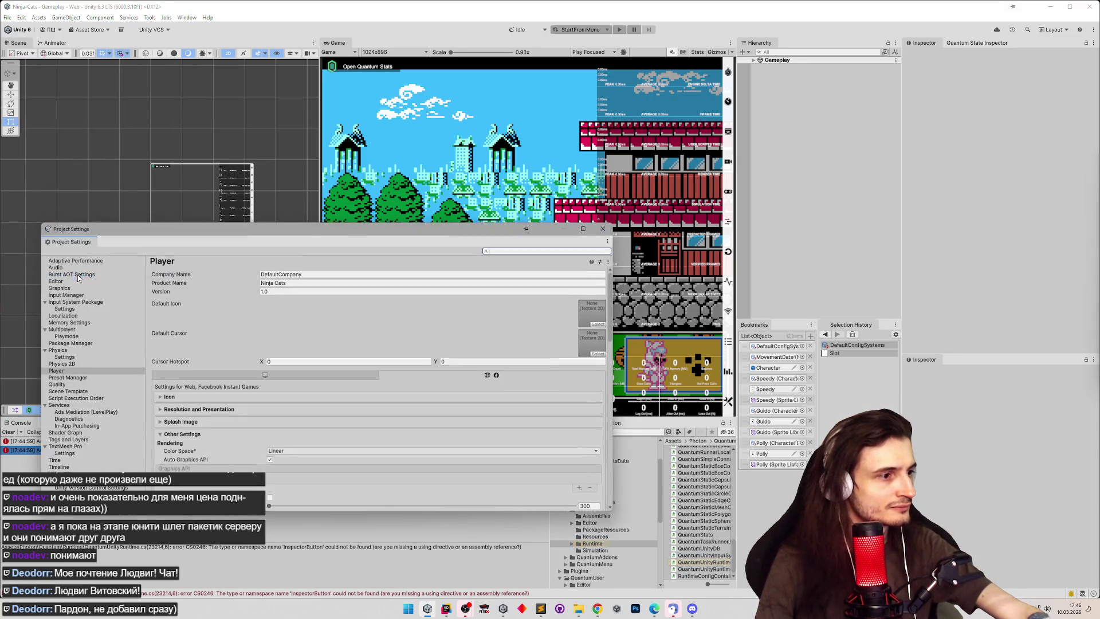
{"action": "left_click_drag", "start_coordinate": [315, 239], "coordinate": [410, 152]}
{"action": "scroll", "coordinate": [670, 238], "scroll_direction": "down", "scroll_amount": 15}
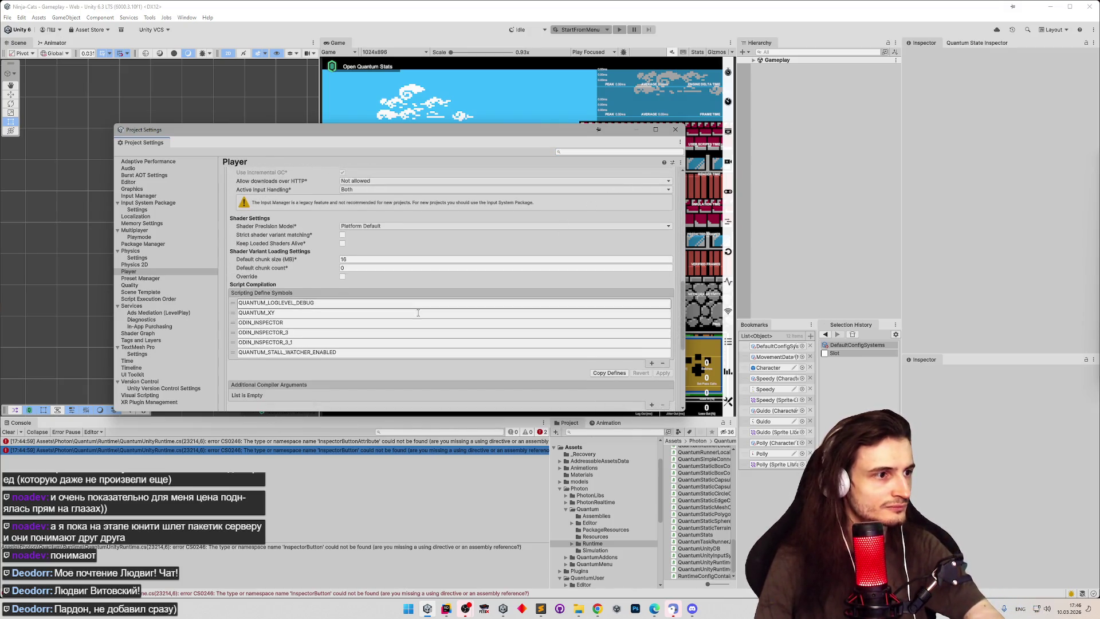
{"action": "left_click", "coordinate": [630, 351]}
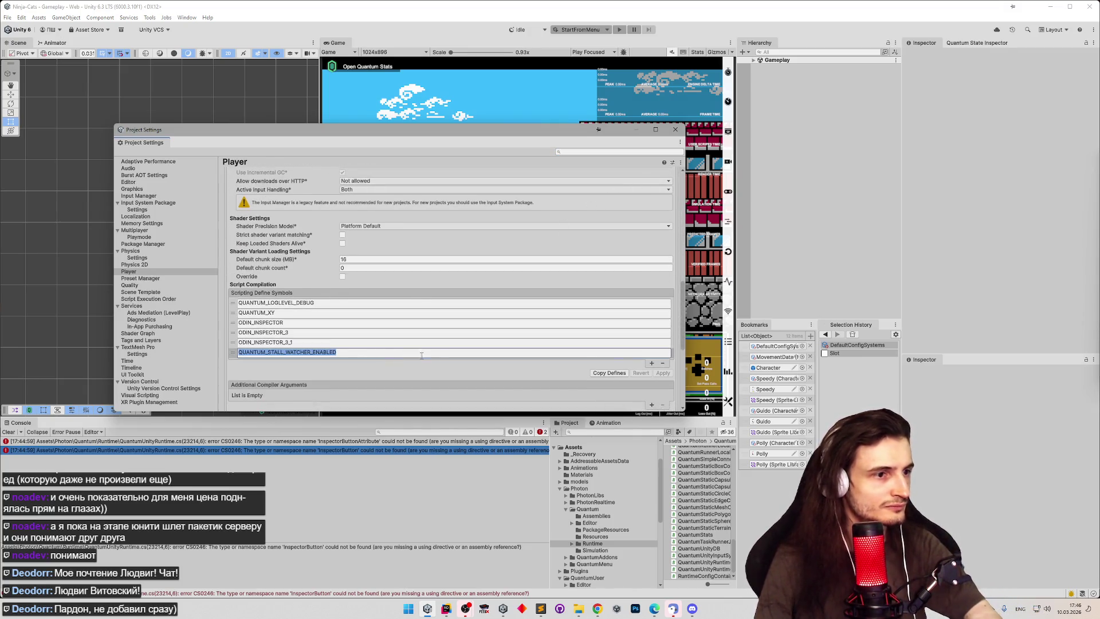
{"action": "left_click", "coordinate": [662, 363]}
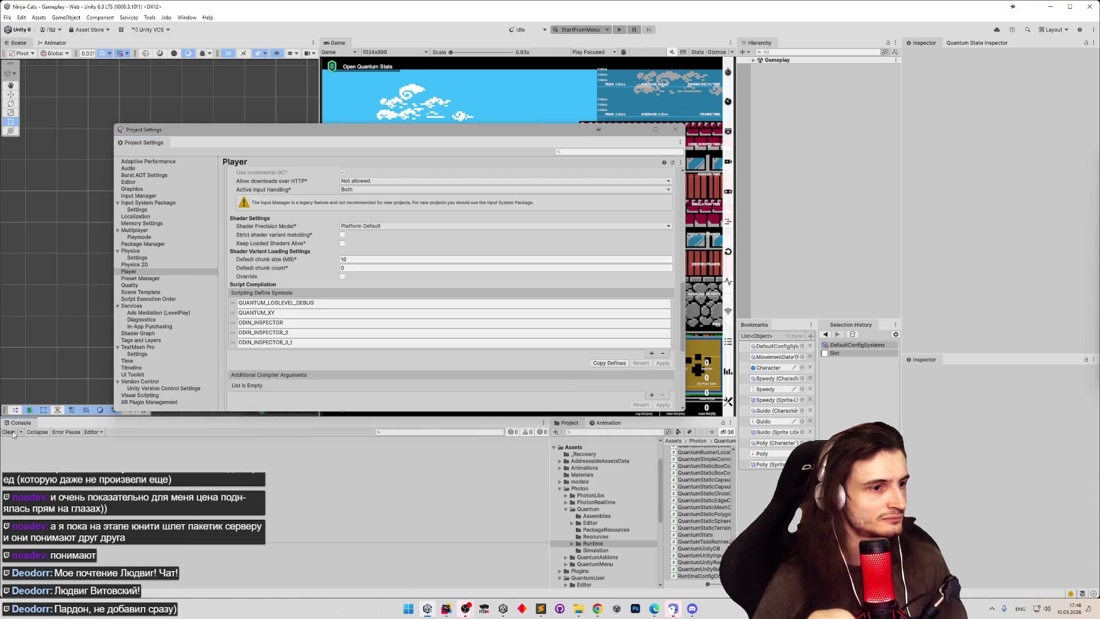
Step: Re-add QUANTUM_STALL_WATCHER_ENABLED as a define symbol and clear the Console
{"action": "left_click", "coordinate": [651, 352]}
{"action": "type", "text": "QUANTUM_STALL_WATCHER_ENABLED"}
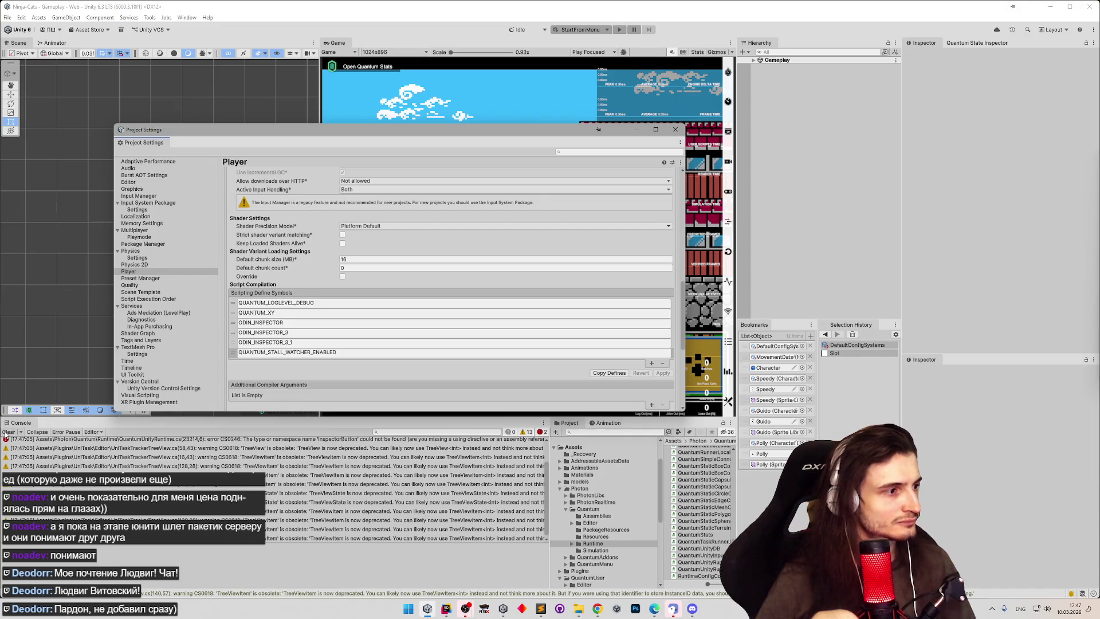
{"action": "left_click", "coordinate": [8, 432]}
Step: Jump from the Console error to line 23214 in Rider and review the InspectorButton quick-fix actions
{"action": "double_click", "coordinate": [230, 445]}
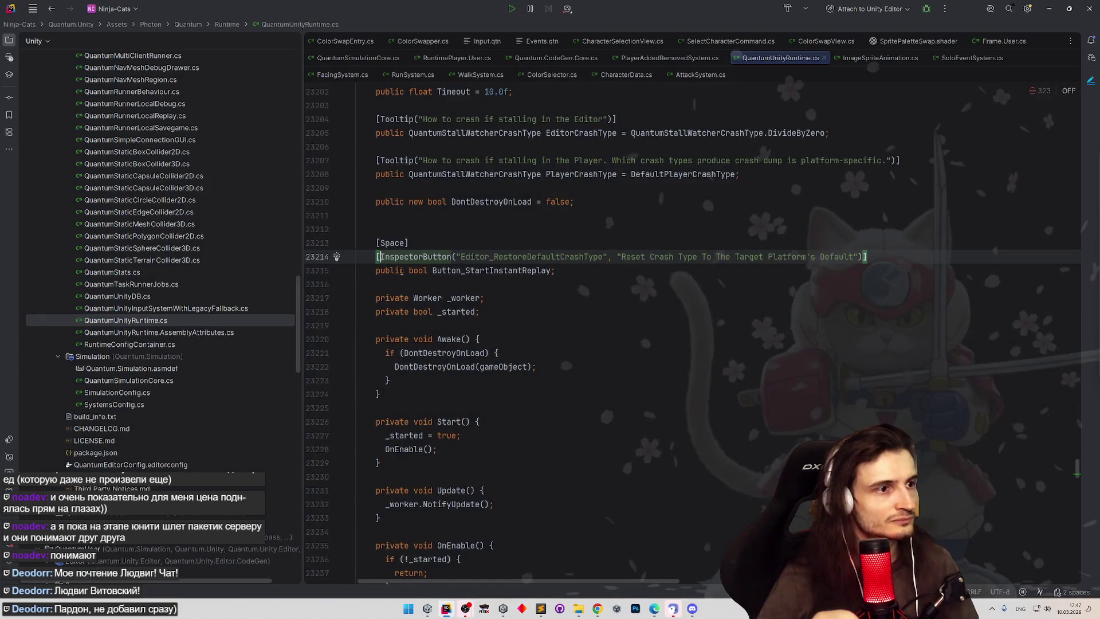
{"action": "left_click", "coordinate": [405, 256]}
{"action": "key", "text": "alt+Return"}
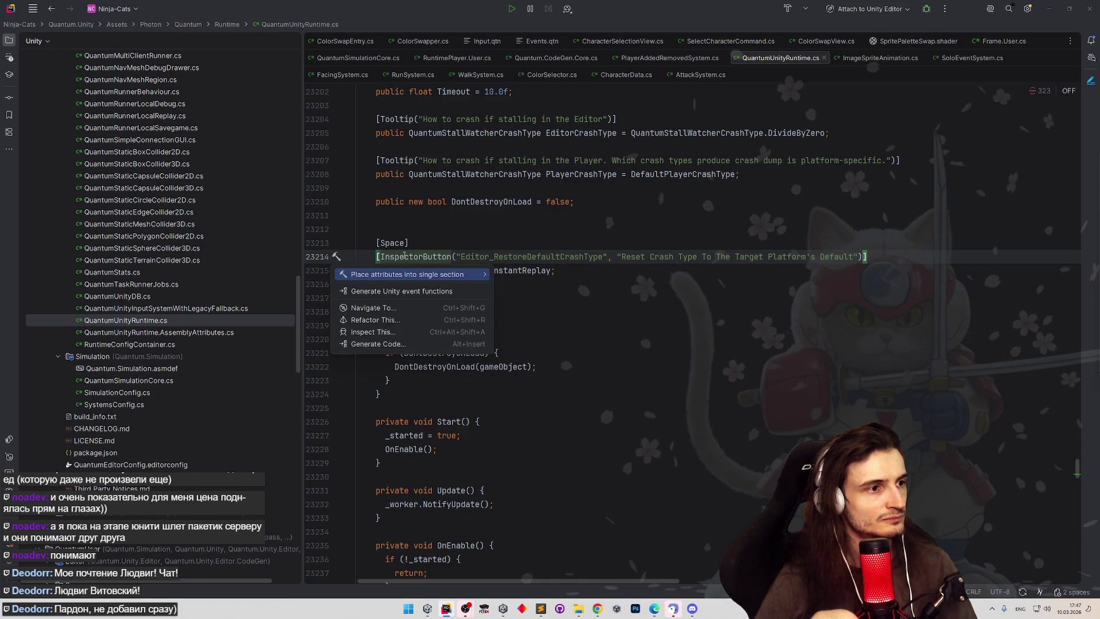
{"action": "mouse_move", "coordinate": [413, 277]}
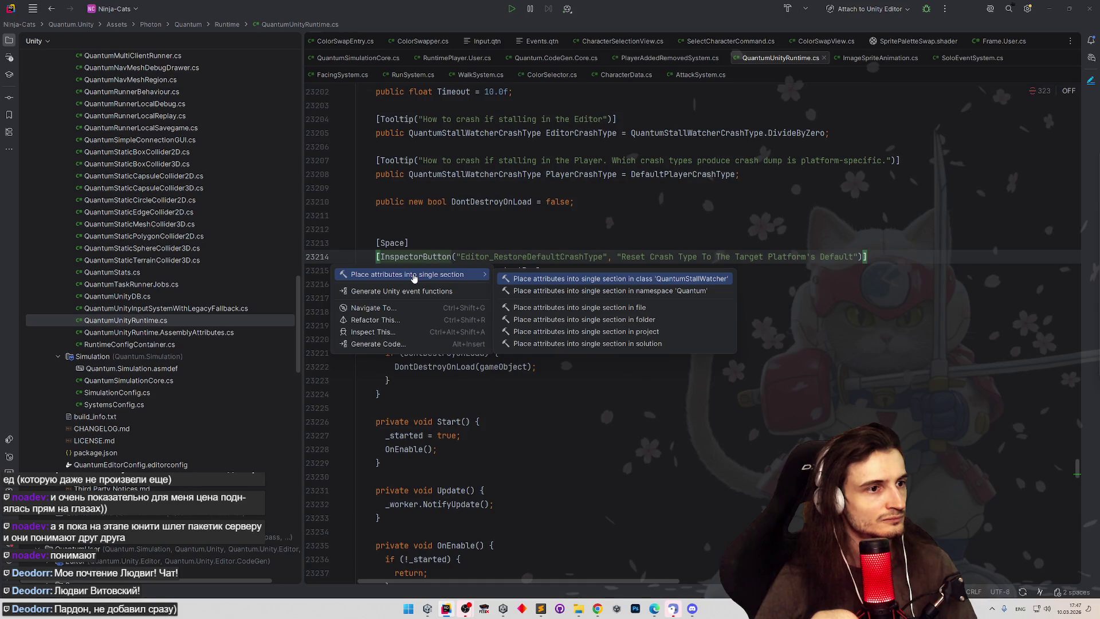
Step: Comment out the InspectorButton attribute line, minimize Rider, and bring up the Photon Quantum FAQ page
{"action": "left_click", "coordinate": [396, 319]}
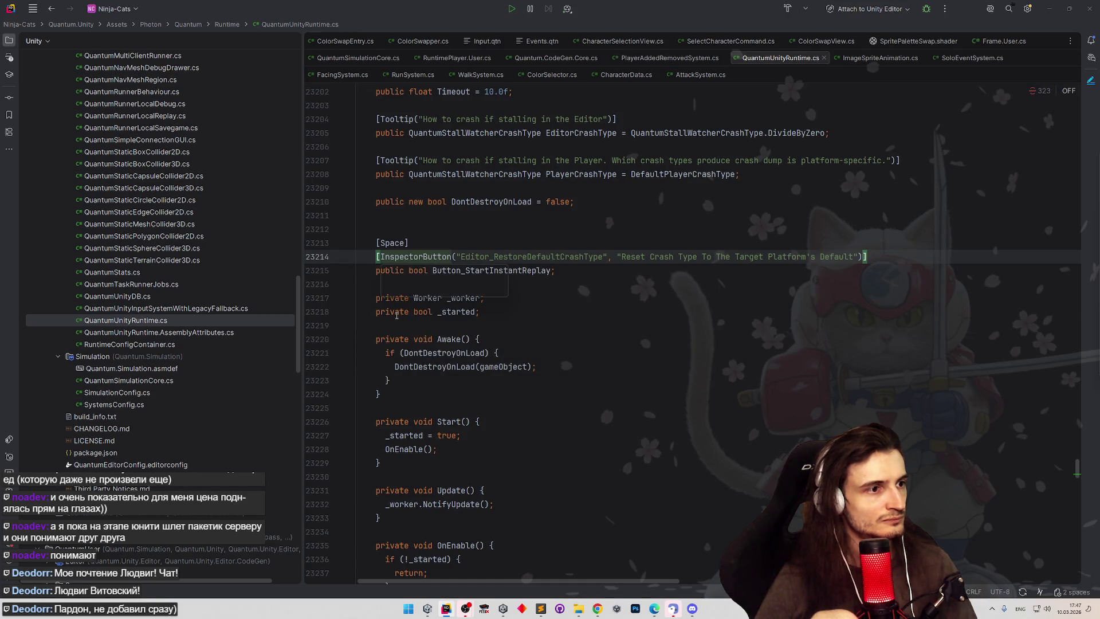
{"action": "key", "text": "Escape"}
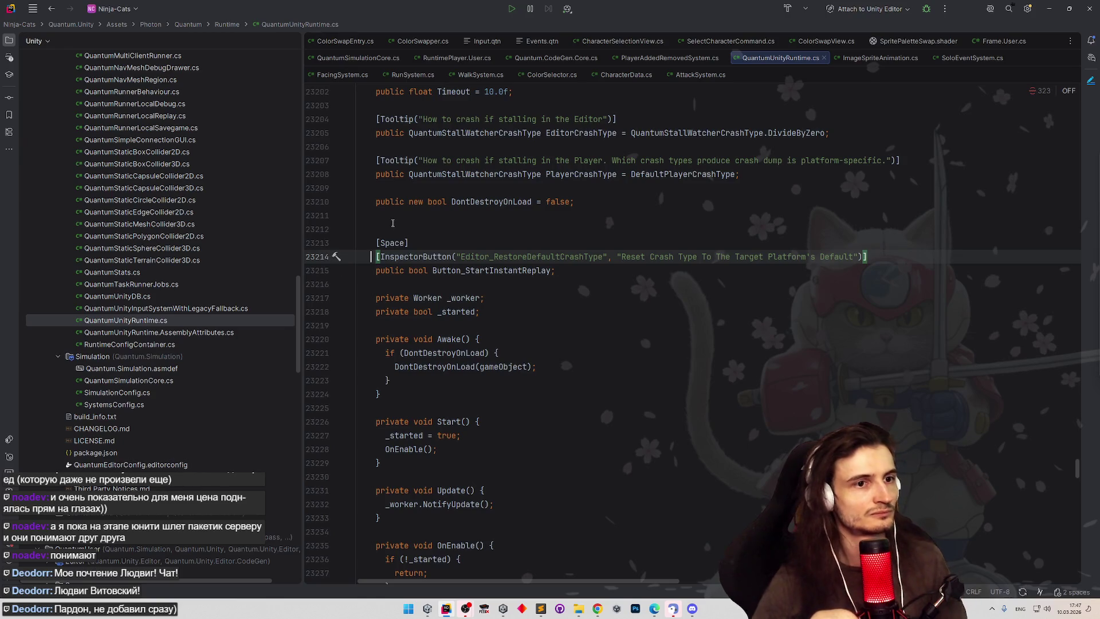
{"action": "key", "text": "ctrl+slash"}
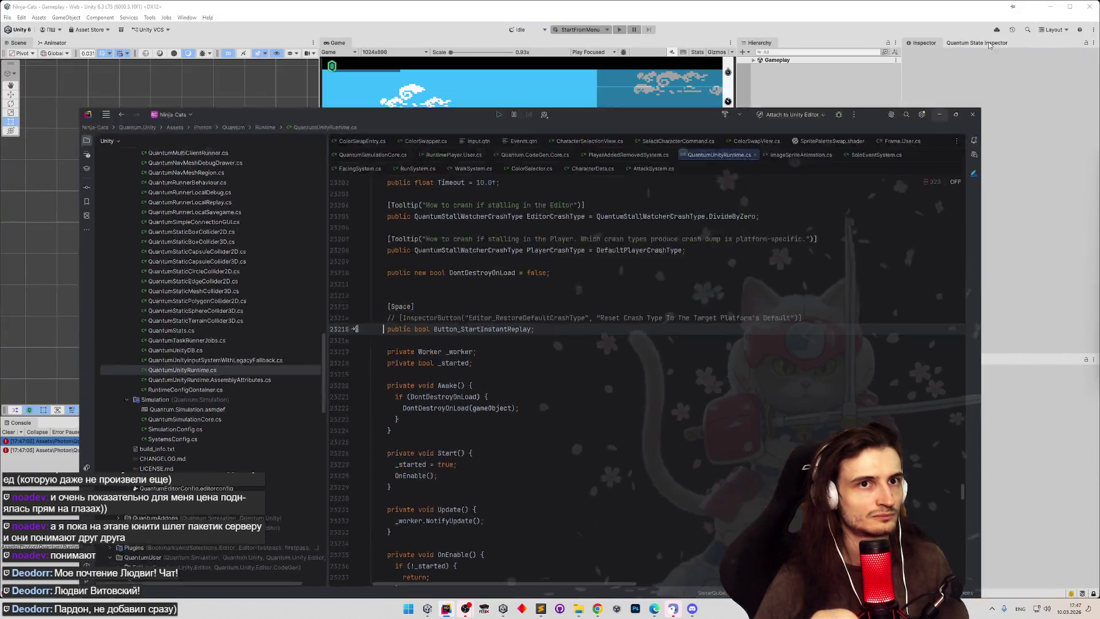
{"action": "left_click", "coordinate": [1049, 9]}
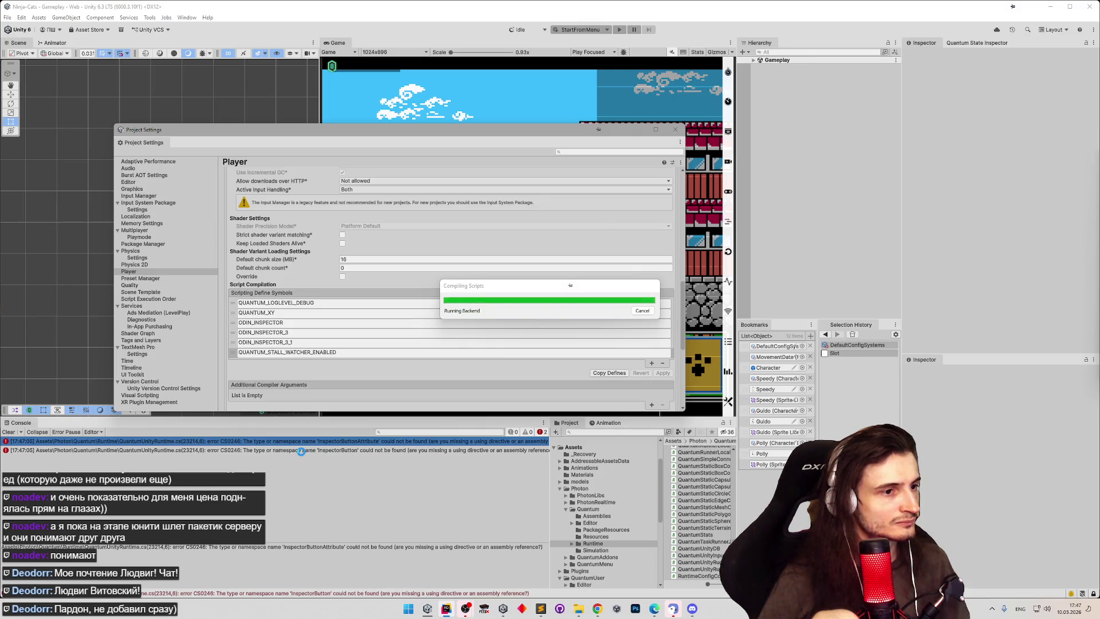
{"action": "left_click", "coordinate": [598, 608]}
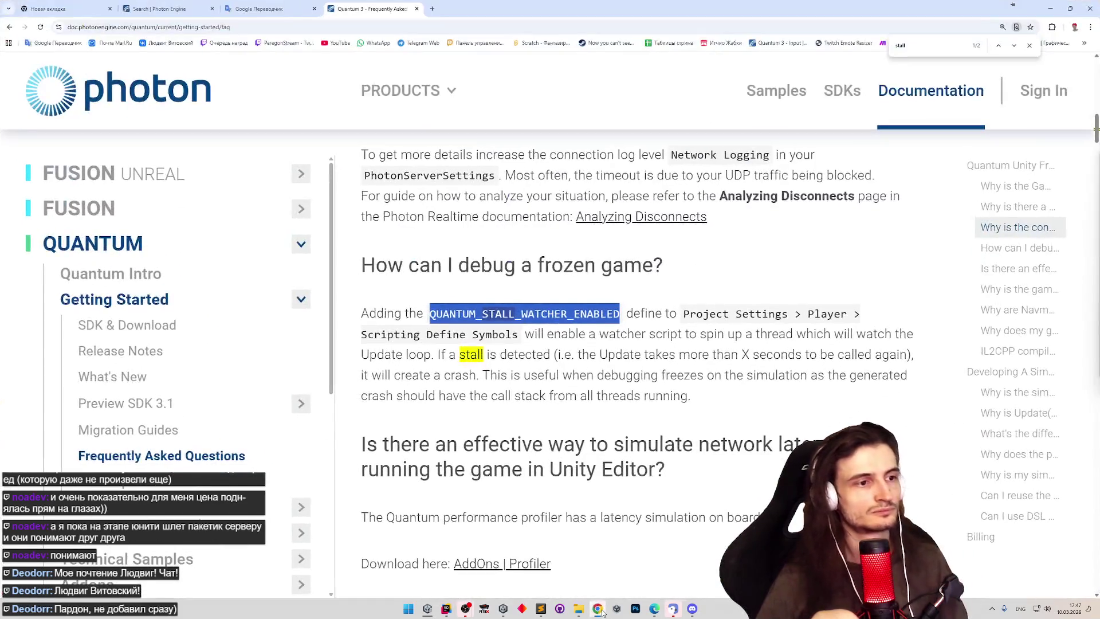
Step: Go back to the 'photon quantum stalling' results, scroll through them, and return to Unity
{"action": "left_click", "coordinate": [6, 28]}
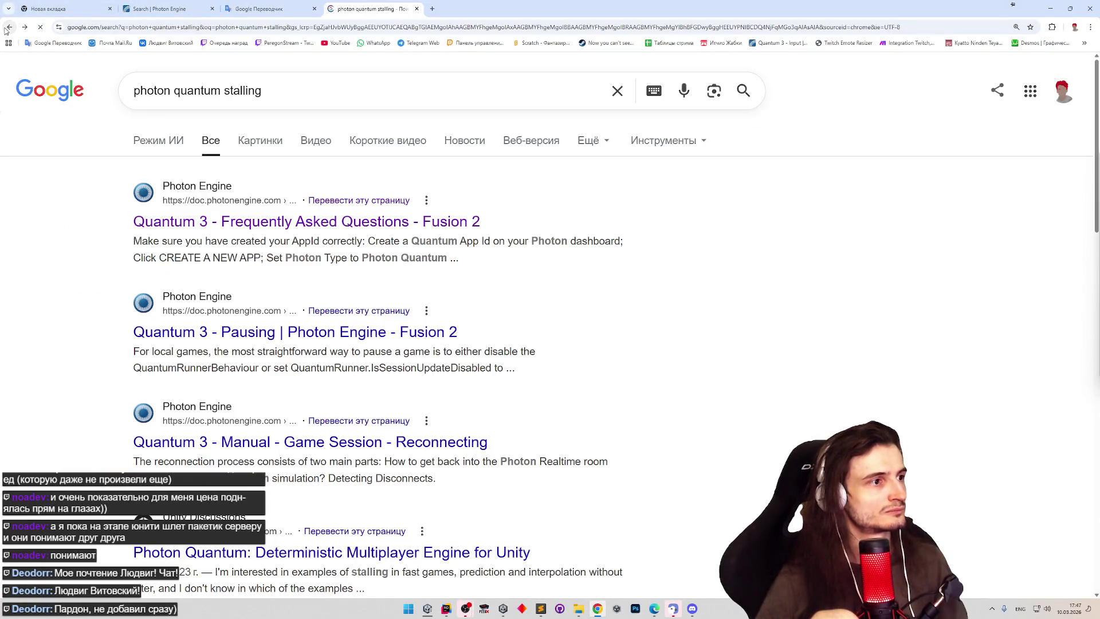
{"action": "scroll", "coordinate": [39, 175], "scroll_direction": "down", "scroll_amount": 2}
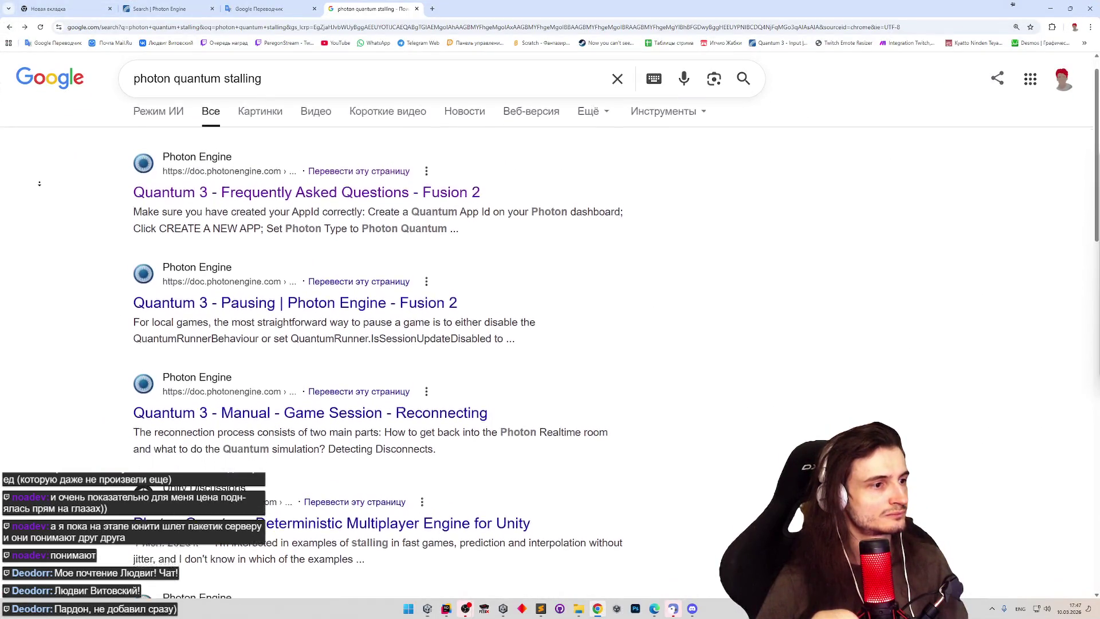
{"action": "scroll", "coordinate": [39, 189], "scroll_direction": "down", "scroll_amount": 3}
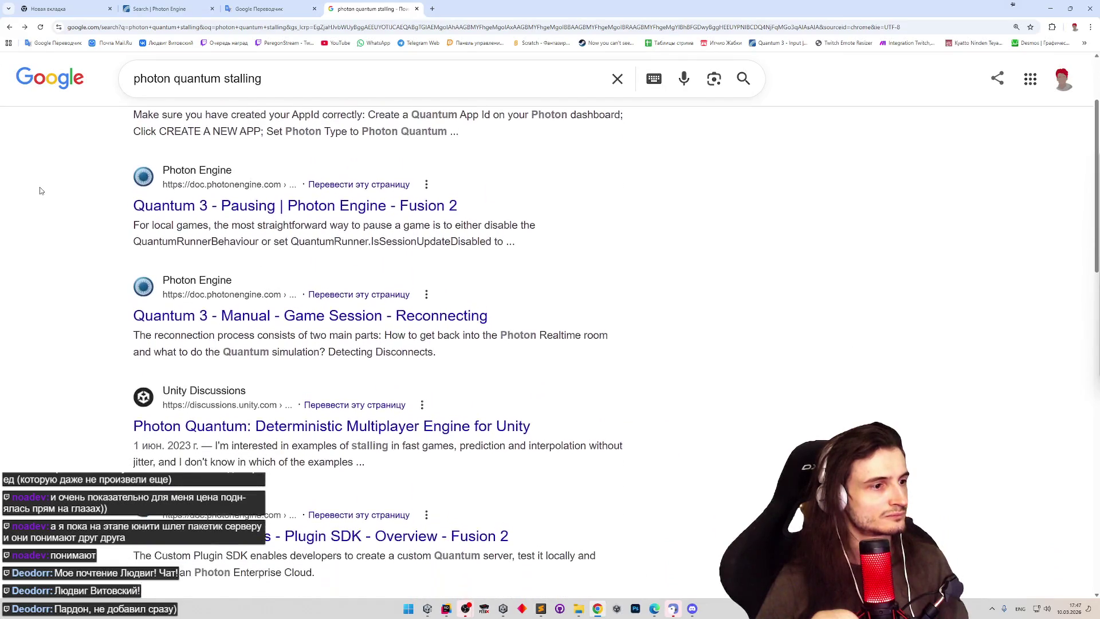
{"action": "scroll", "coordinate": [39, 194], "scroll_direction": "down", "scroll_amount": 1}
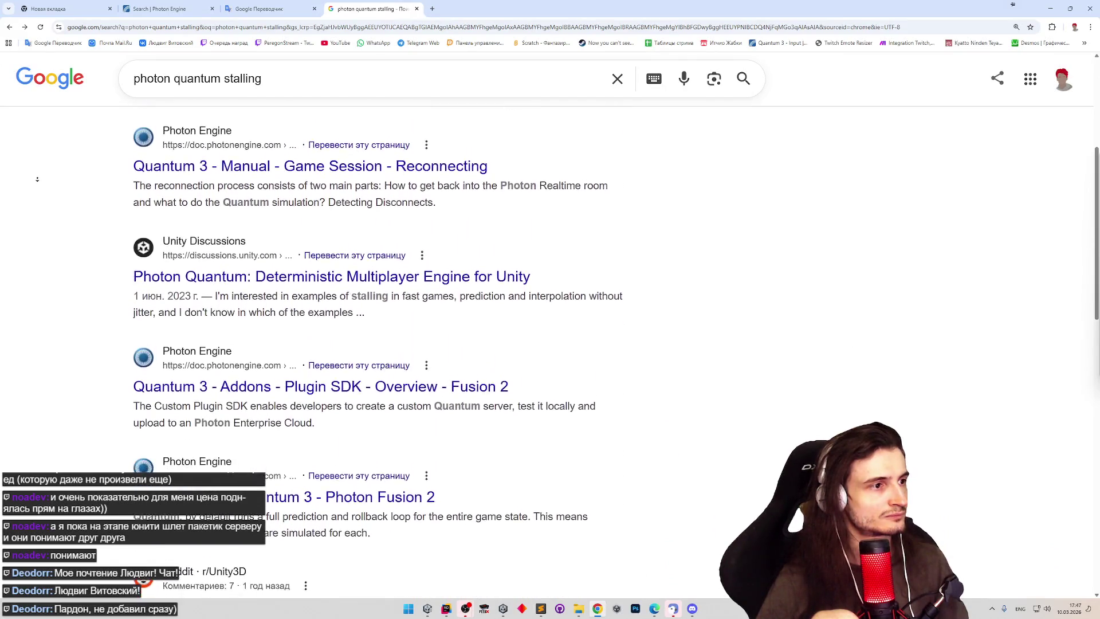
{"action": "scroll", "coordinate": [37, 180], "scroll_direction": "down", "scroll_amount": 2}
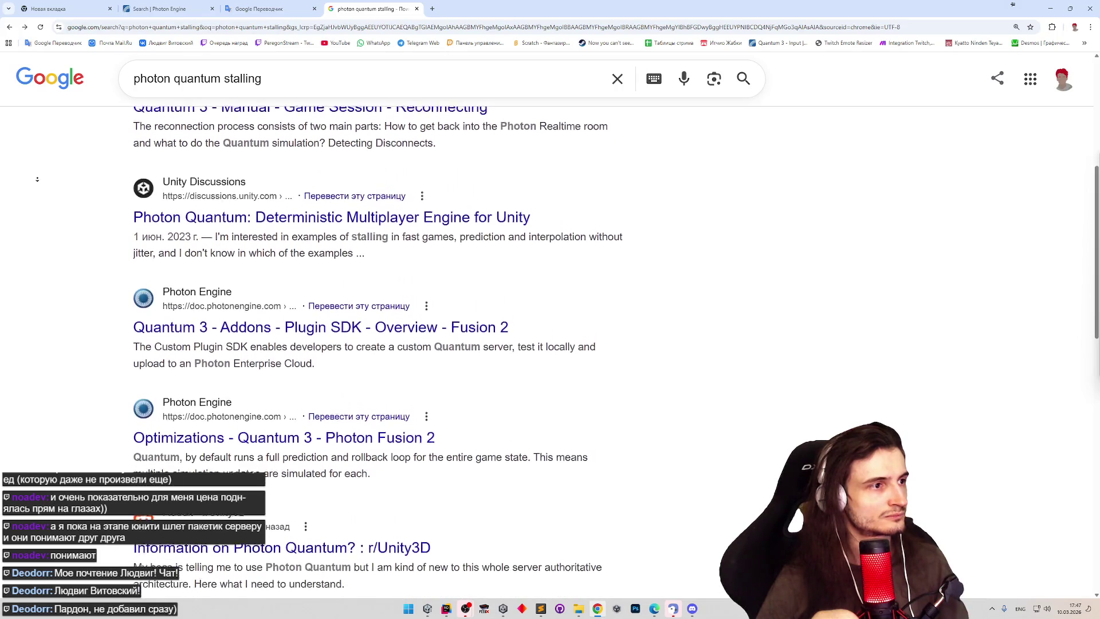
{"action": "scroll", "coordinate": [38, 189], "scroll_direction": "down", "scroll_amount": 2}
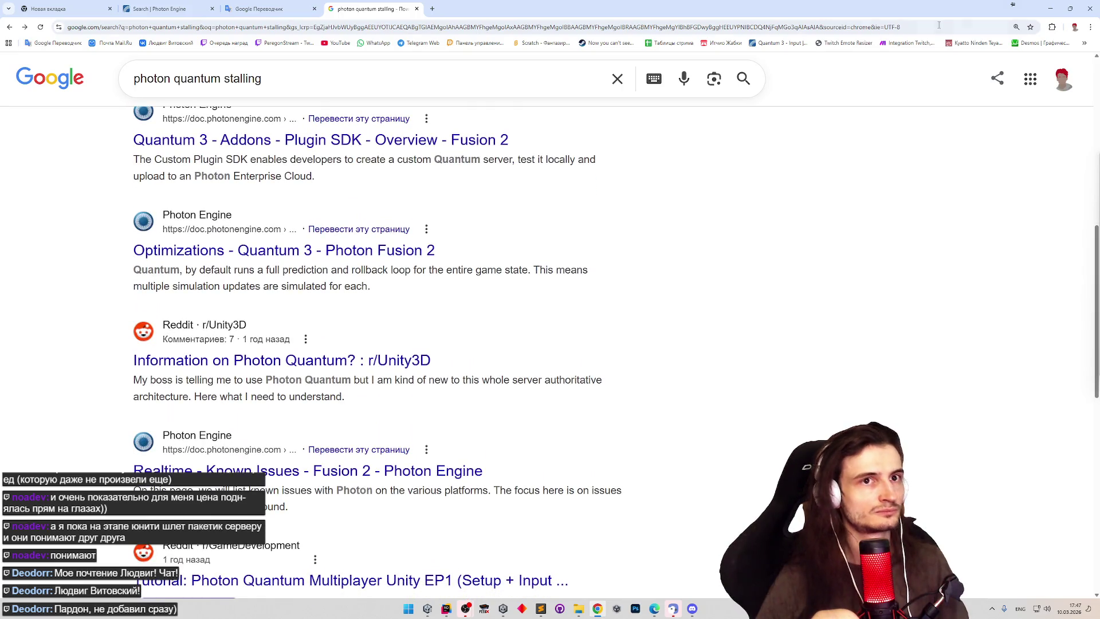
{"action": "key", "text": "alt+Tab"}
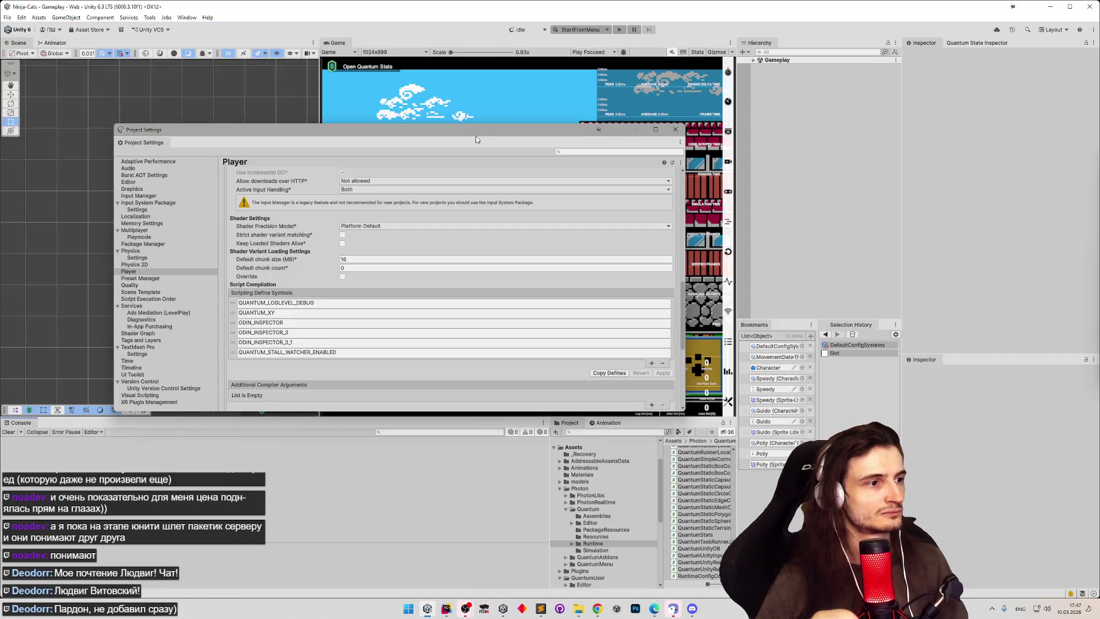
Step: Close Project Settings, start Play mode, and check the [Space] attribute change in Rider
{"action": "left_click_drag", "start_coordinate": [482, 137], "coordinate": [600, 160]}
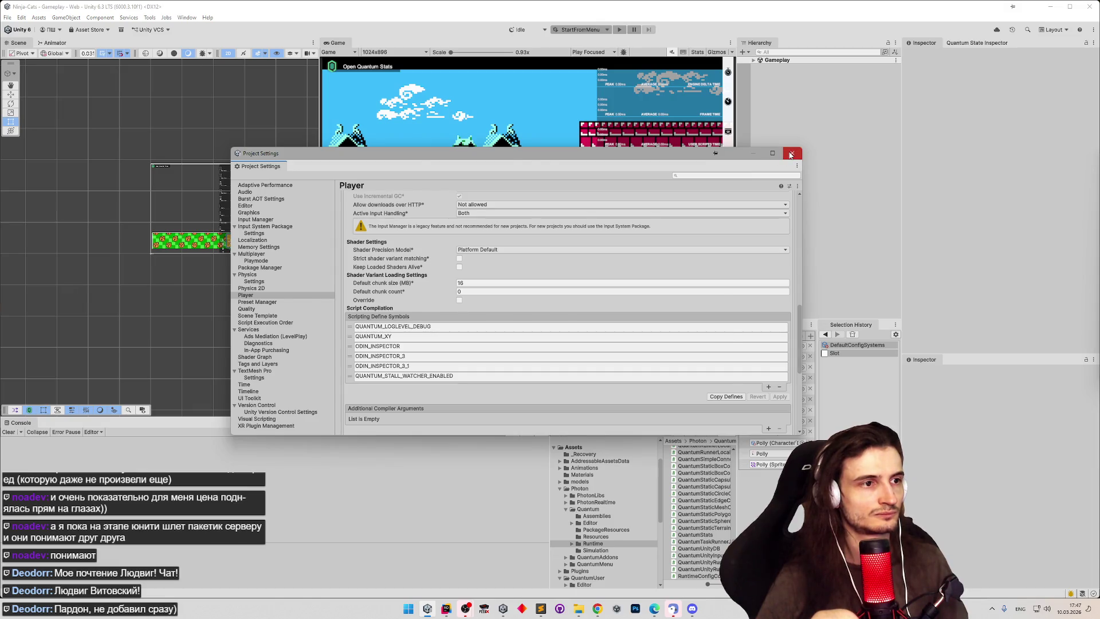
{"action": "left_click", "coordinate": [791, 155]}
{"action": "left_click", "coordinate": [620, 29]}
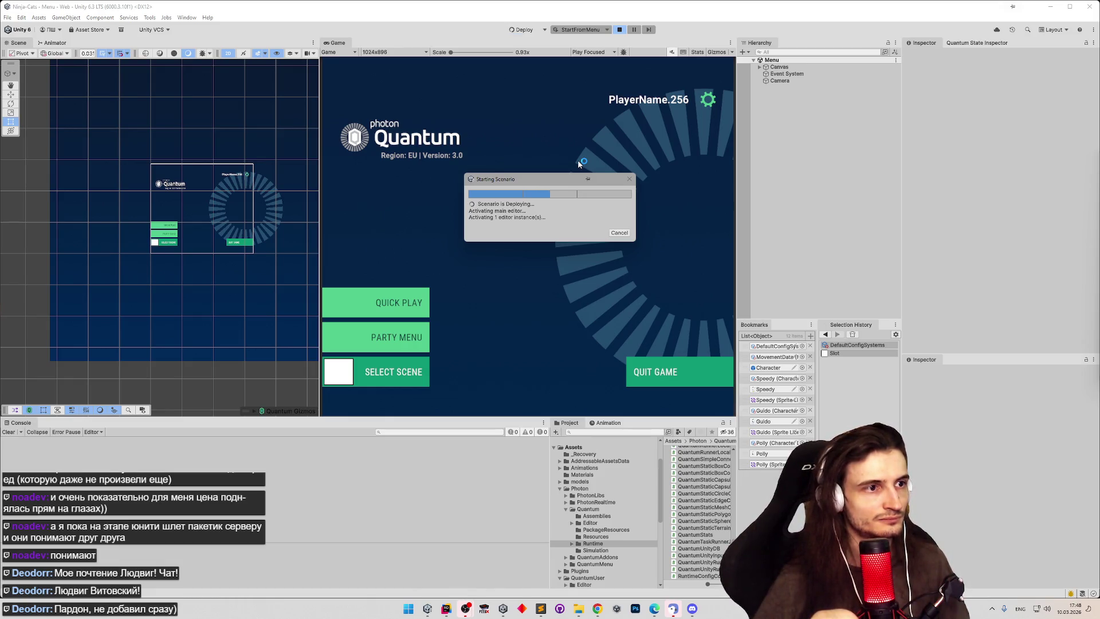
{"action": "left_click", "coordinate": [446, 608]}
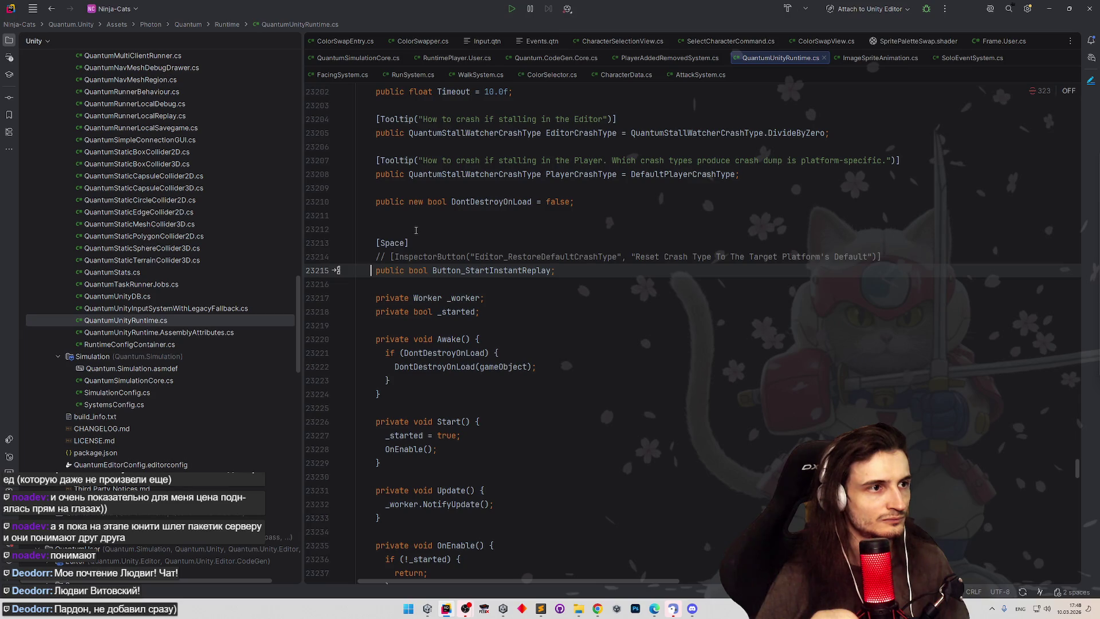
{"action": "left_click", "coordinate": [417, 240]}
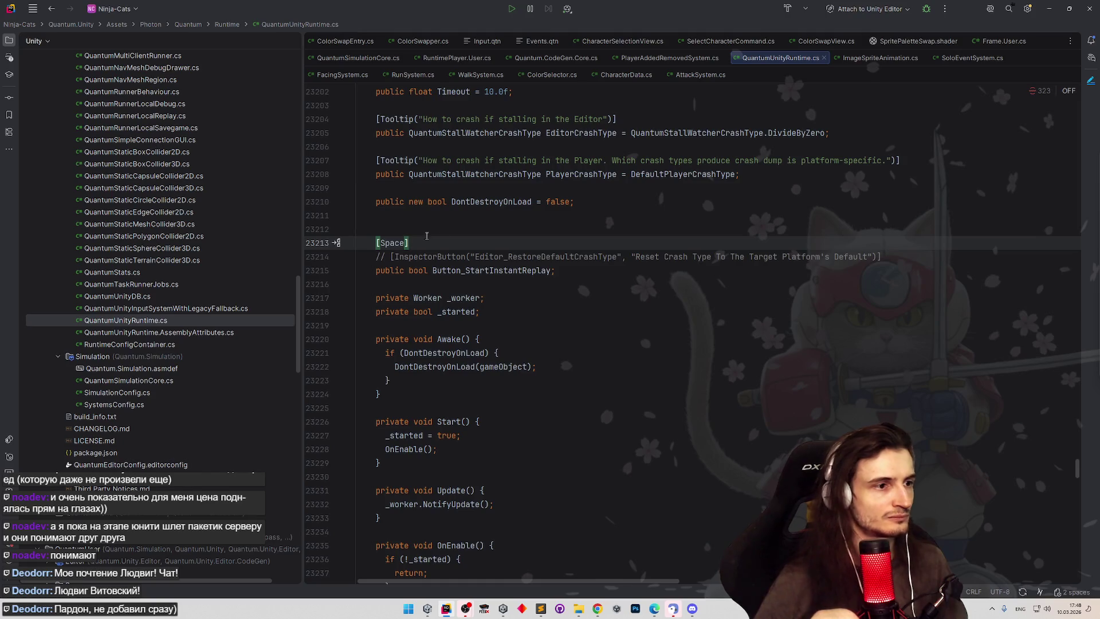
{"action": "left_click", "coordinate": [1051, 8]}
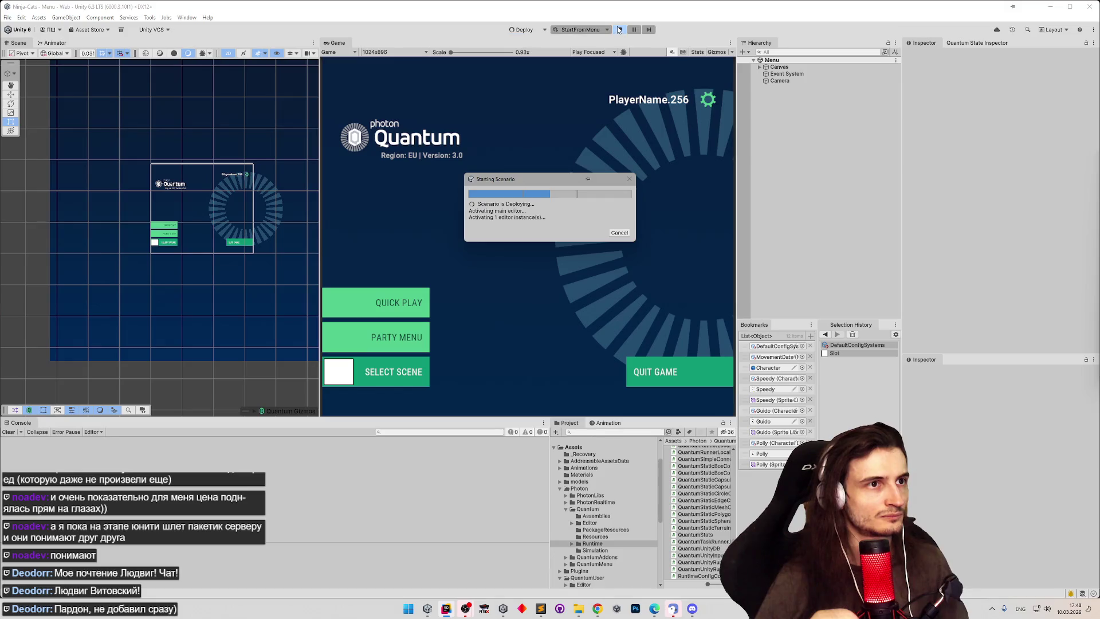
Step: Cancel the scenario deployment, re-enter Play mode with Ctrl+P, and bring Player 2's client forward
{"action": "left_click", "coordinate": [619, 233]}
{"action": "left_click", "coordinate": [441, 610]}
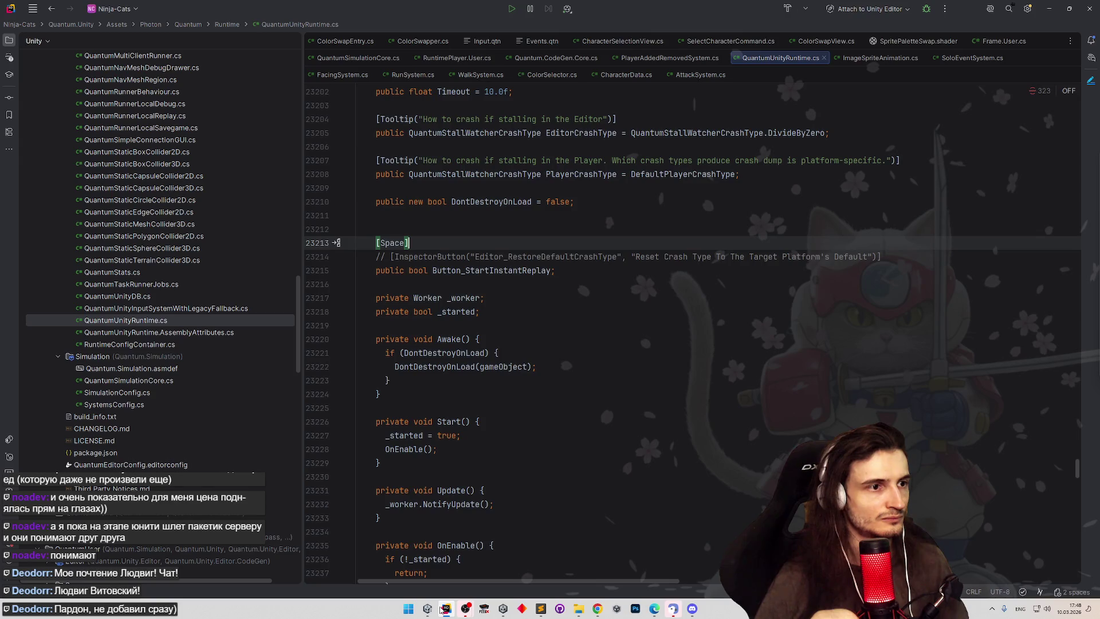
{"action": "left_click", "coordinate": [427, 608]}
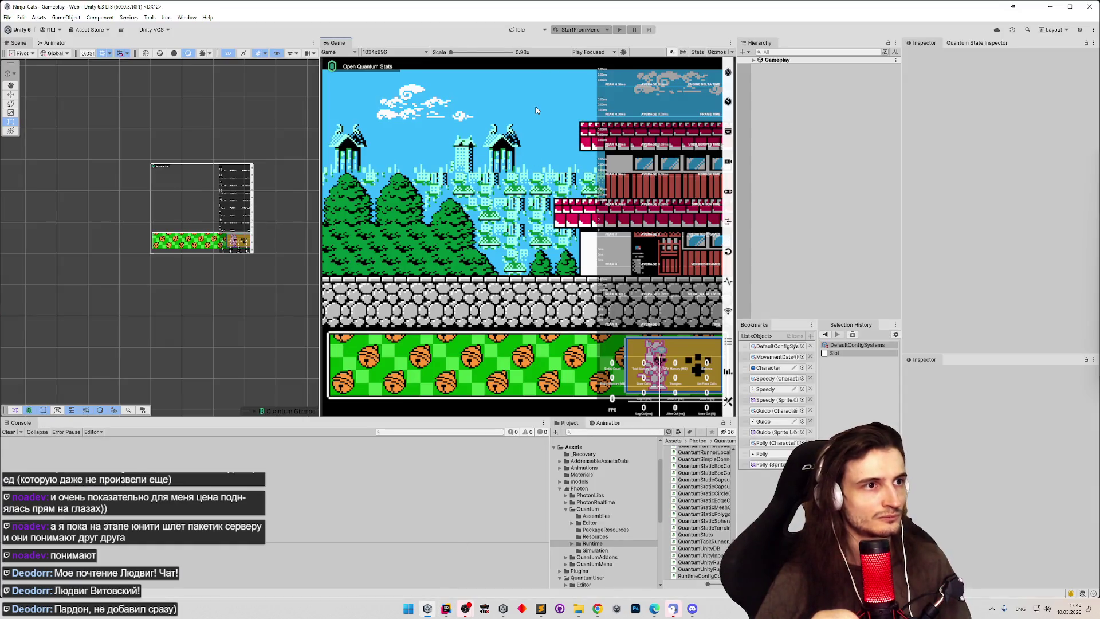
{"action": "key", "text": "ctrl+p"}
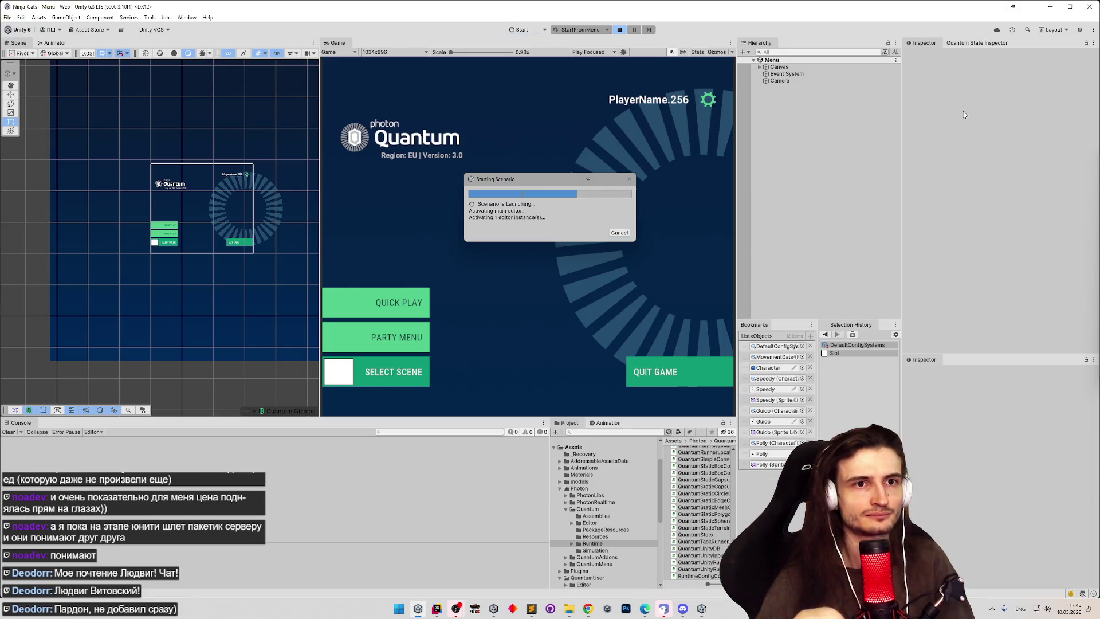
{"action": "left_click", "coordinate": [702, 606]}
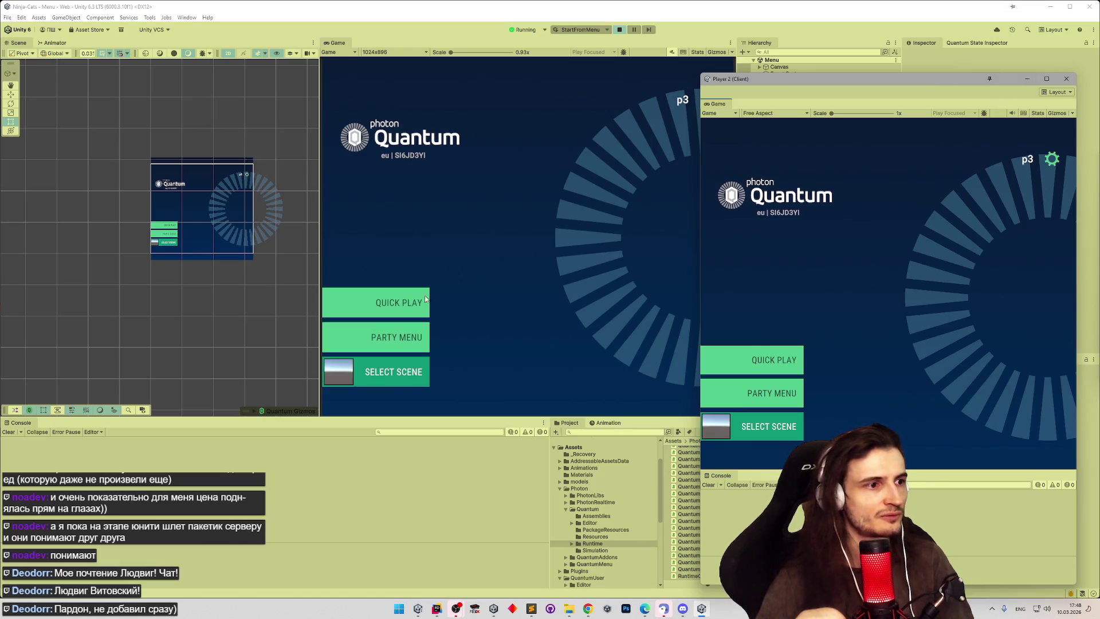
Step: Start a quick multiplayer match, toggle the FPS and Quantum stats overlays, and clear the Console
{"action": "left_click_drag", "start_coordinate": [822, 82], "coordinate": [880, 69]}
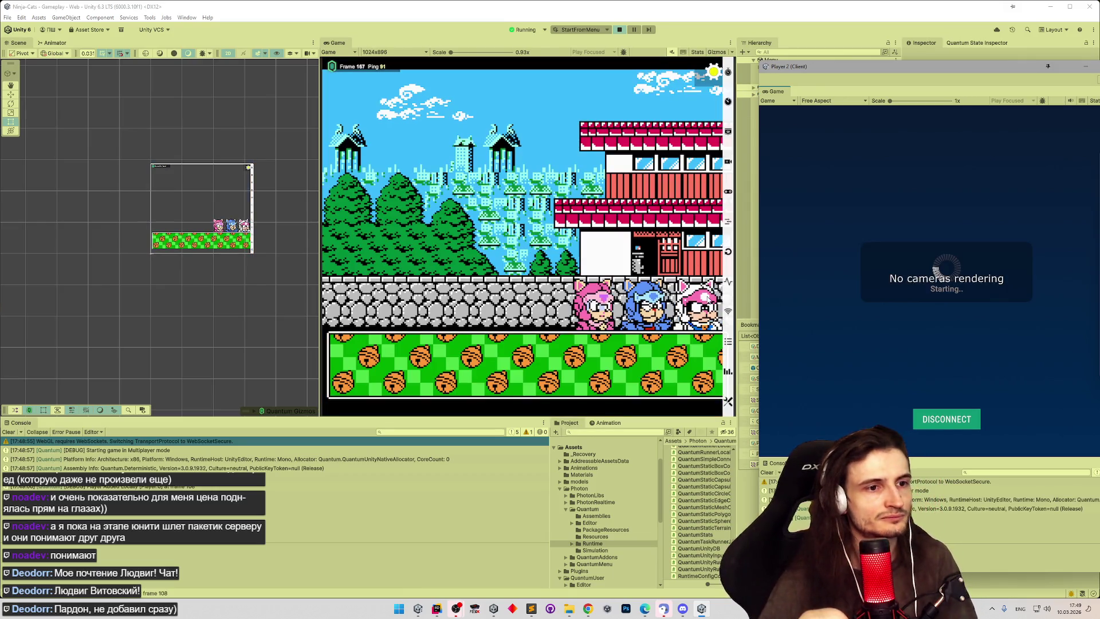
{"action": "left_click", "coordinate": [727, 401]}
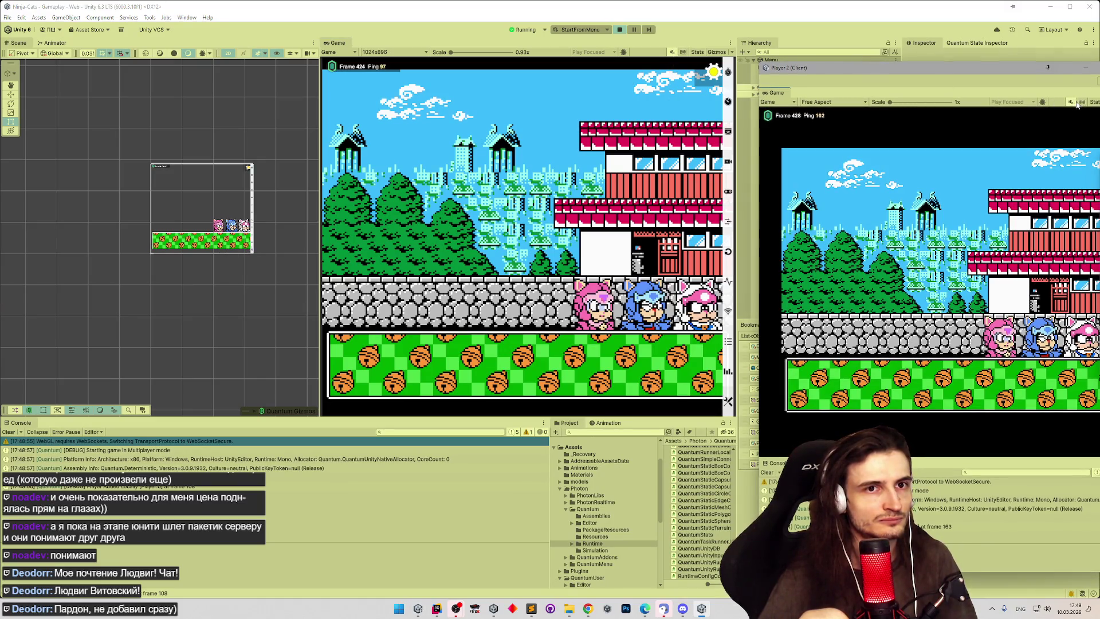
{"action": "left_click", "coordinate": [726, 402]}
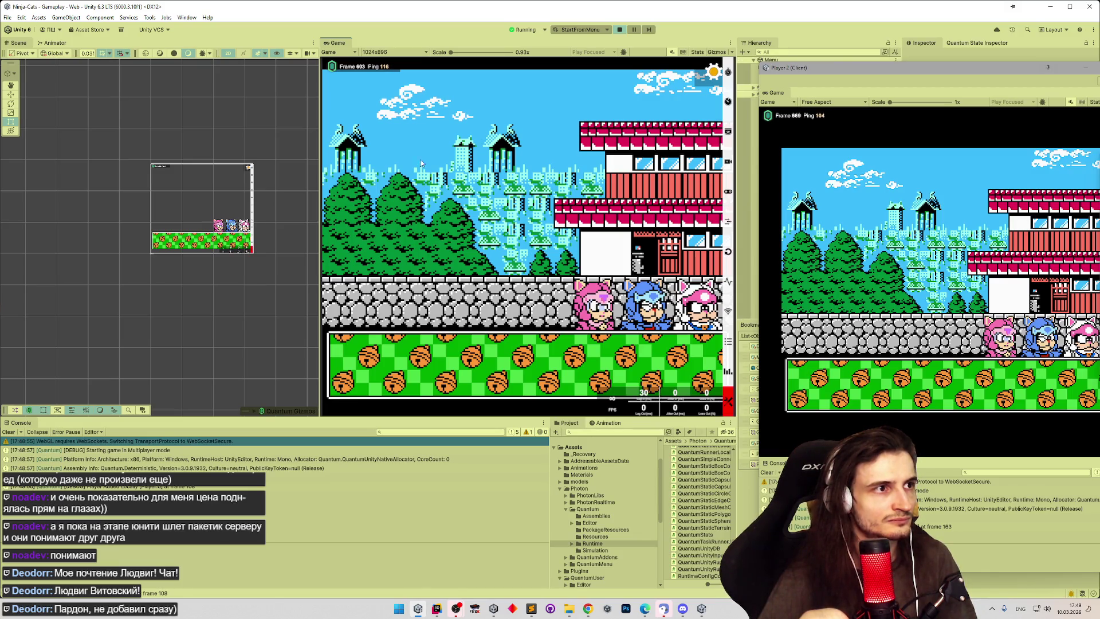
{"action": "left_click", "coordinate": [369, 70]}
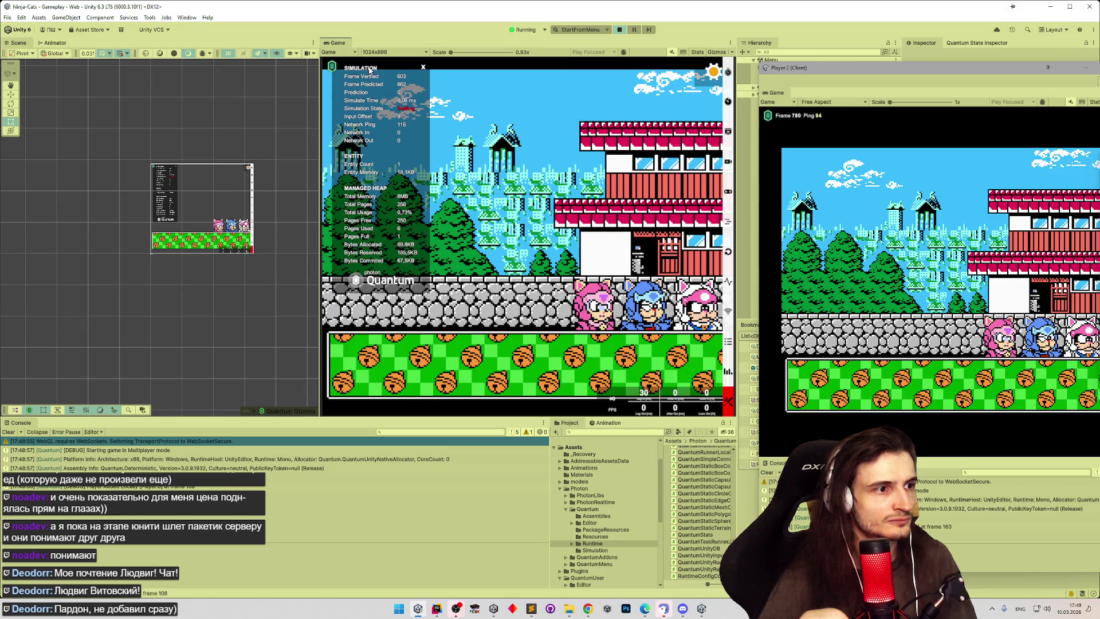
{"action": "left_click", "coordinate": [370, 70]}
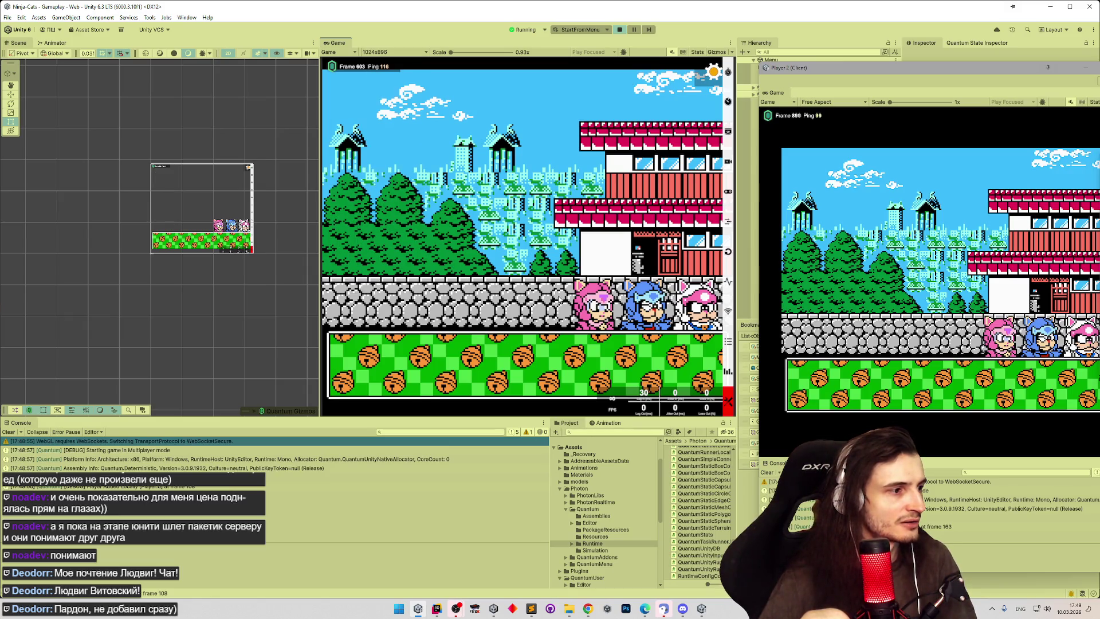
{"action": "left_click", "coordinate": [12, 432]}
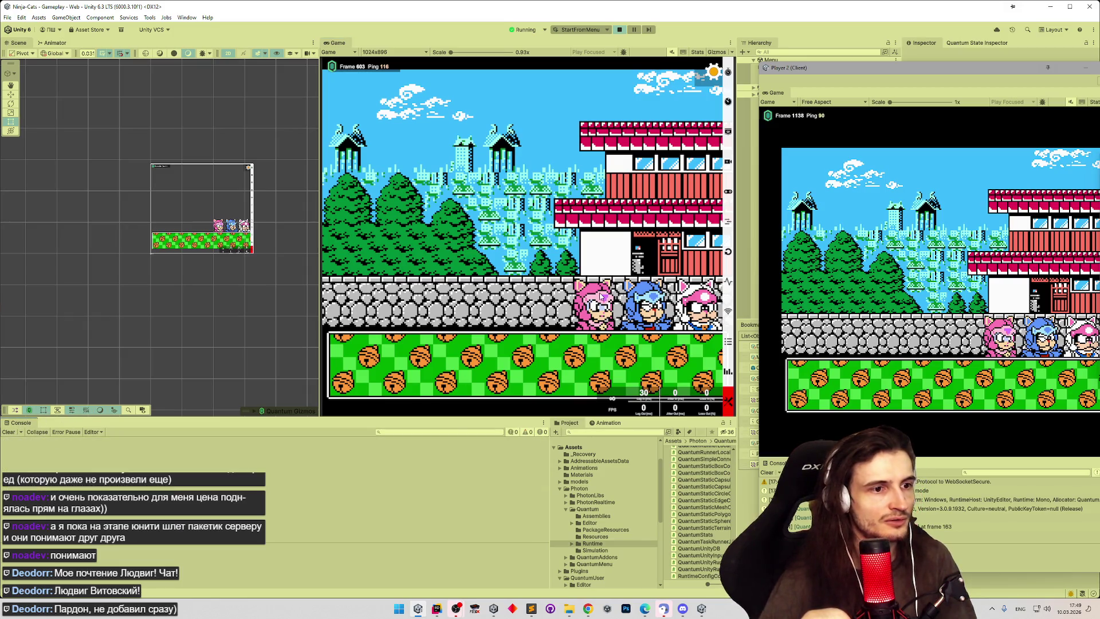
Step: Expand and collapse the Quantum simulation stats panel repeatedly to inspect it
{"action": "left_click", "coordinate": [368, 68]}
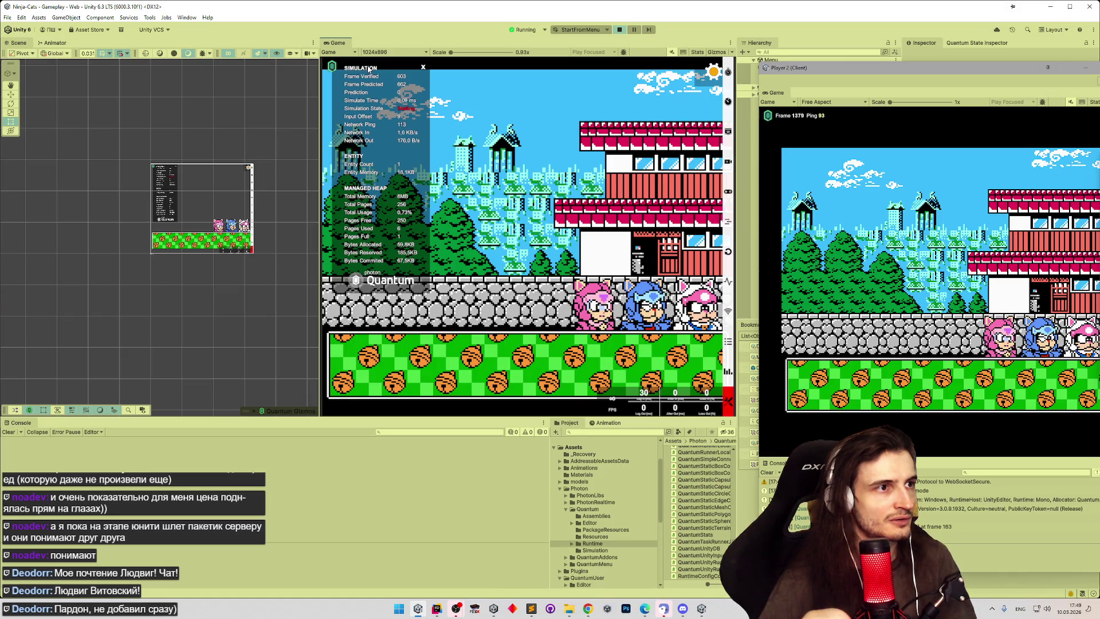
{"action": "left_click", "coordinate": [368, 69]}
{"action": "left_click", "coordinate": [372, 69]}
{"action": "left_click", "coordinate": [374, 69]}
{"action": "left_click", "coordinate": [373, 69]}
{"action": "left_click", "coordinate": [373, 68]}
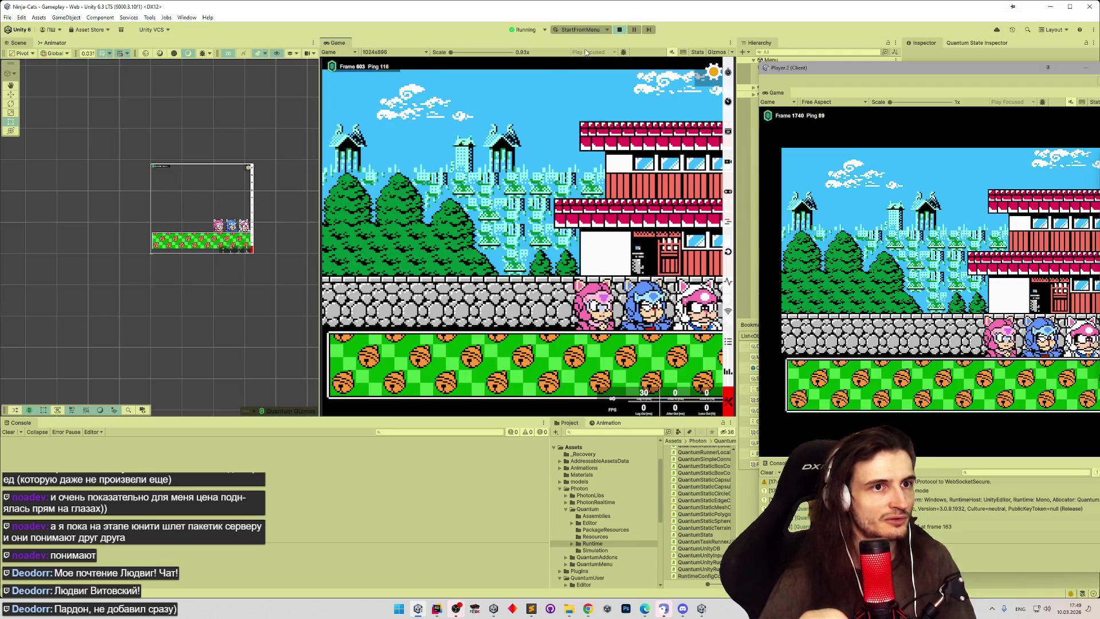
{"action": "left_click", "coordinate": [361, 70]}
{"action": "left_click", "coordinate": [360, 70]}
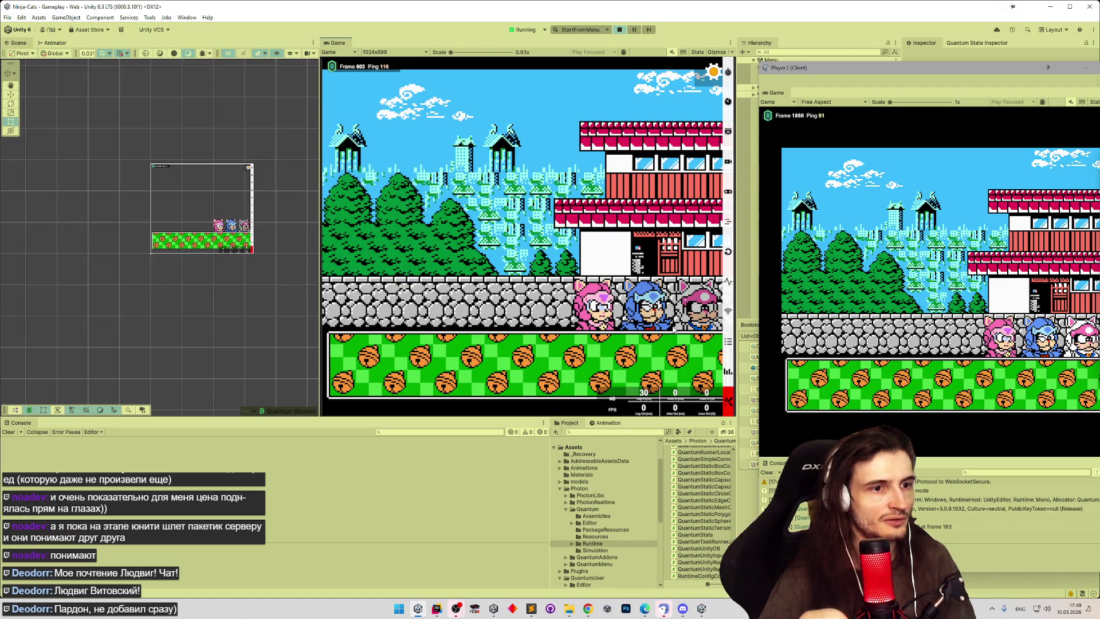
{"action": "left_click", "coordinate": [699, 353]}
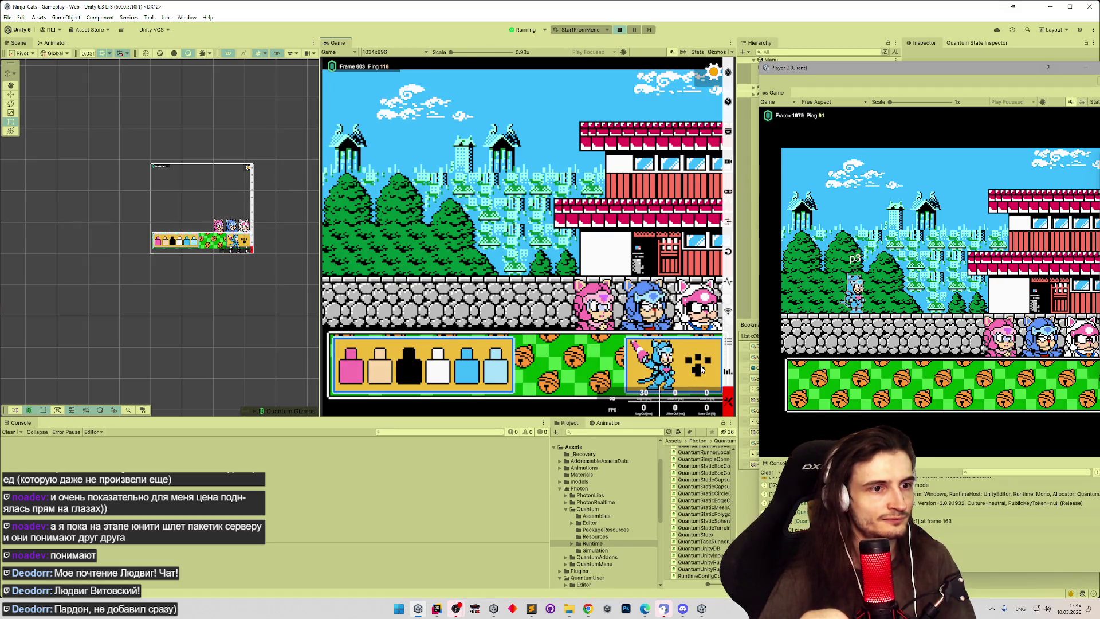
Step: Switch the character to the pink cat, open the simulation stats overlay, then view the stalling search results
{"action": "left_click", "coordinate": [703, 324]}
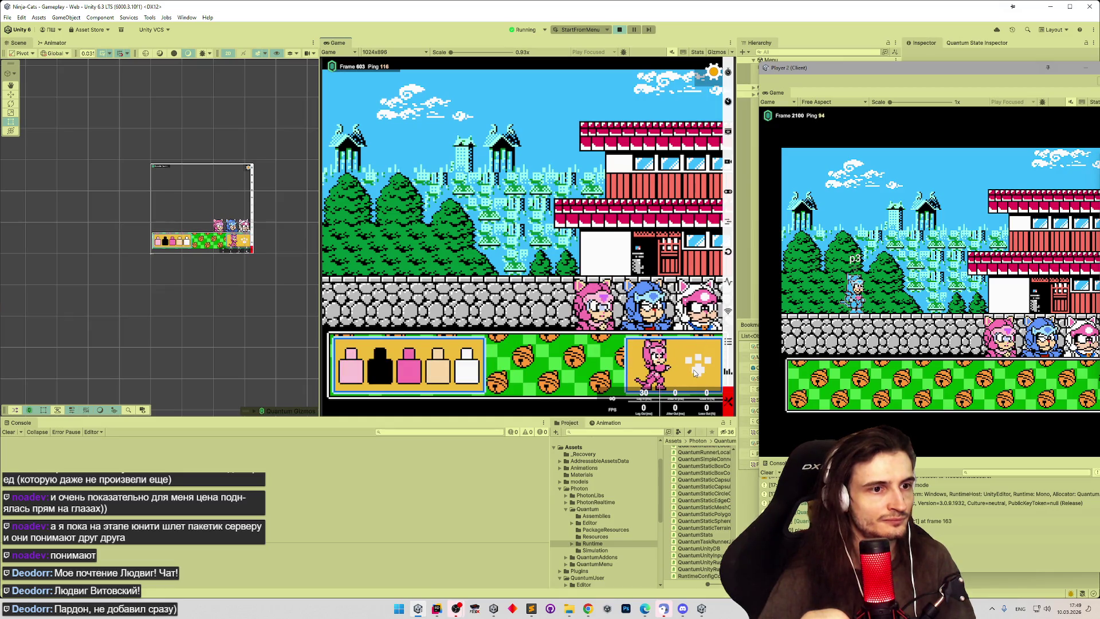
{"action": "left_click", "coordinate": [376, 71]}
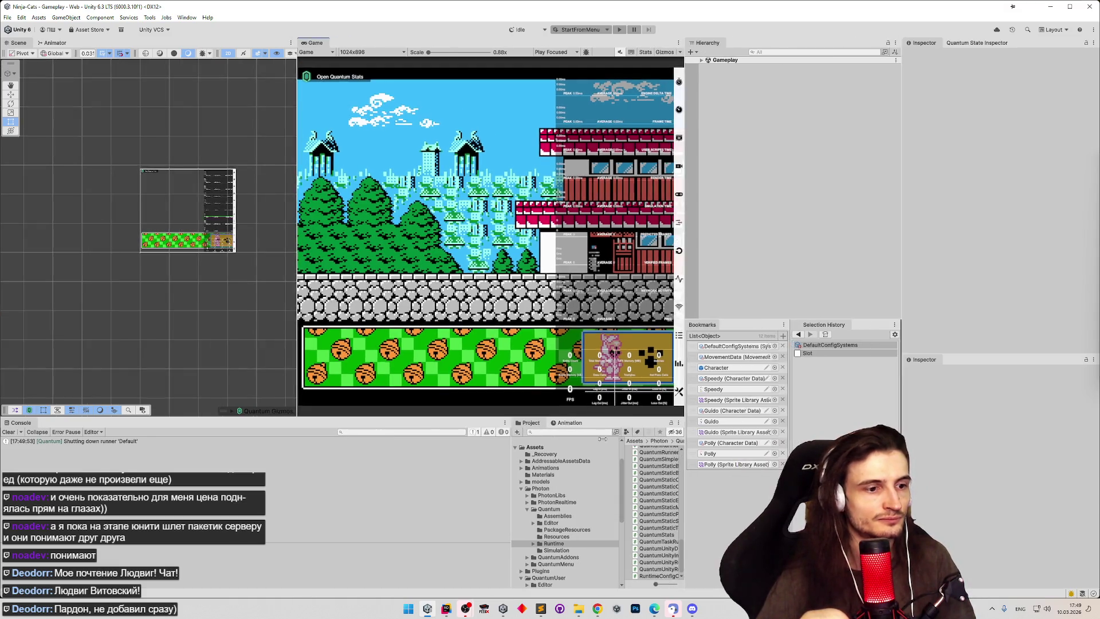
{"action": "left_click", "coordinate": [597, 608]}
{"action": "middle_click", "coordinate": [637, 353]}
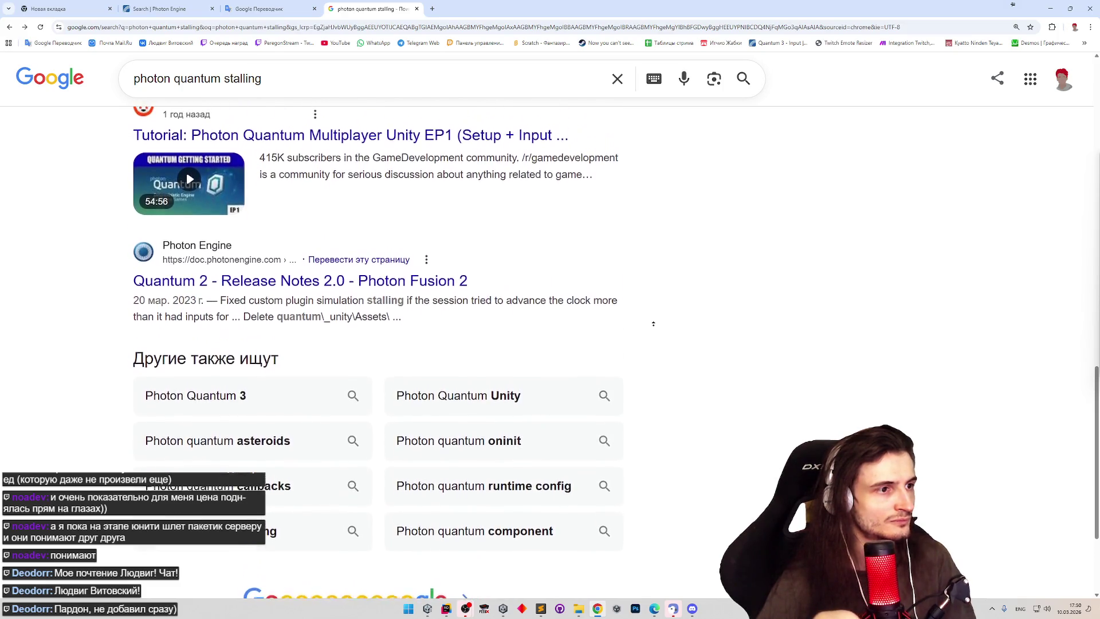
Step: Browse the Photon docs stalling search results, then minimize Chrome and bring Rider forward
{"action": "left_click", "coordinate": [633, 203]}
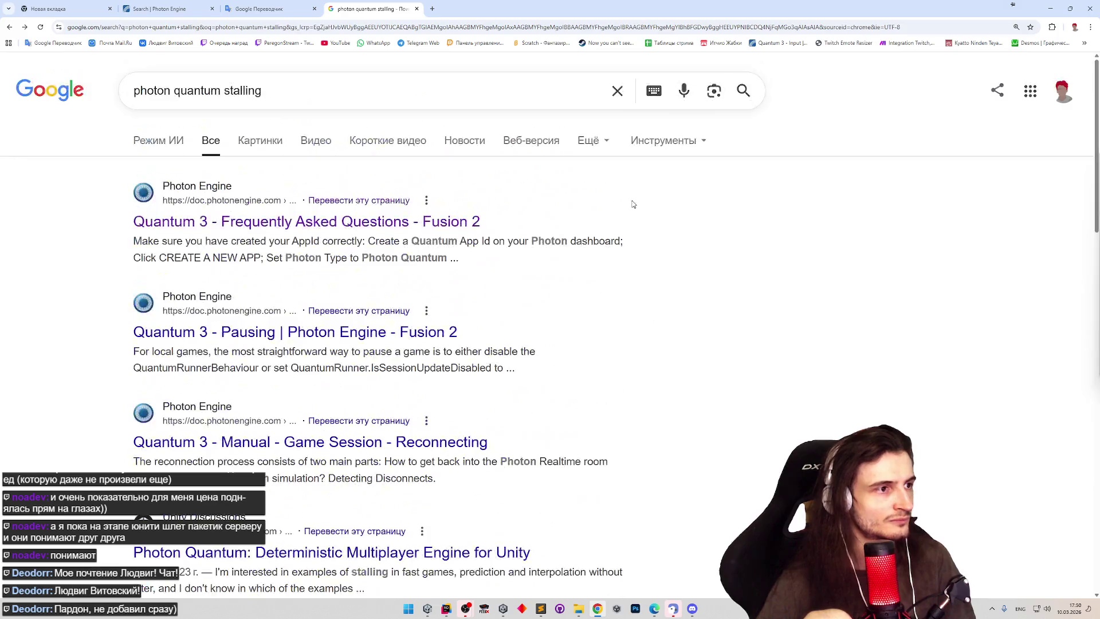
{"action": "left_click", "coordinate": [200, 11]}
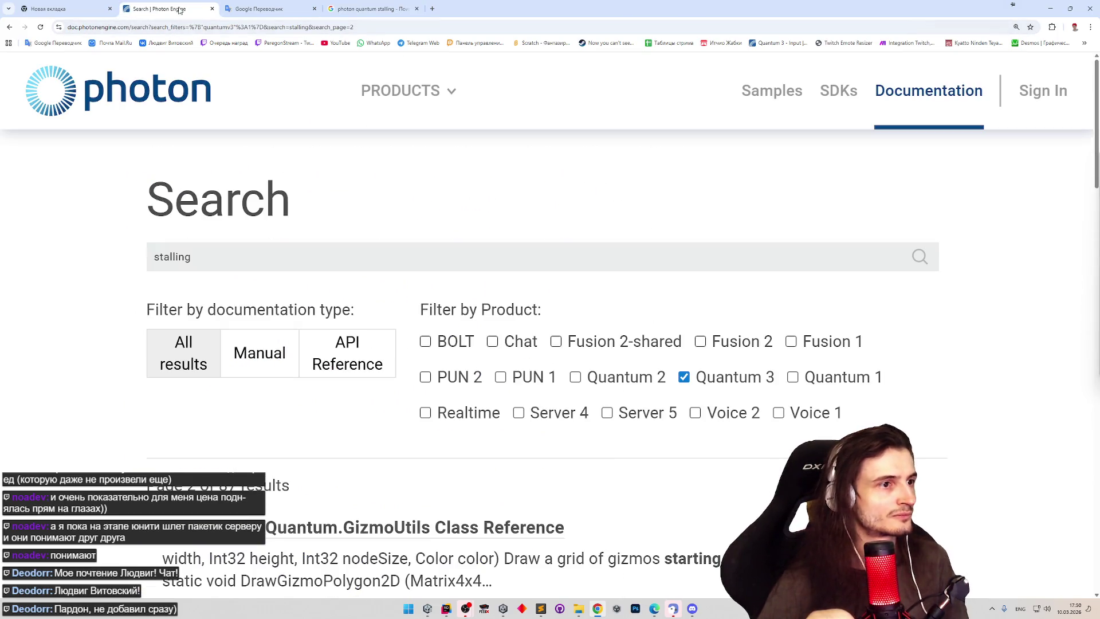
{"action": "middle_click", "coordinate": [763, 406]}
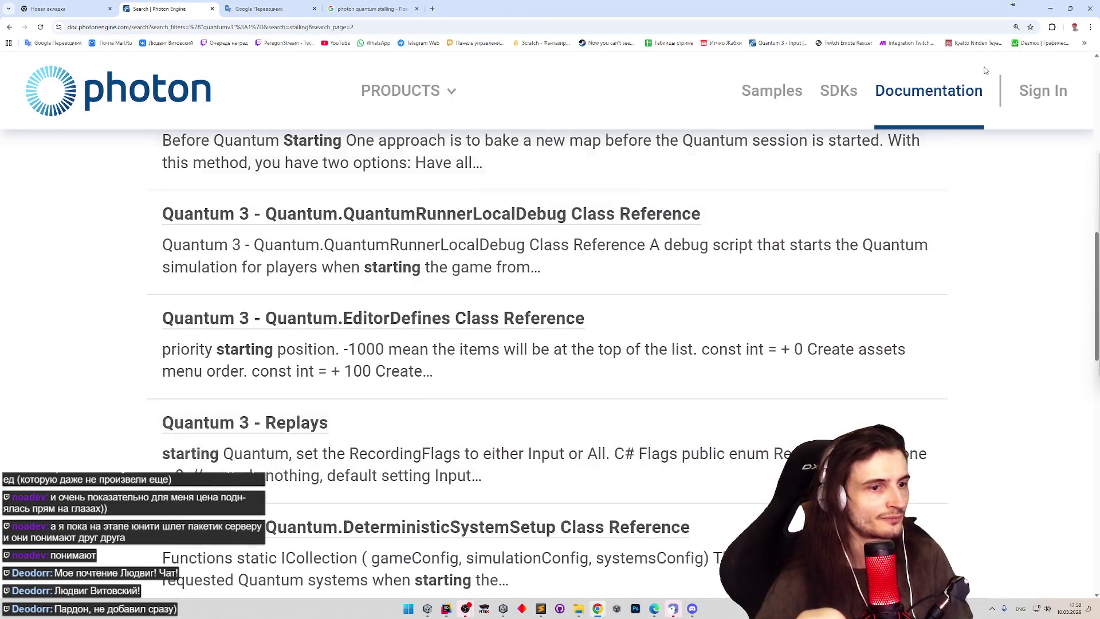
{"action": "left_click", "coordinate": [1057, 6]}
{"action": "left_click", "coordinate": [446, 608]}
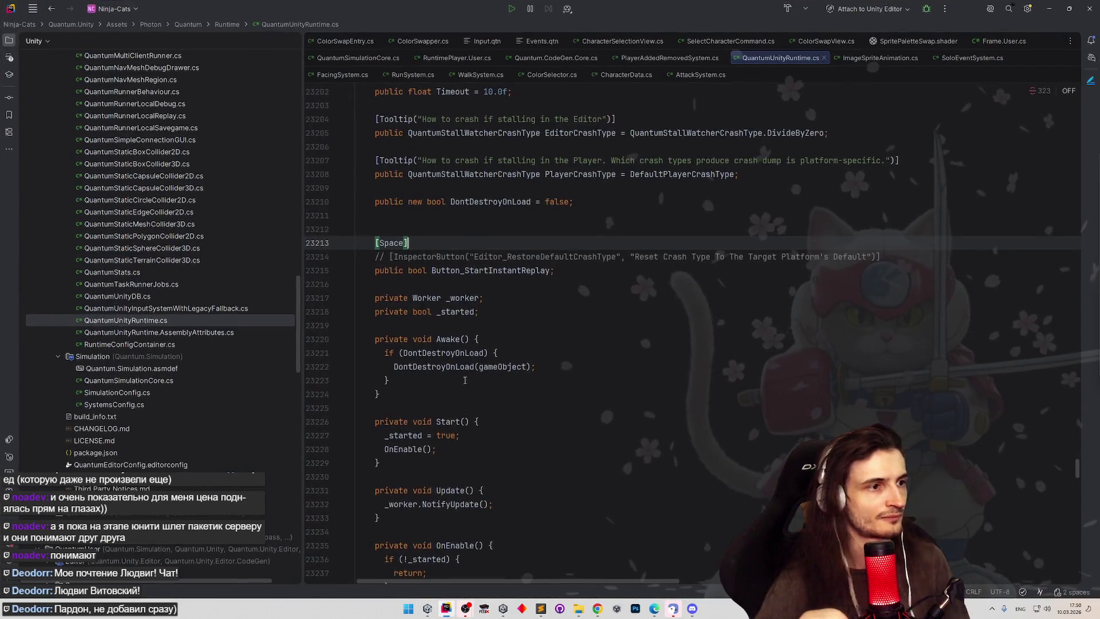
Step: Return from Rider to Unity and open Project Settings from the Edit menu
{"action": "left_click", "coordinate": [606, 309]}
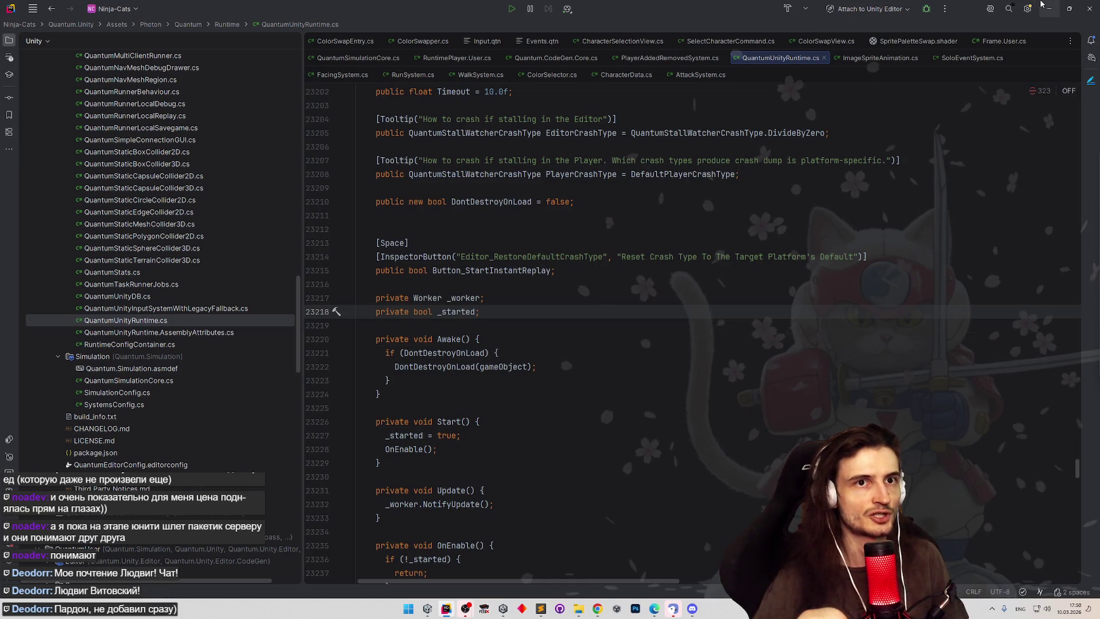
{"action": "left_click", "coordinate": [1048, 9]}
{"action": "left_click", "coordinate": [40, 17]}
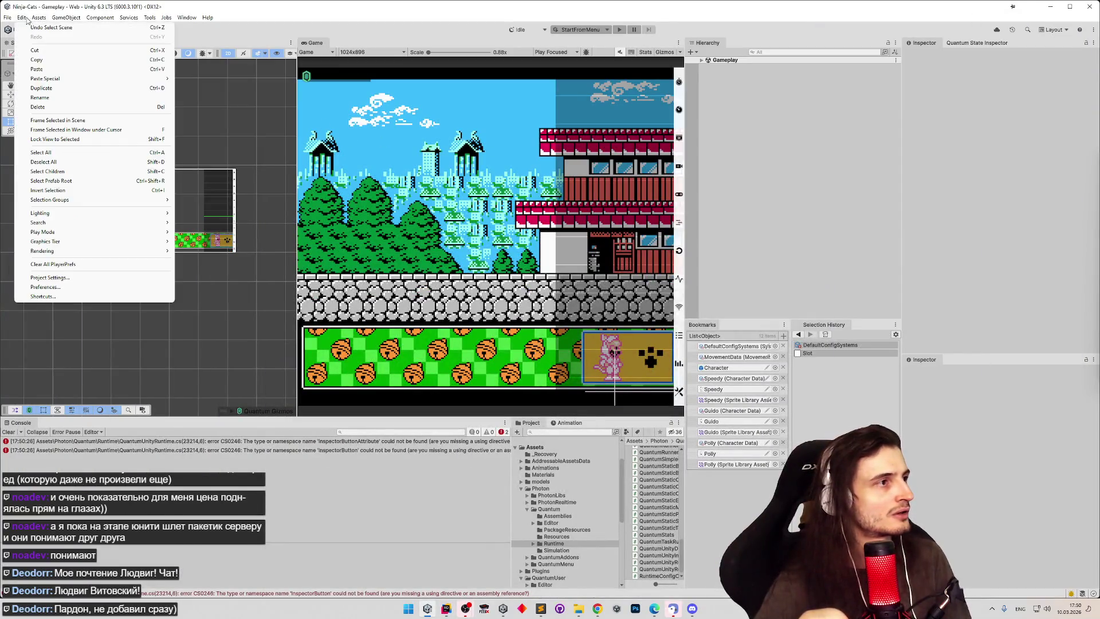
{"action": "left_click", "coordinate": [49, 277]}
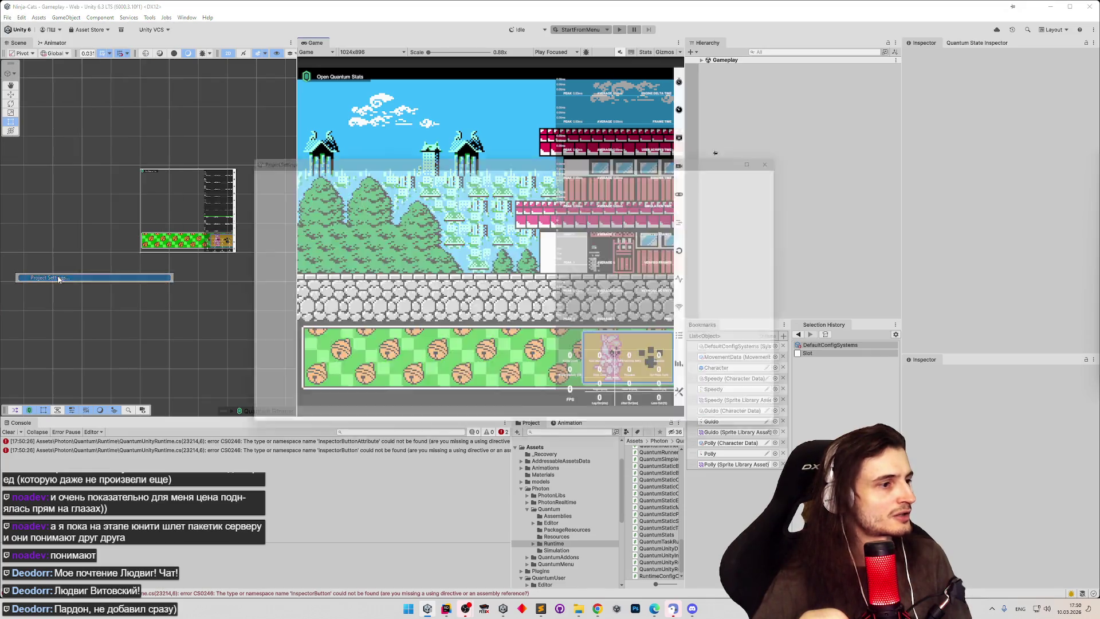
Step: Remove QUANTUM_STALL_WATCHER_ENABLED from the Scripting Define Symbols and close Project Settings
{"action": "scroll", "coordinate": [416, 312], "scroll_direction": "down", "scroll_amount": 7}
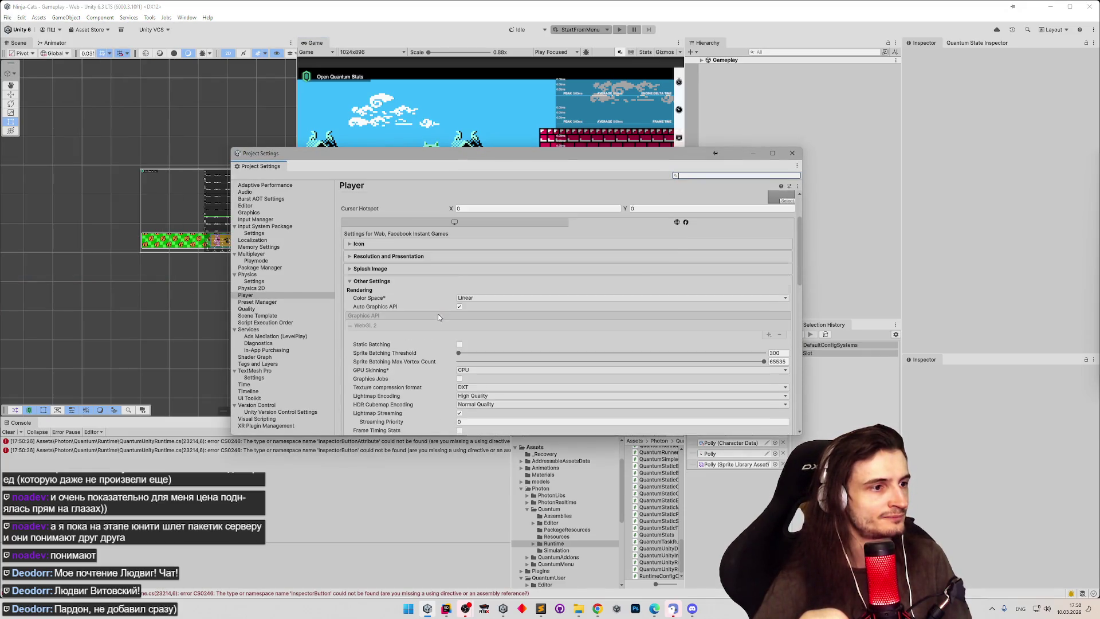
{"action": "scroll", "coordinate": [442, 314], "scroll_direction": "down", "scroll_amount": 5}
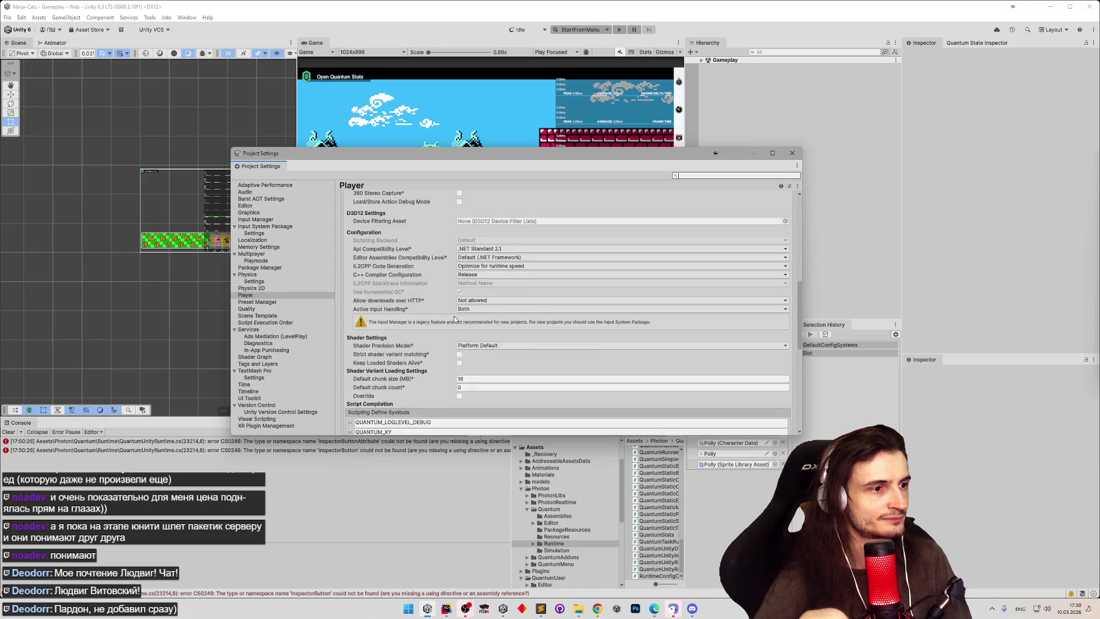
{"action": "scroll", "coordinate": [368, 373], "scroll_direction": "down", "scroll_amount": 2}
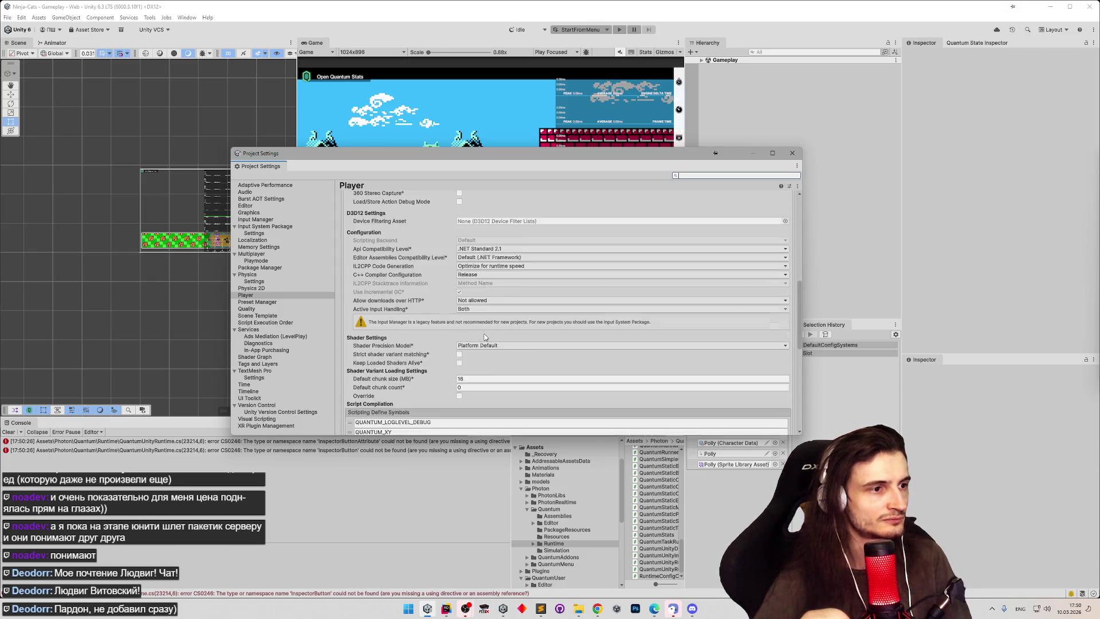
{"action": "scroll", "coordinate": [544, 331], "scroll_direction": "down", "scroll_amount": 6}
{"action": "left_click", "coordinate": [349, 312]}
{"action": "left_click", "coordinate": [780, 323]}
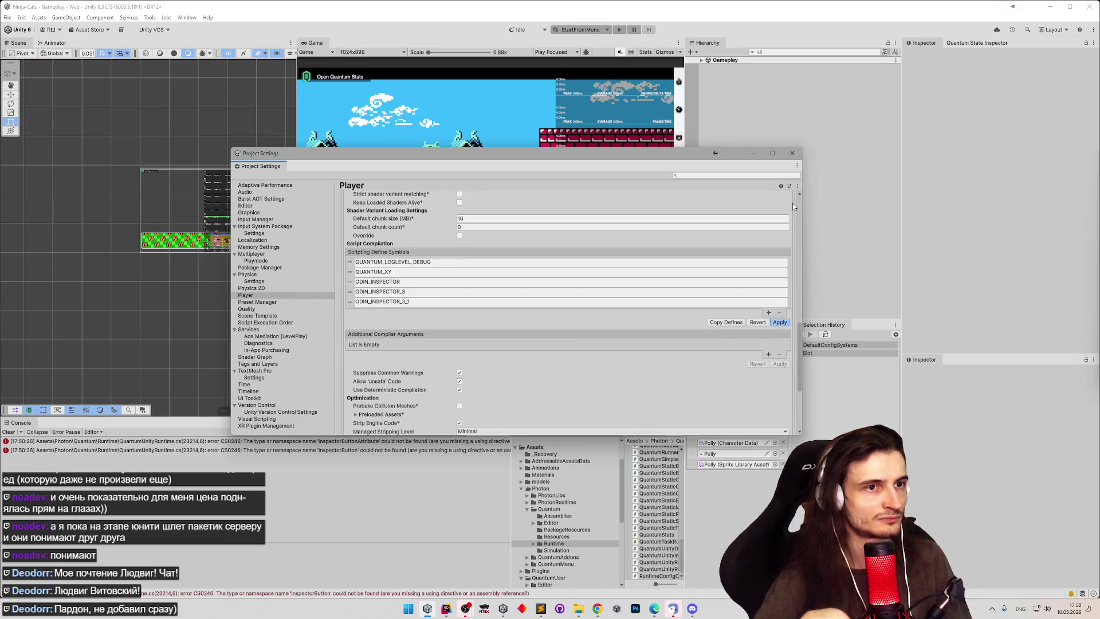
{"action": "left_click", "coordinate": [798, 157]}
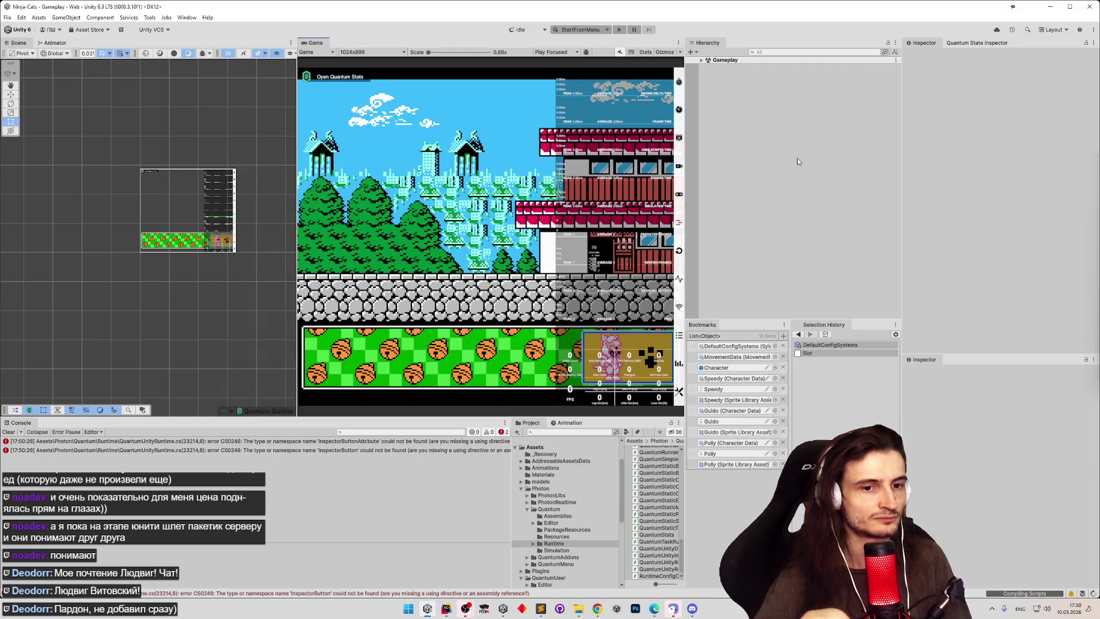
{"action": "left_click", "coordinate": [594, 609]}
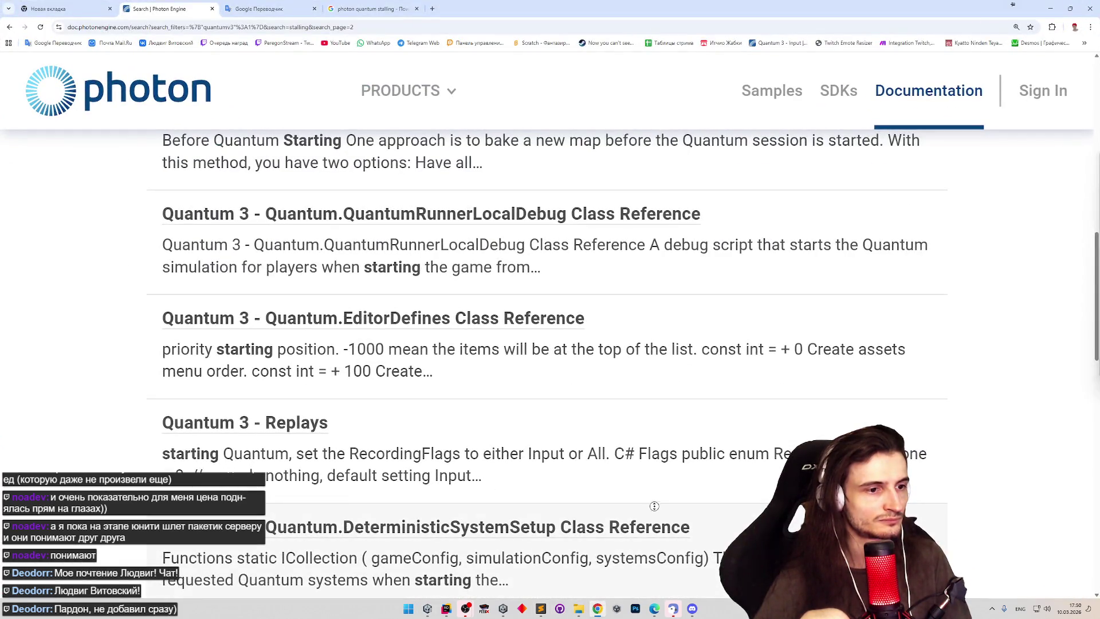
Step: Scroll the stalling results, reopen the closed Quantum 3 What's New tab, and return to Unity
{"action": "scroll", "coordinate": [654, 505], "scroll_direction": "down", "scroll_amount": 3}
{"action": "scroll", "coordinate": [654, 547], "scroll_direction": "down", "scroll_amount": 3}
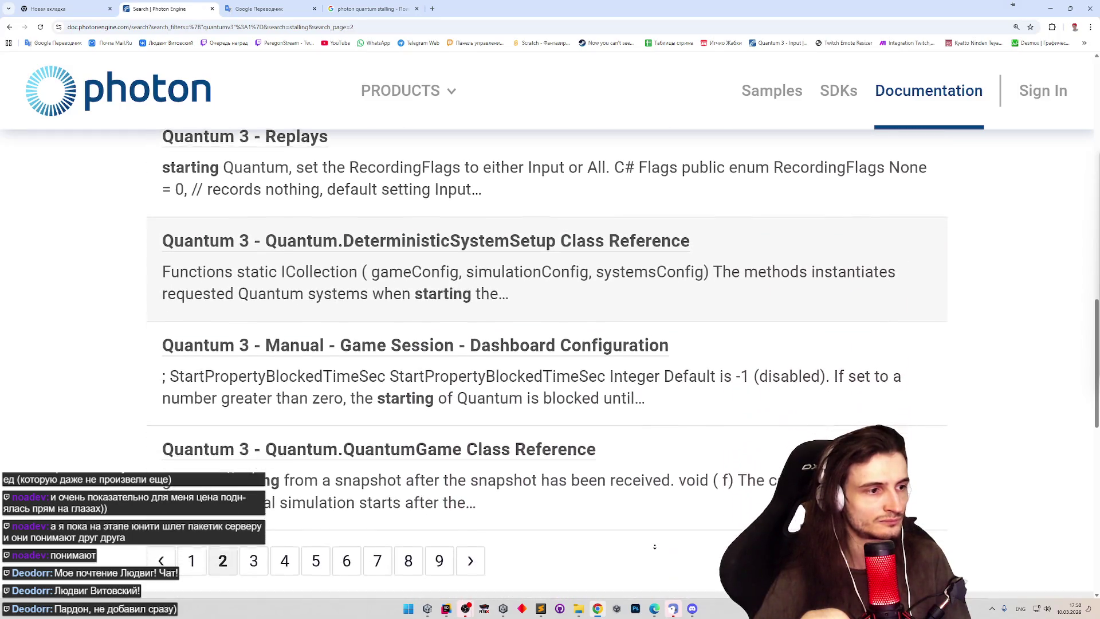
{"action": "scroll", "coordinate": [654, 547], "scroll_direction": "down", "scroll_amount": 1}
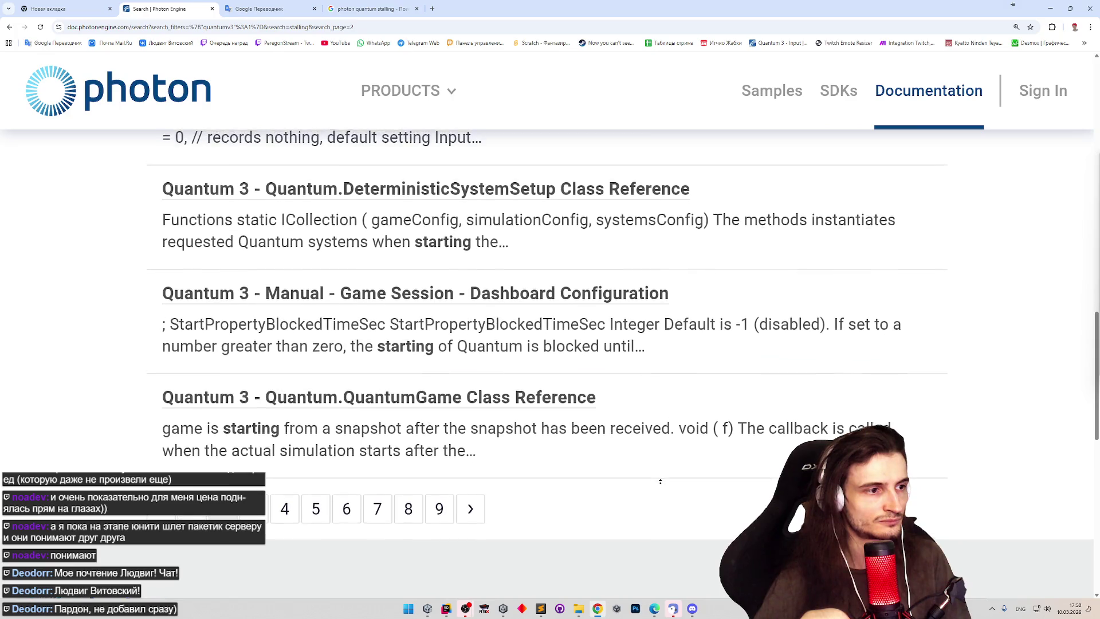
{"action": "scroll", "coordinate": [657, 493], "scroll_direction": "up", "scroll_amount": 1}
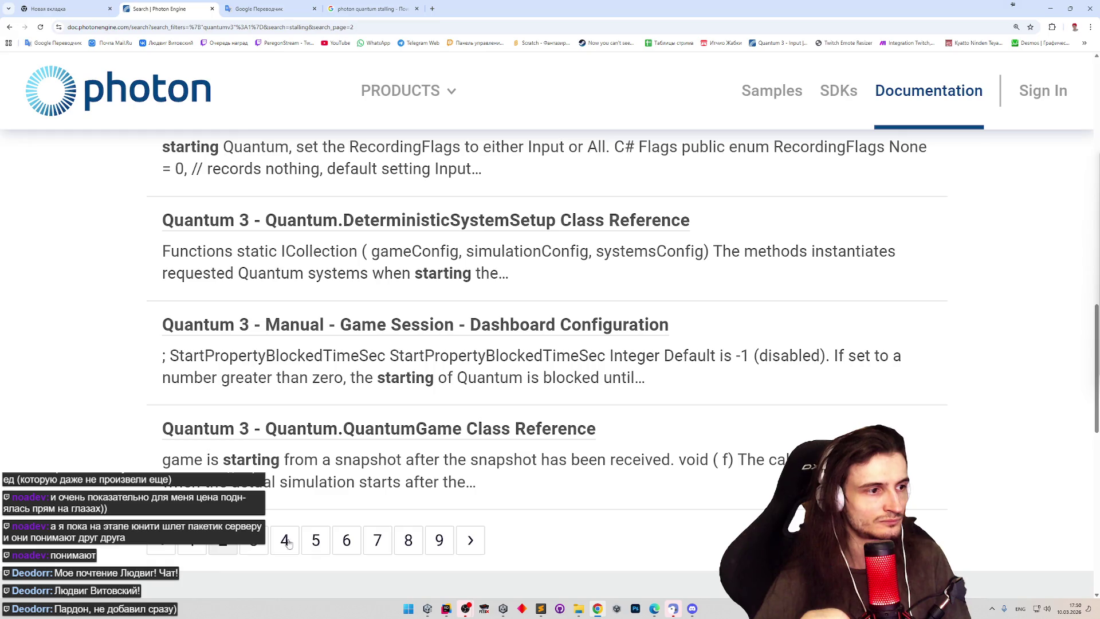
{"action": "key", "text": "ctrl+shift+t"}
{"action": "scroll", "coordinate": [662, 399], "scroll_direction": "down", "scroll_amount": 5}
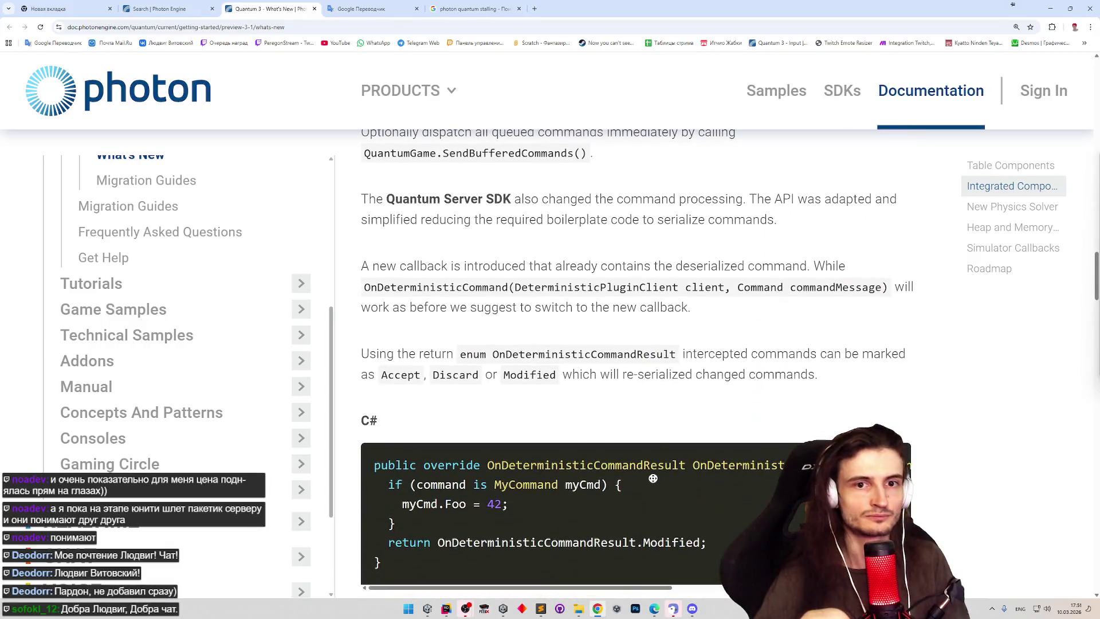
{"action": "scroll", "coordinate": [662, 399], "scroll_direction": "up", "scroll_amount": 15}
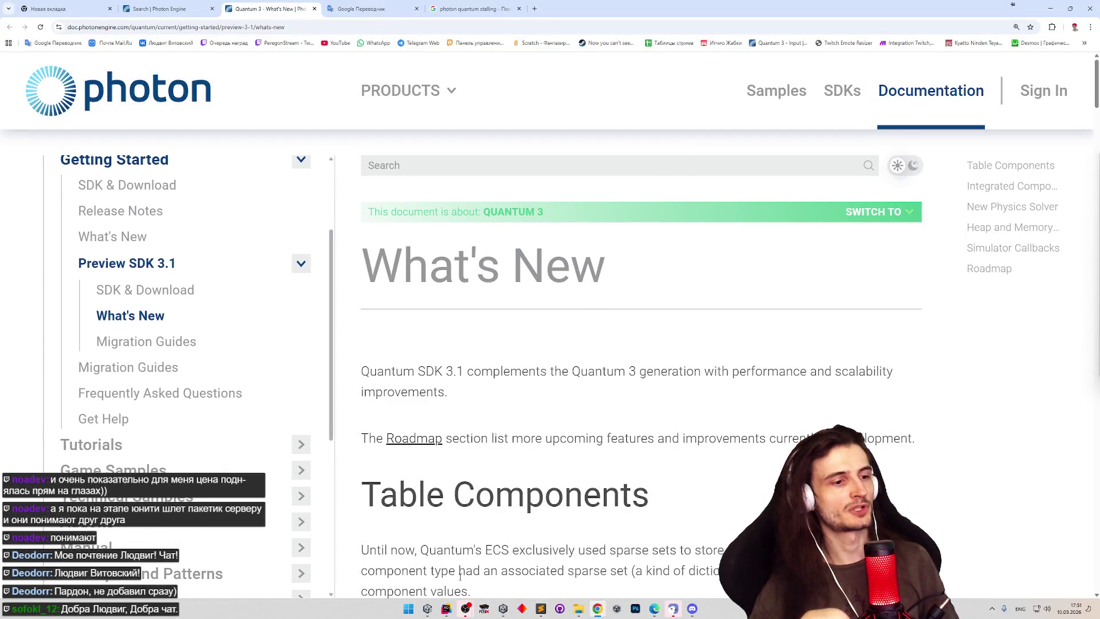
{"action": "key", "text": "alt+Tab"}
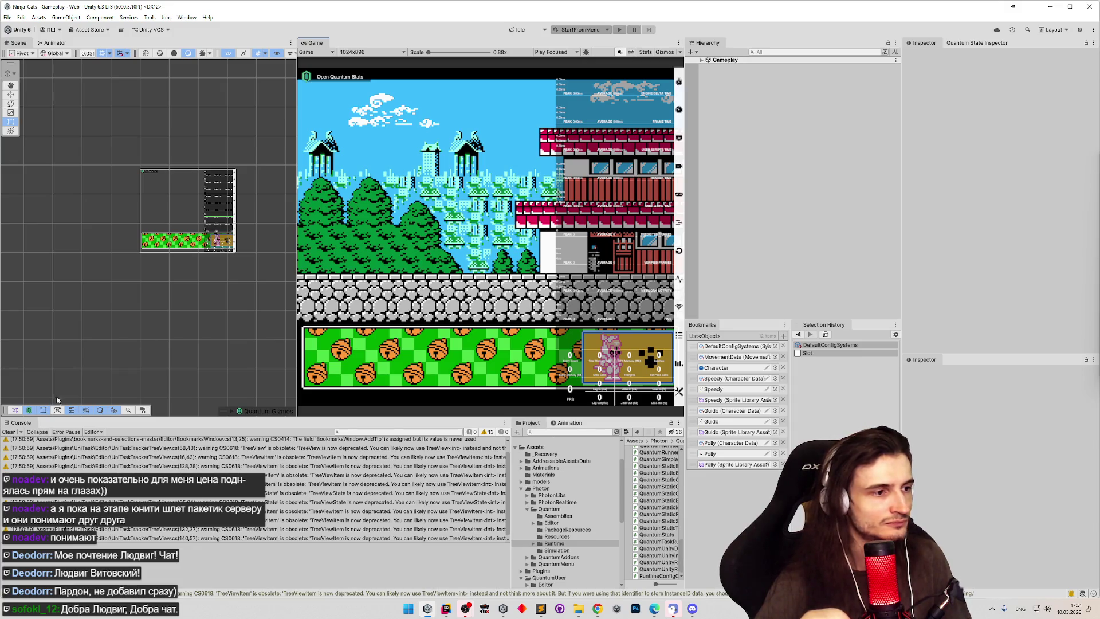
Step: Clear the Console warnings and widen the Game view and Project asset list
{"action": "left_click", "coordinate": [8, 431]}
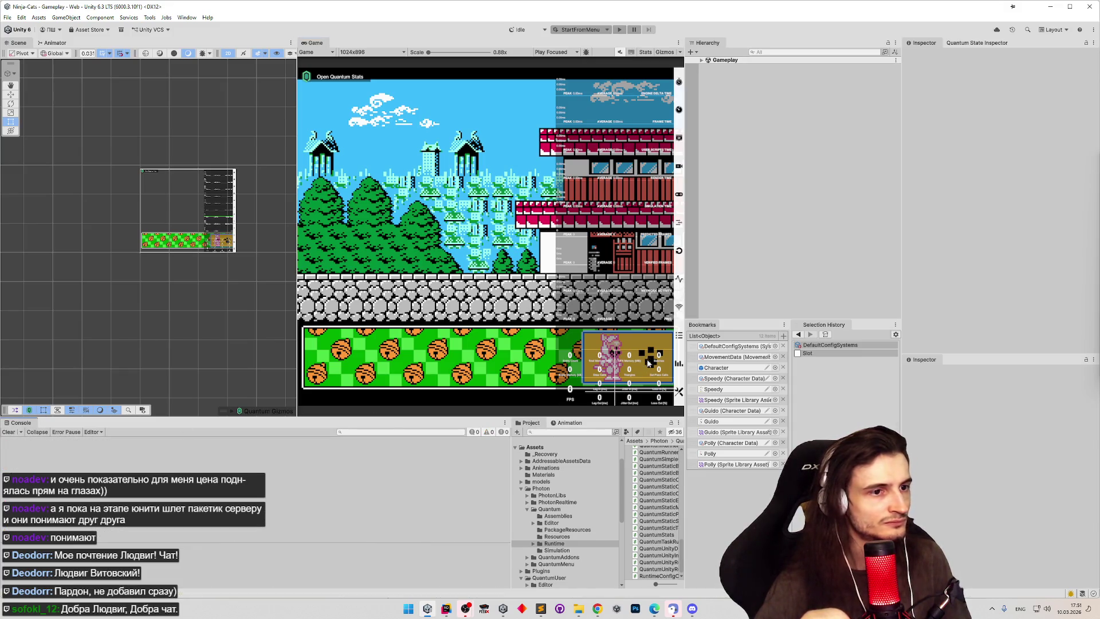
{"action": "left_click_drag", "start_coordinate": [683, 307], "coordinate": [740, 307]}
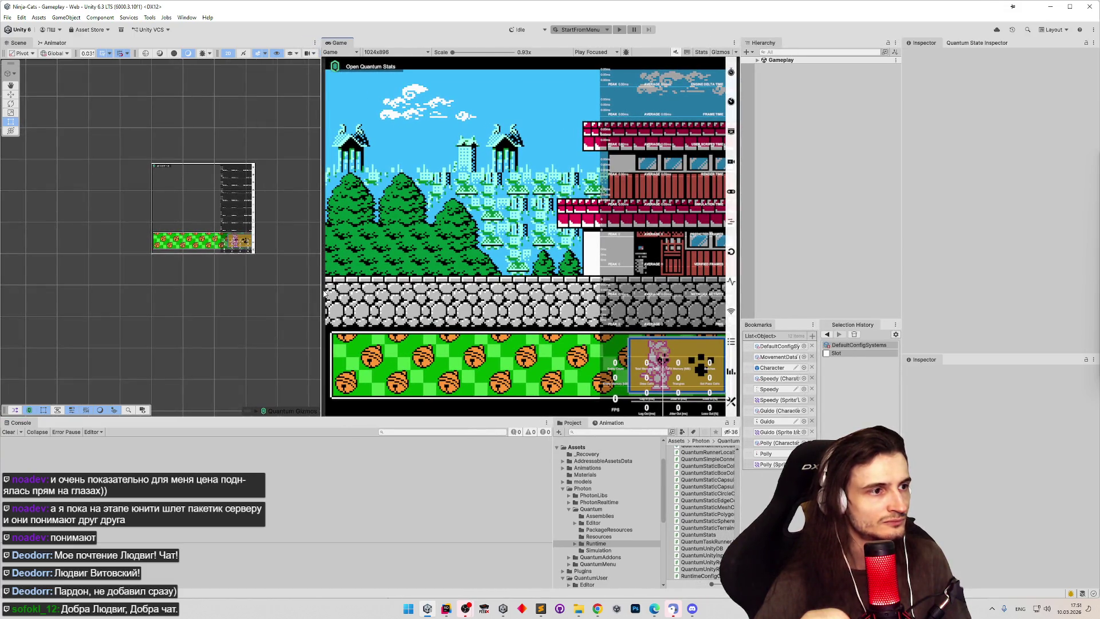
{"action": "left_click_drag", "start_coordinate": [324, 293], "coordinate": [236, 321]}
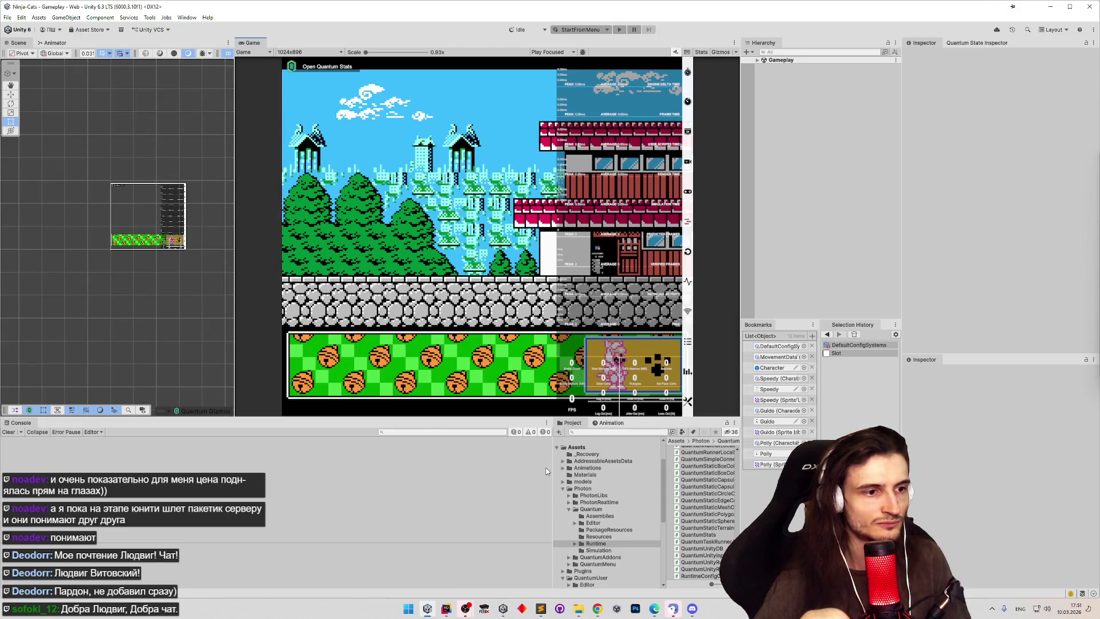
{"action": "left_click_drag", "start_coordinate": [550, 468], "coordinate": [440, 468]}
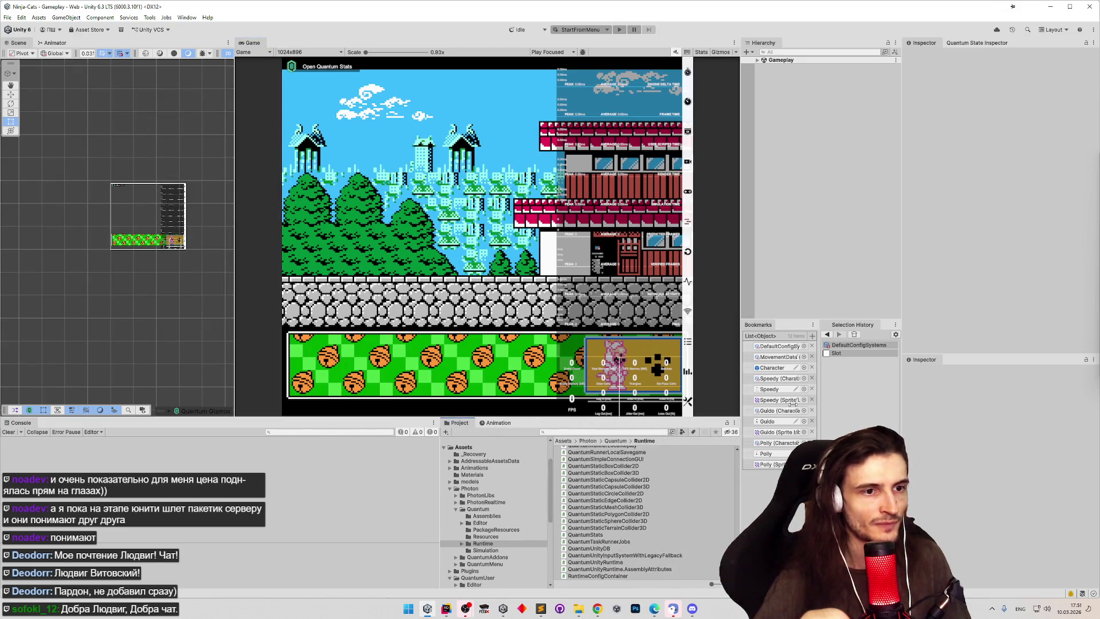
Step: Open QuantumUser/Resources and select QuantumDefaultConfigs, DefaultConfigKCC2D, and SessionConfig
{"action": "left_click", "coordinate": [779, 346]}
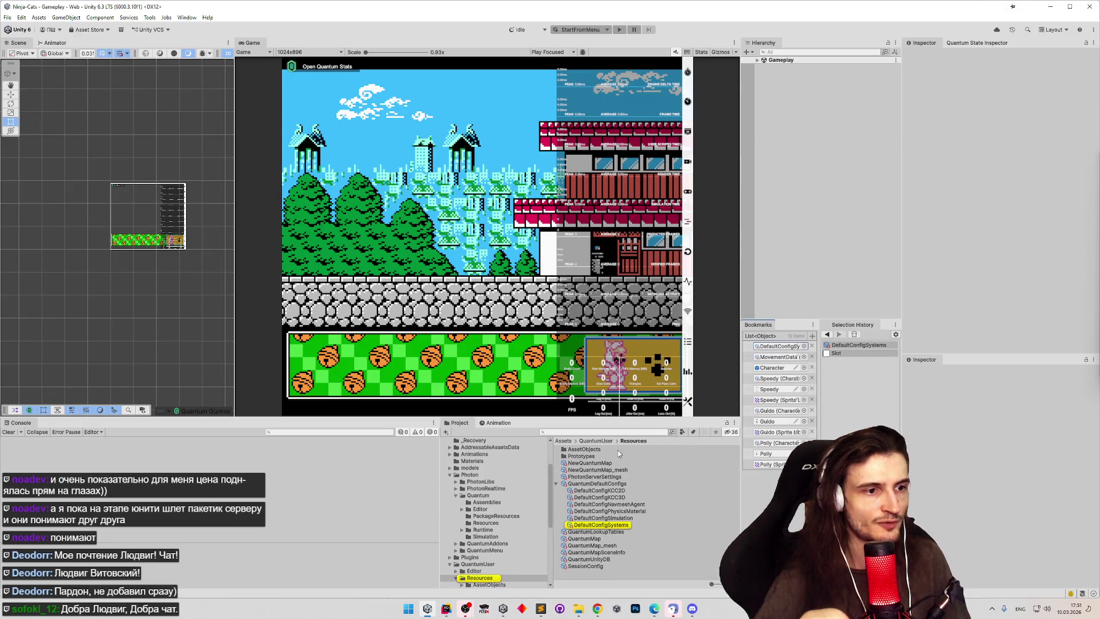
{"action": "left_click", "coordinate": [594, 485]}
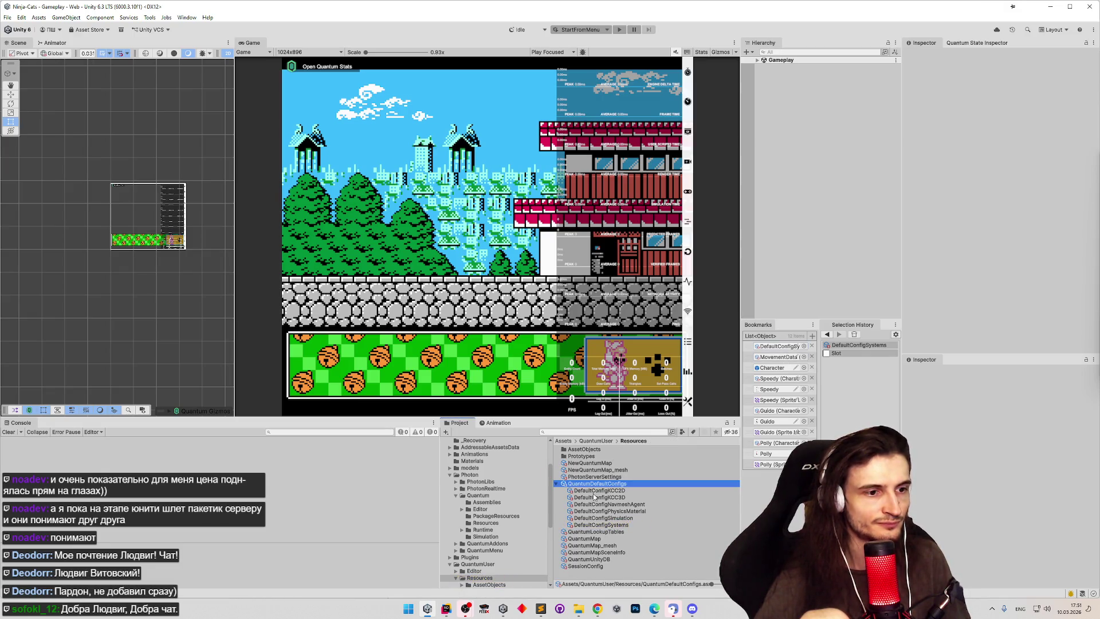
{"action": "left_click", "coordinate": [595, 491]}
{"action": "left_click", "coordinate": [593, 565]}
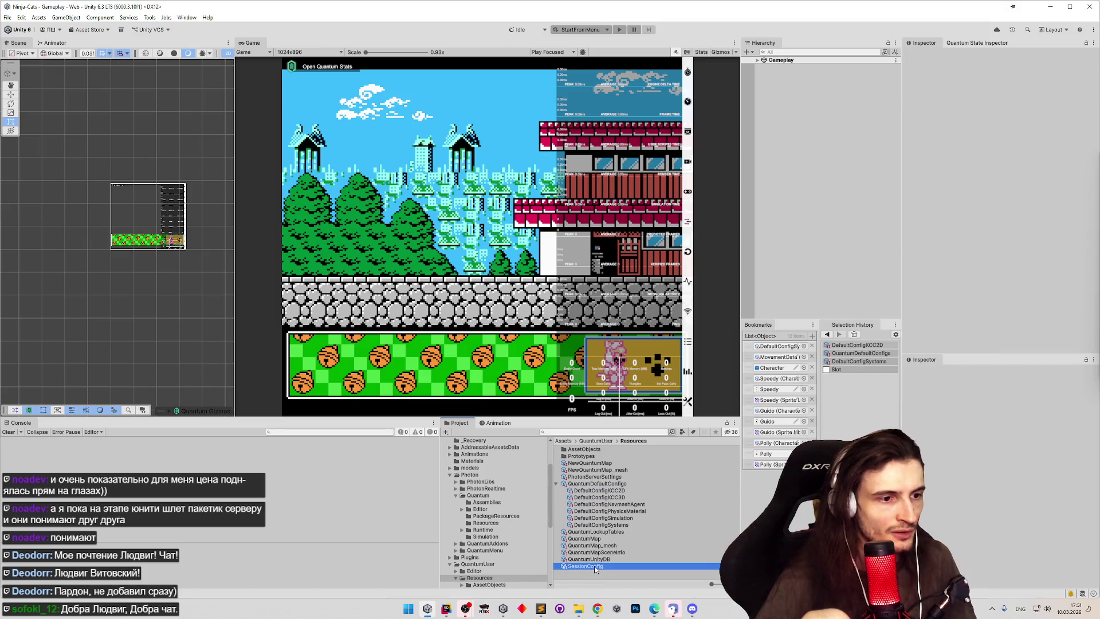
Step: Inspect the PhotonServerSettings asset, checking the Protocol options but leaving it on Udp
{"action": "left_click", "coordinate": [596, 477]}
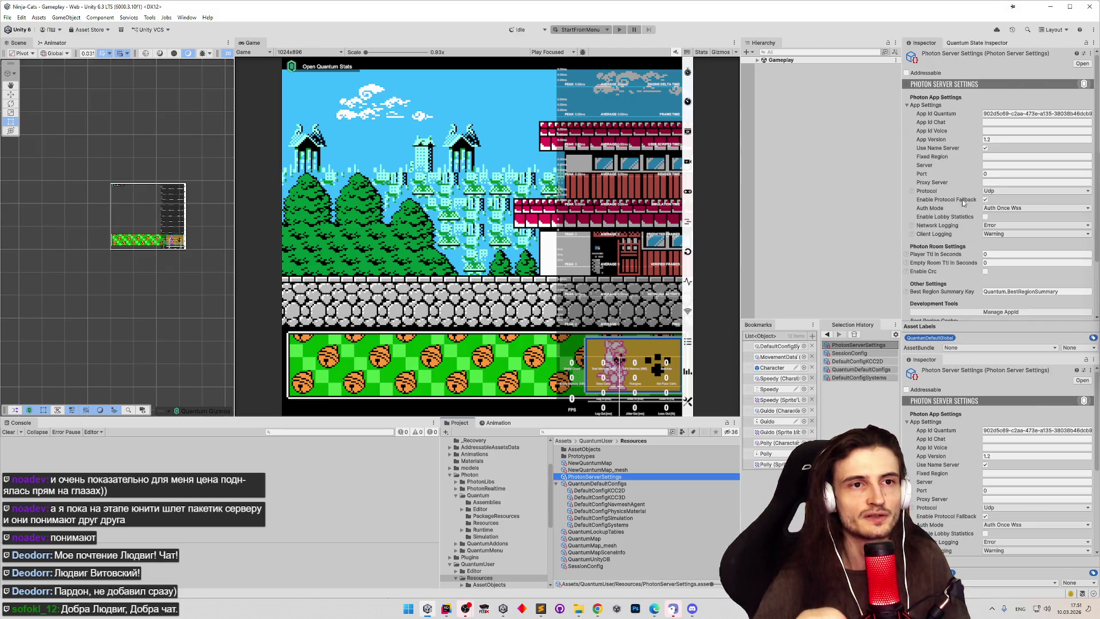
{"action": "left_click", "coordinate": [1094, 172]}
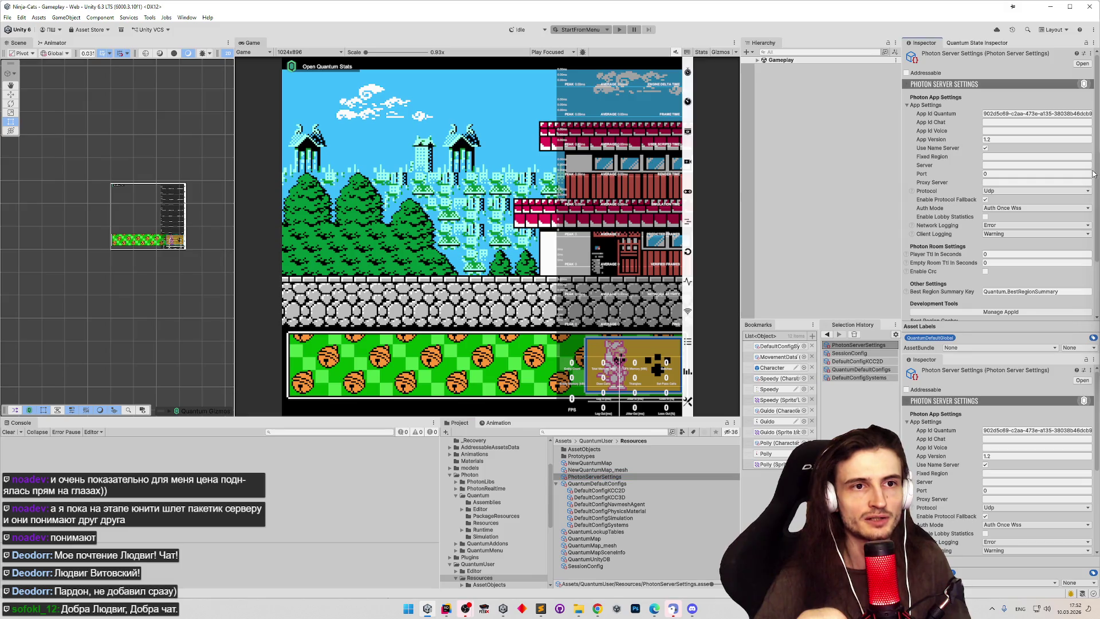
{"action": "scroll", "coordinate": [1091, 182], "scroll_direction": "down", "scroll_amount": 1}
{"action": "left_click", "coordinate": [1087, 181]}
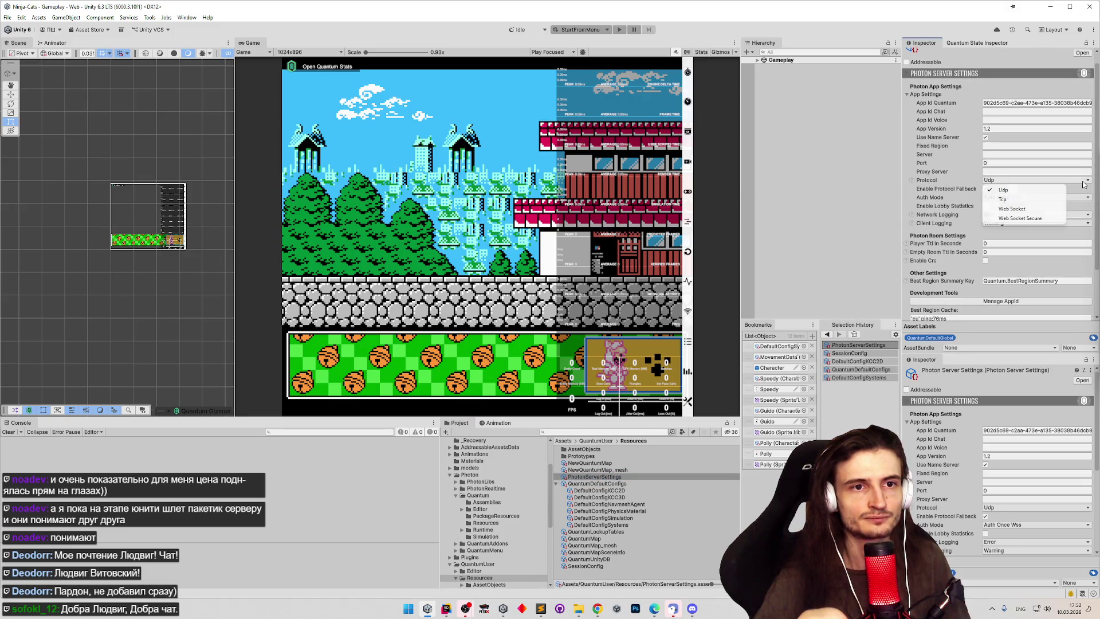
{"action": "left_click", "coordinate": [1087, 184]}
{"action": "scroll", "coordinate": [1098, 195], "scroll_direction": "down", "scroll_amount": 1}
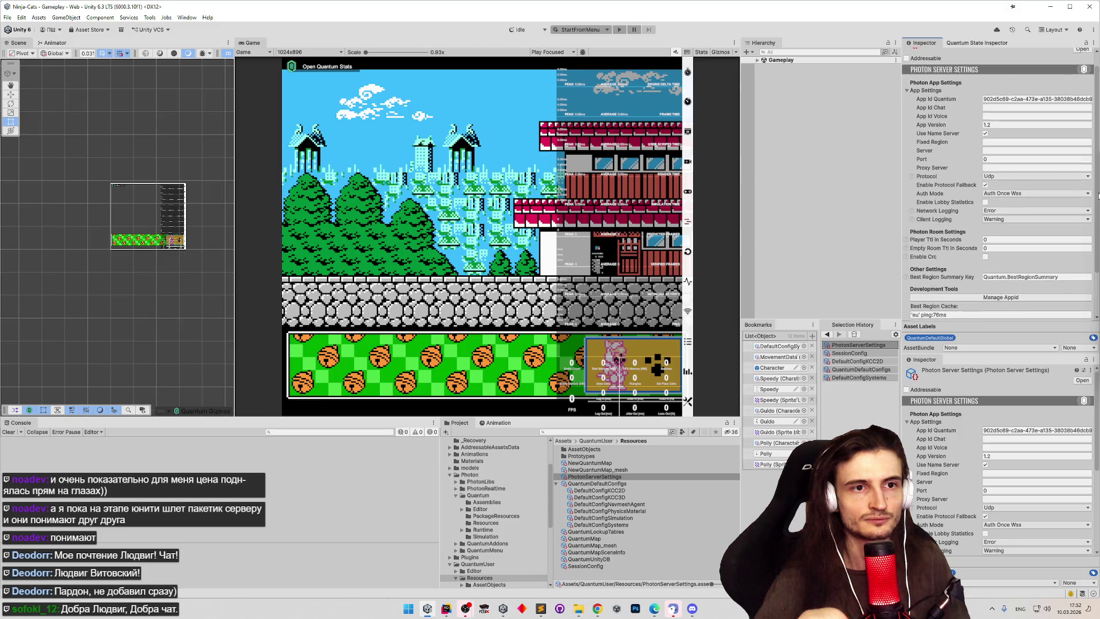
{"action": "left_click_drag", "start_coordinate": [1097, 198], "coordinate": [1098, 236]}
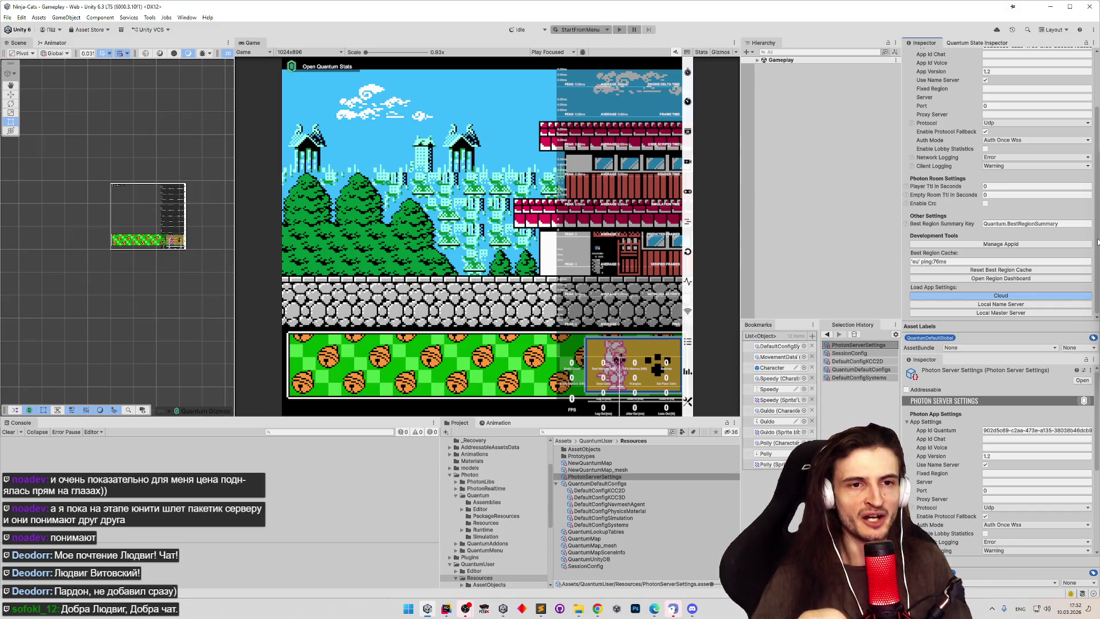
Step: Inspect DefaultConfigKCC2D, KCC3D, NavmeshAgent, PhysicsMaterial, and Simulation config assets in turn
{"action": "left_click", "coordinate": [600, 491]}
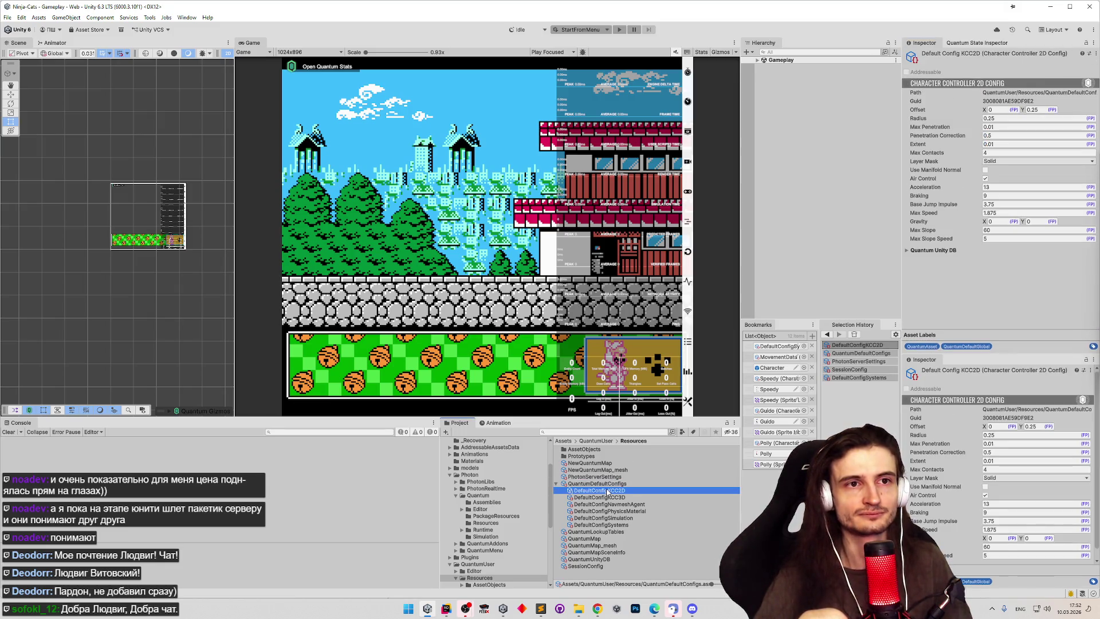
{"action": "left_click", "coordinate": [637, 498]}
{"action": "left_click", "coordinate": [644, 505]}
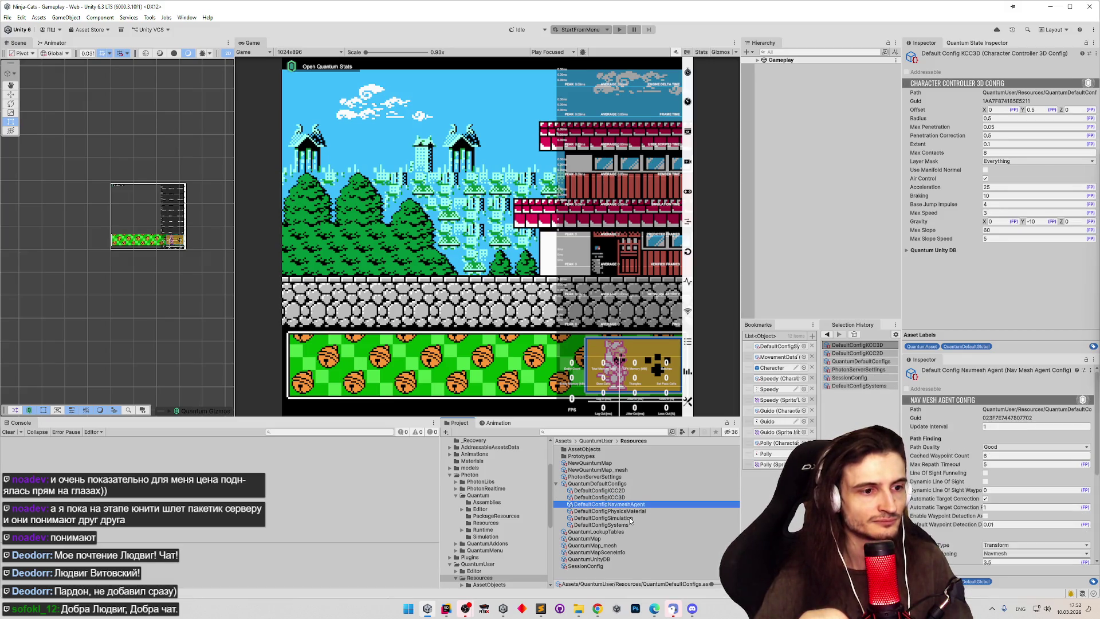
{"action": "left_click", "coordinate": [633, 511]}
{"action": "left_click", "coordinate": [630, 518]}
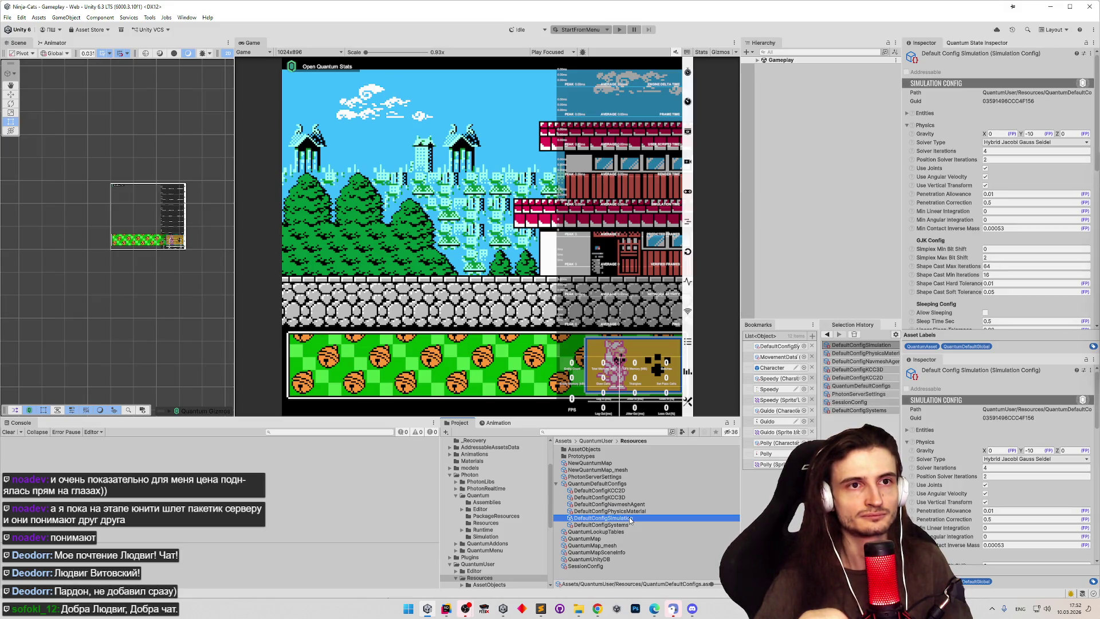
Step: Review the DefaultConfigSimulation settings, toggling Physics Material and Layer Matrix help and the collision matrix
{"action": "left_click", "coordinate": [1094, 178]}
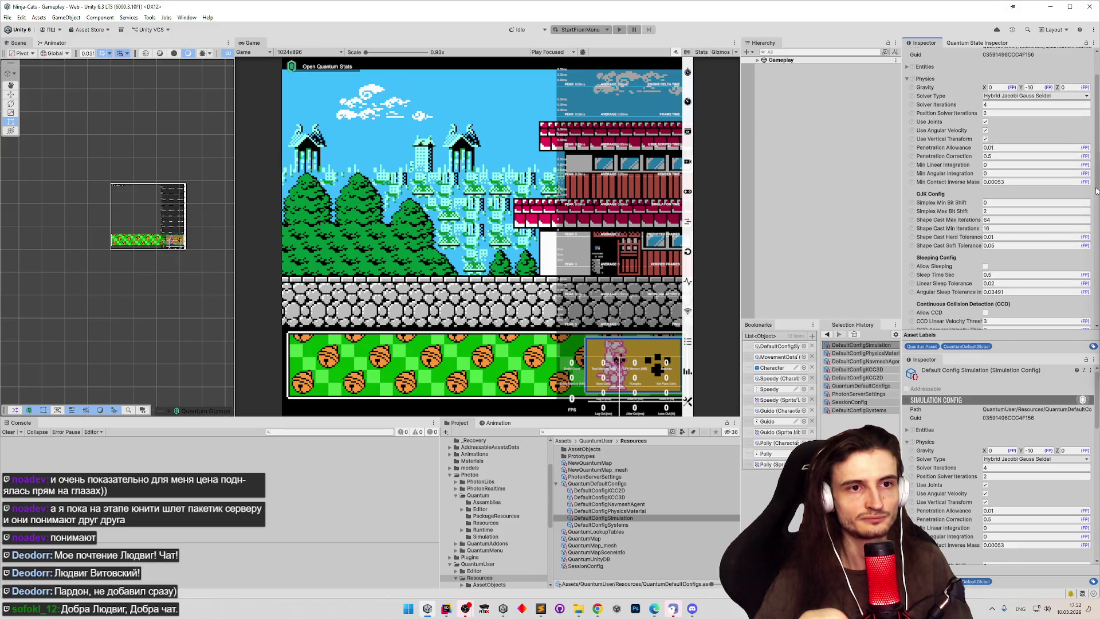
{"action": "left_click_drag", "start_coordinate": [1095, 197], "coordinate": [1096, 215]}
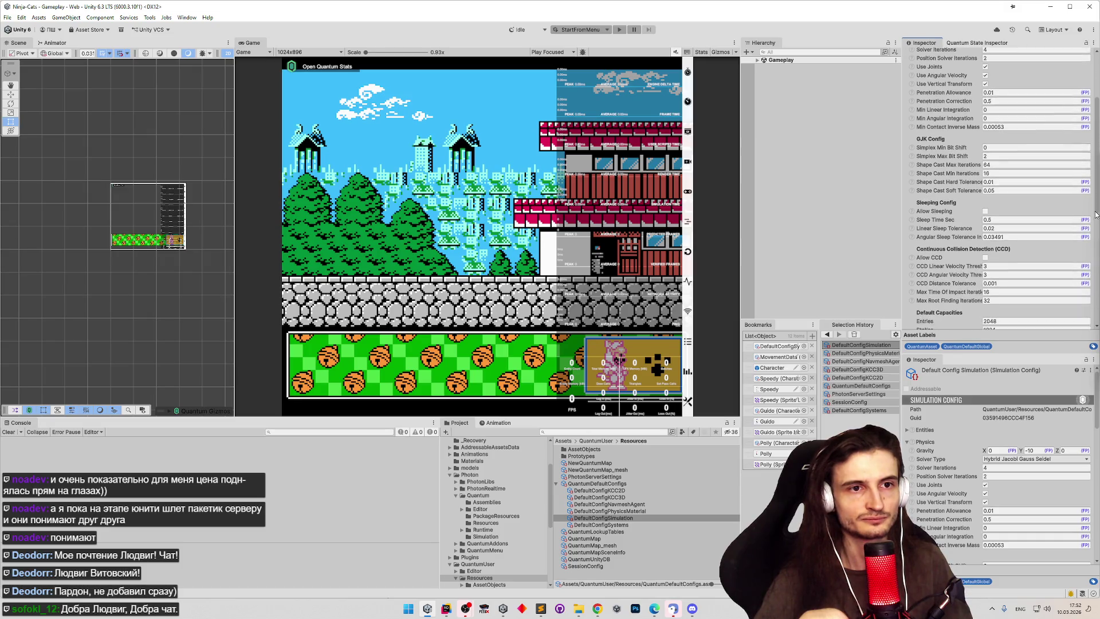
{"action": "left_click_drag", "start_coordinate": [1095, 219], "coordinate": [1083, 313]}
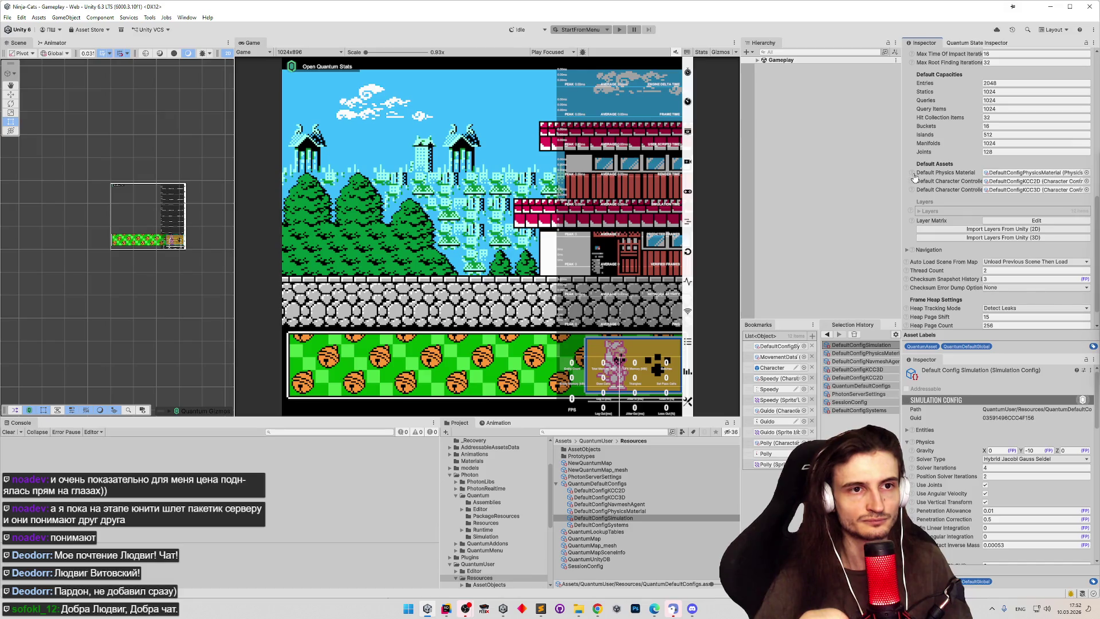
{"action": "left_click", "coordinate": [912, 173]}
{"action": "left_click", "coordinate": [913, 173]}
{"action": "left_click_drag", "start_coordinate": [1093, 230], "coordinate": [1095, 241]}
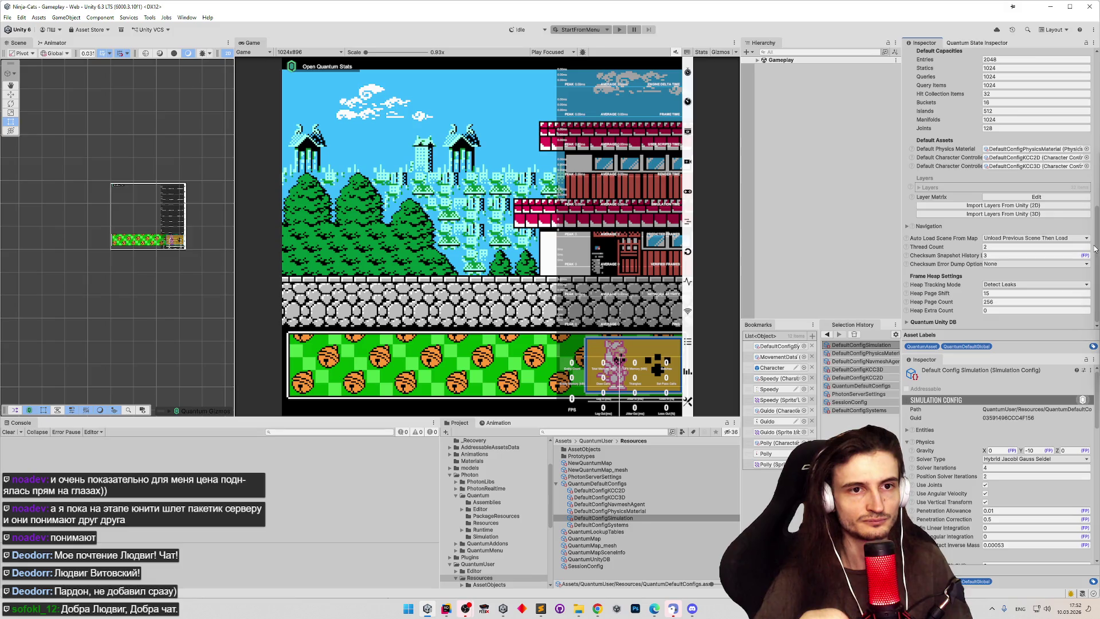
{"action": "left_click", "coordinate": [911, 200]}
{"action": "left_click", "coordinate": [911, 200]}
{"action": "left_click", "coordinate": [1017, 197]}
{"action": "left_click", "coordinate": [1017, 197]}
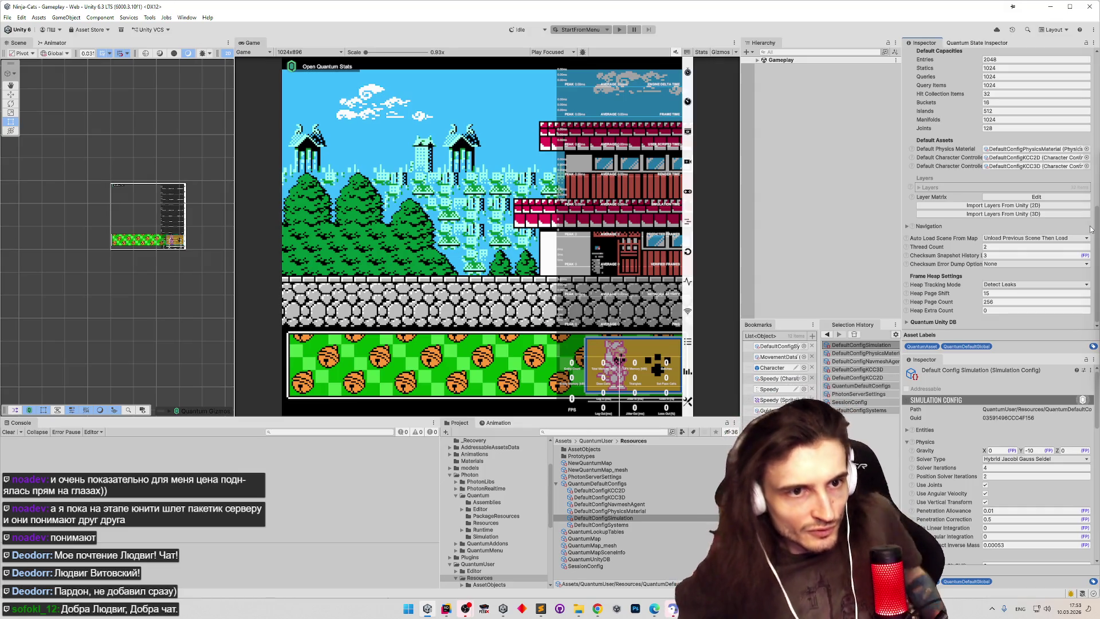
Step: Expand the Quantum Unity DB details, then select the DefaultConfigSystems asset
{"action": "left_click", "coordinate": [940, 321]}
{"action": "scroll", "coordinate": [959, 275], "scroll_direction": "up", "scroll_amount": 1}
{"action": "scroll", "coordinate": [959, 275], "scroll_direction": "down", "scroll_amount": 1}
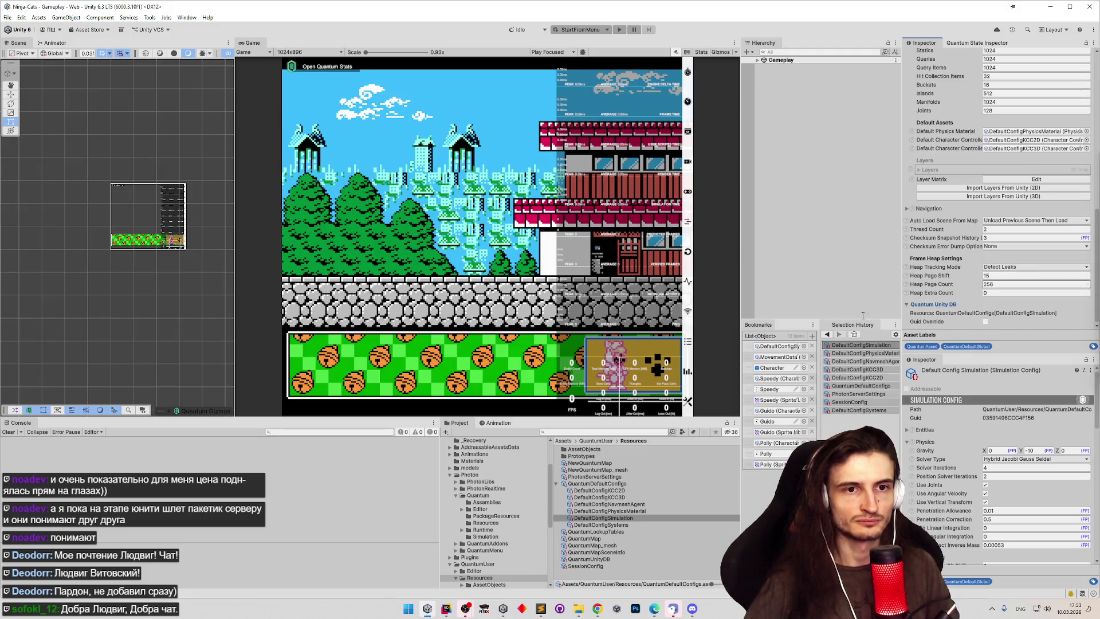
{"action": "left_click", "coordinate": [592, 525]}
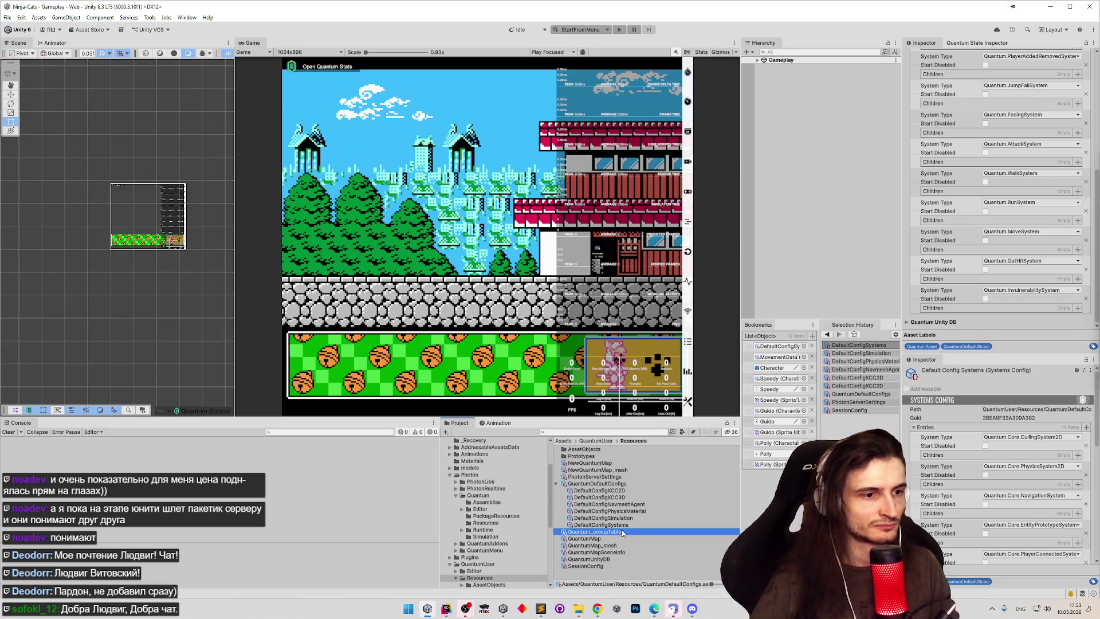
Step: Inspect QuantumLookupTables, QuantumMap, QuantumMap_mesh, QuantumMapSceneInfo and QuantumUnityDB, then select SessionConfig
{"action": "left_click", "coordinate": [623, 532]}
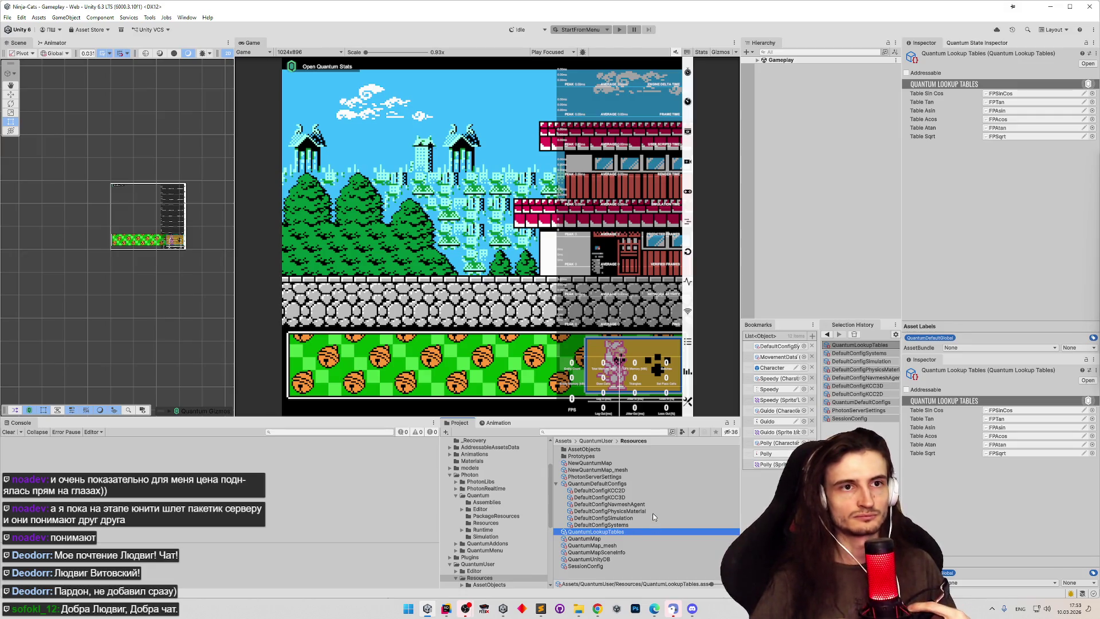
{"action": "left_click", "coordinate": [598, 540]}
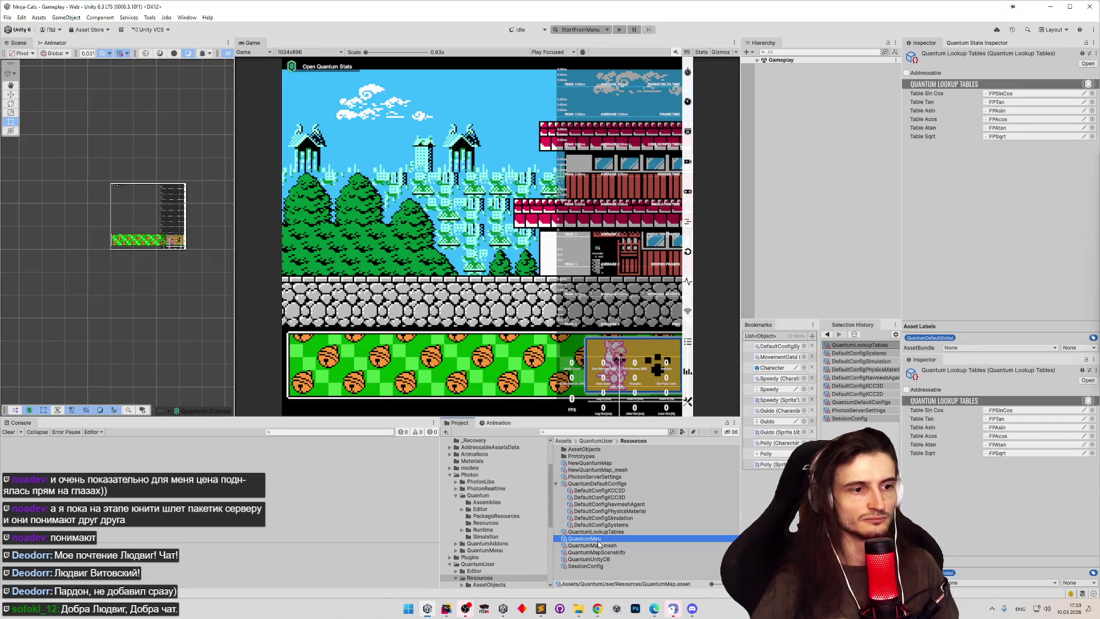
{"action": "scroll", "coordinate": [962, 159], "scroll_direction": "down", "scroll_amount": 1}
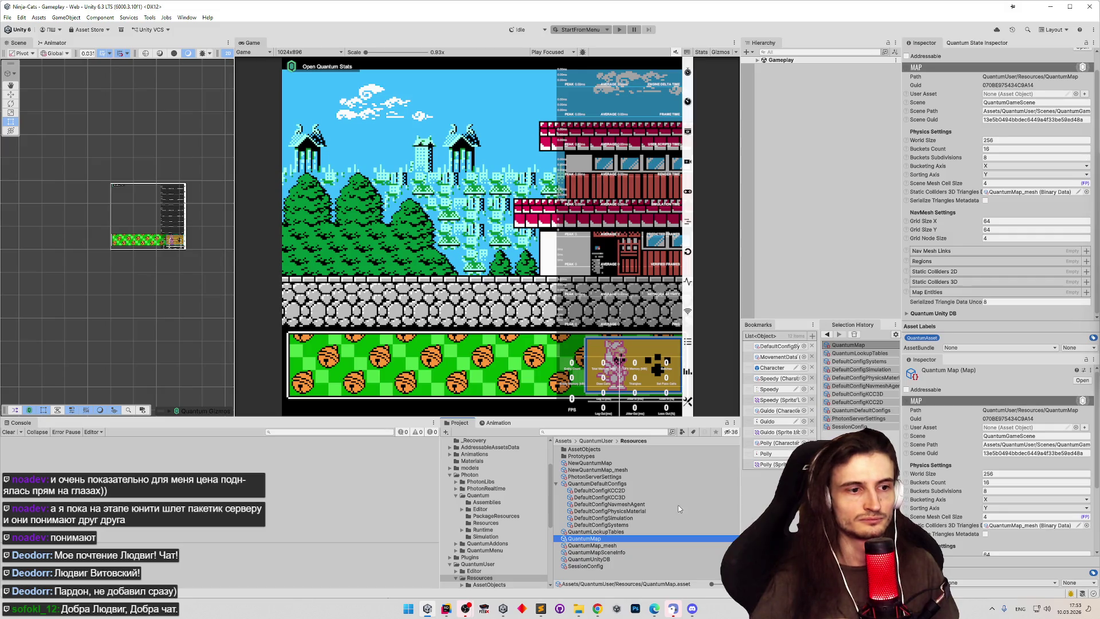
{"action": "left_click", "coordinate": [635, 545]}
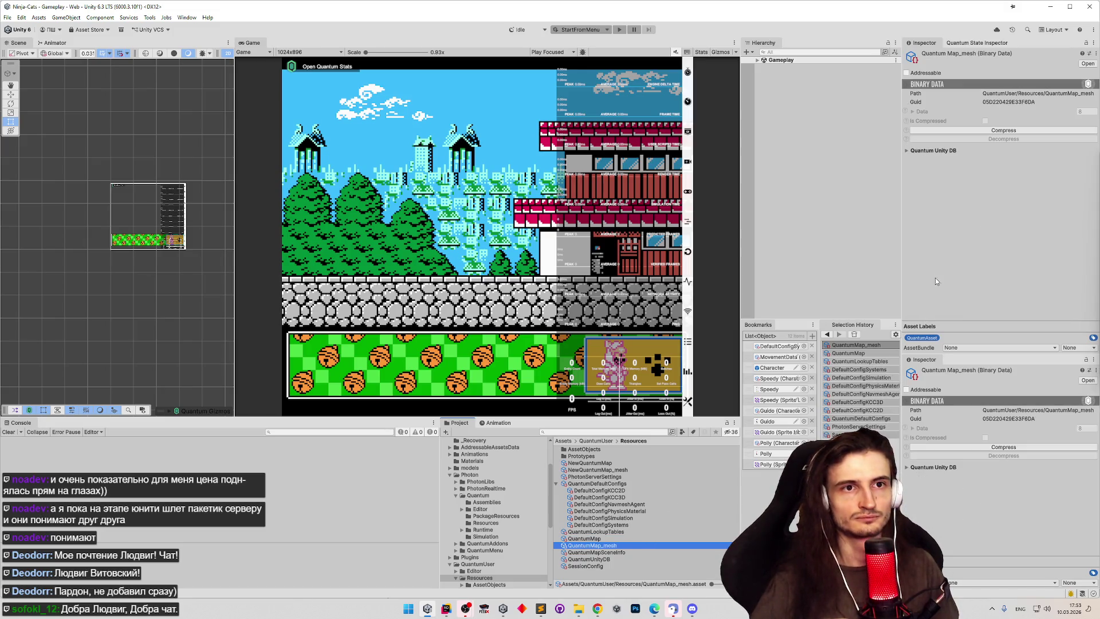
{"action": "left_click", "coordinate": [618, 552]}
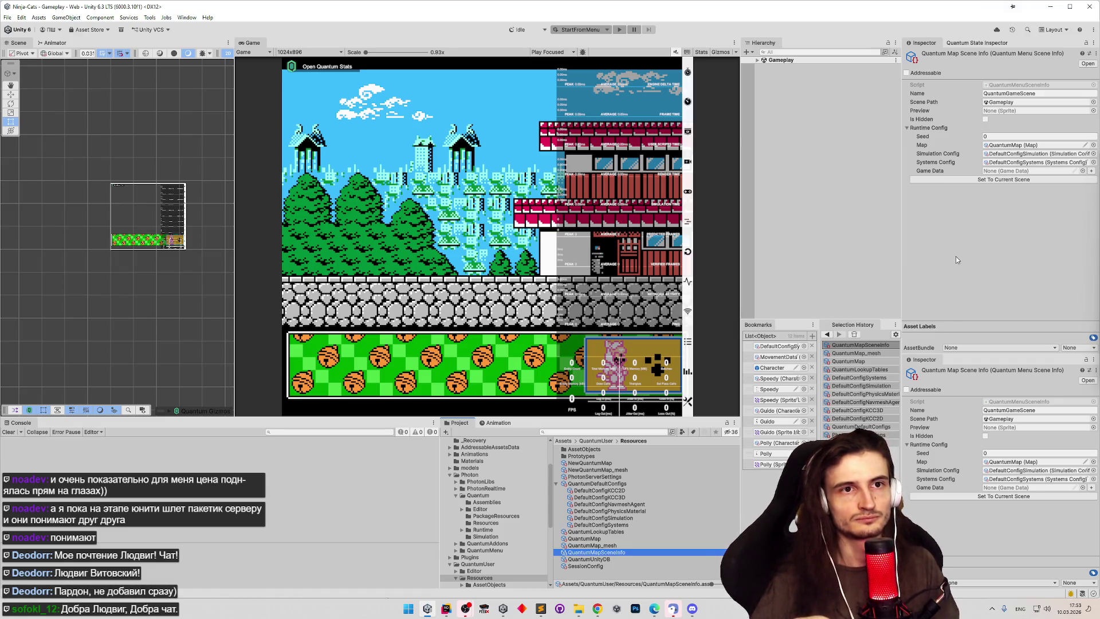
{"action": "left_click", "coordinate": [611, 559]}
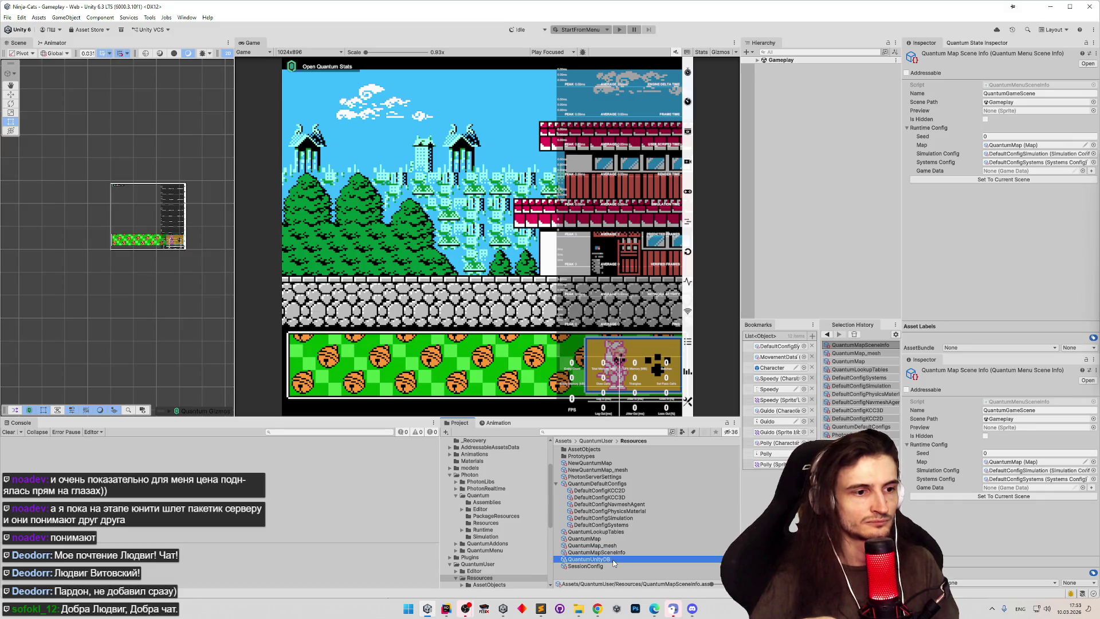
{"action": "left_click", "coordinate": [611, 565]}
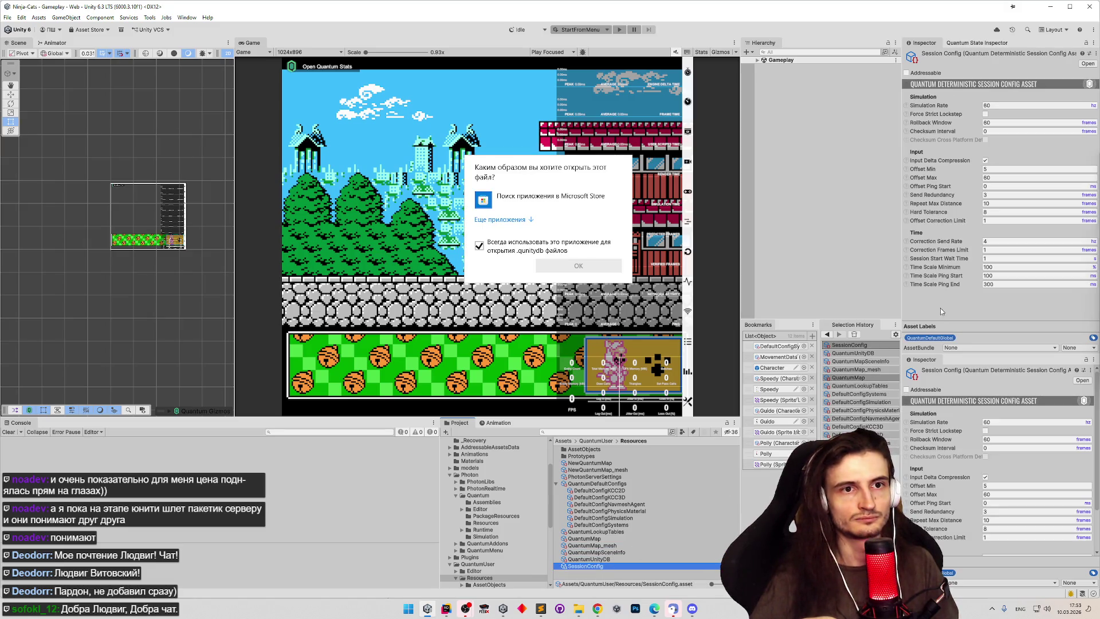
{"action": "left_click", "coordinate": [651, 262]}
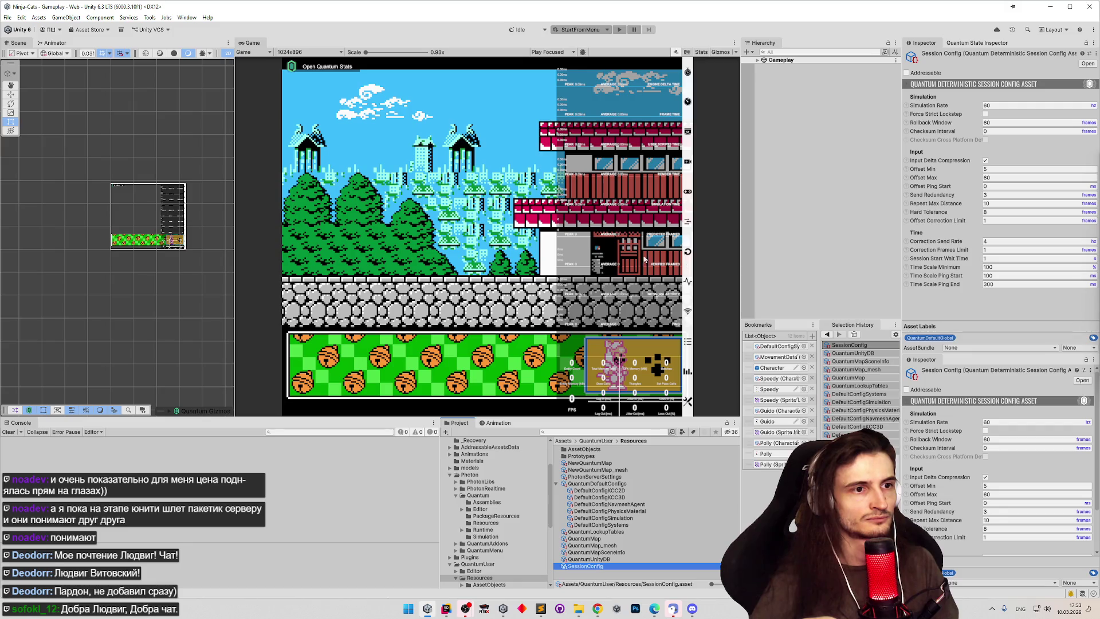
{"action": "left_click", "coordinate": [906, 186]}
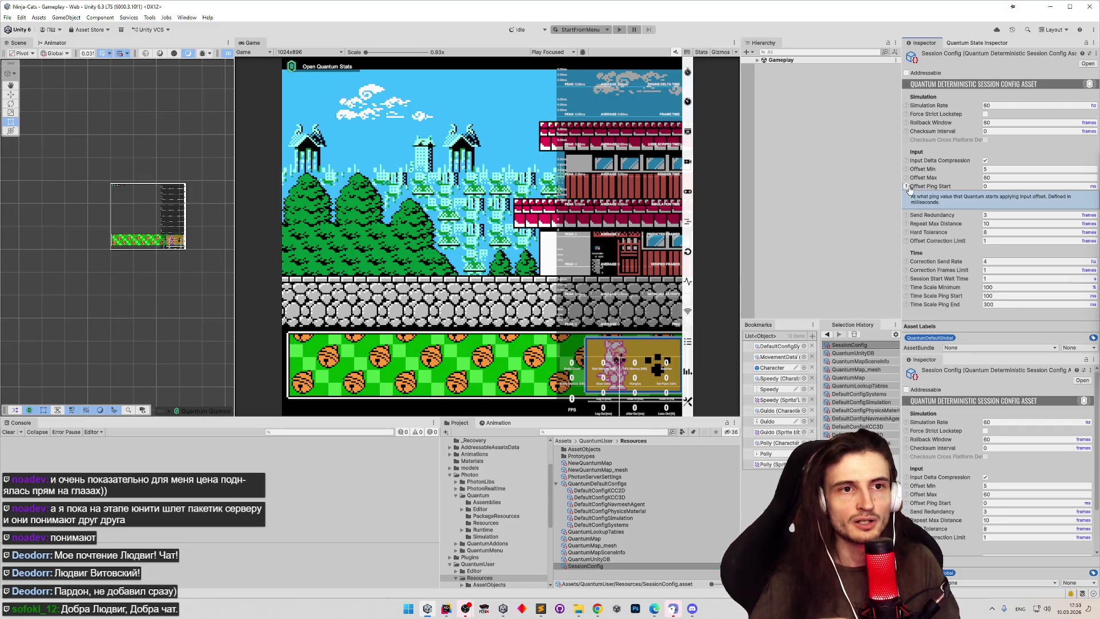
{"action": "left_click", "coordinate": [906, 187]}
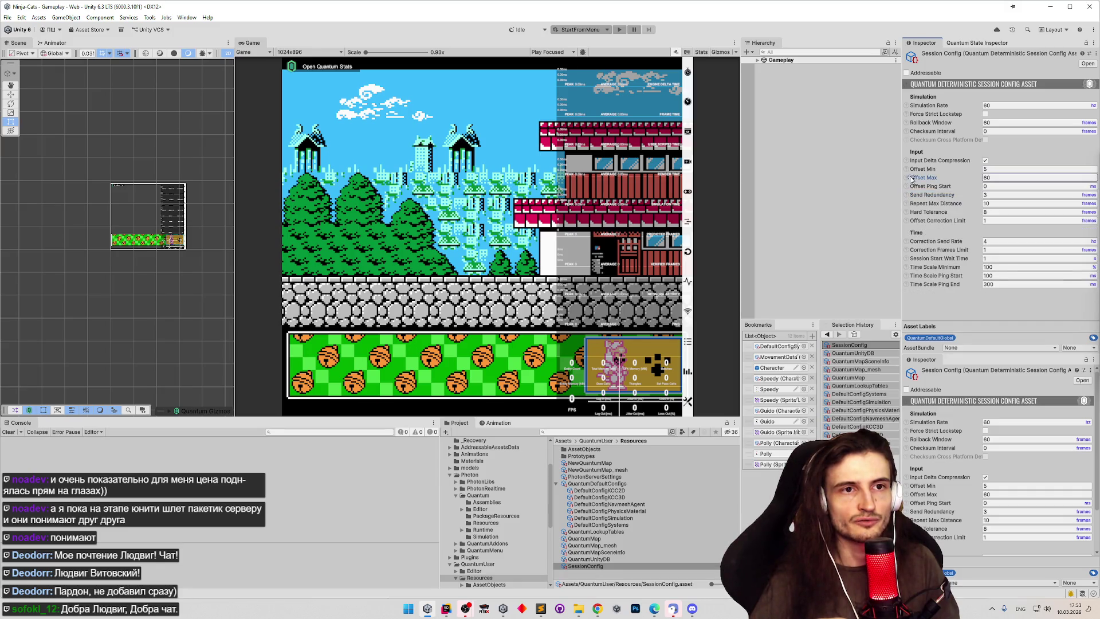
{"action": "left_click", "coordinate": [908, 178]}
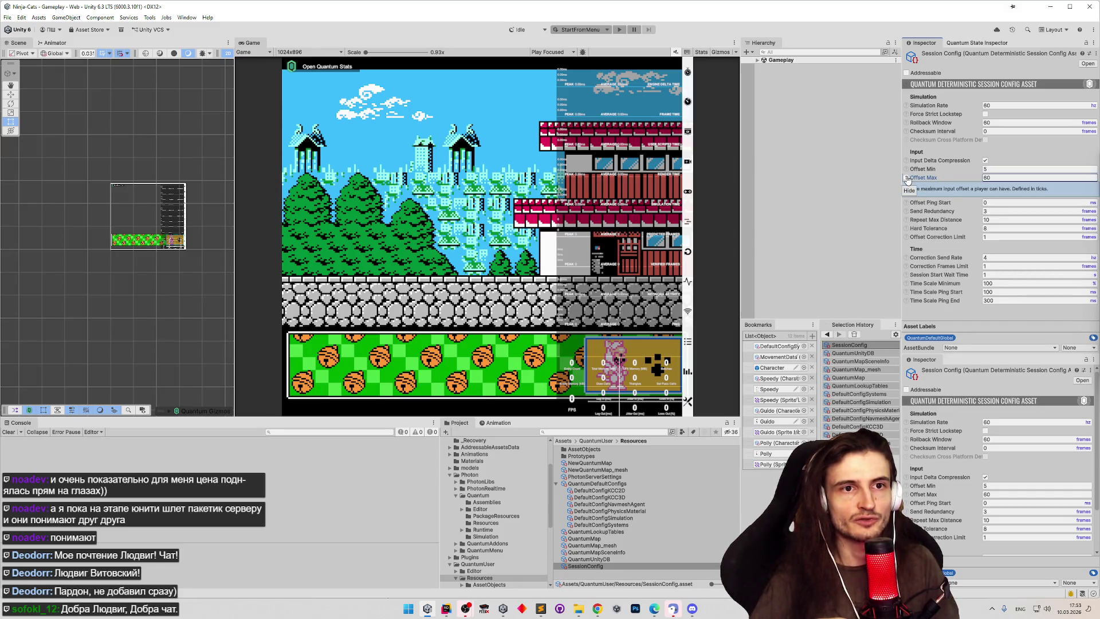
{"action": "left_click", "coordinate": [907, 179]}
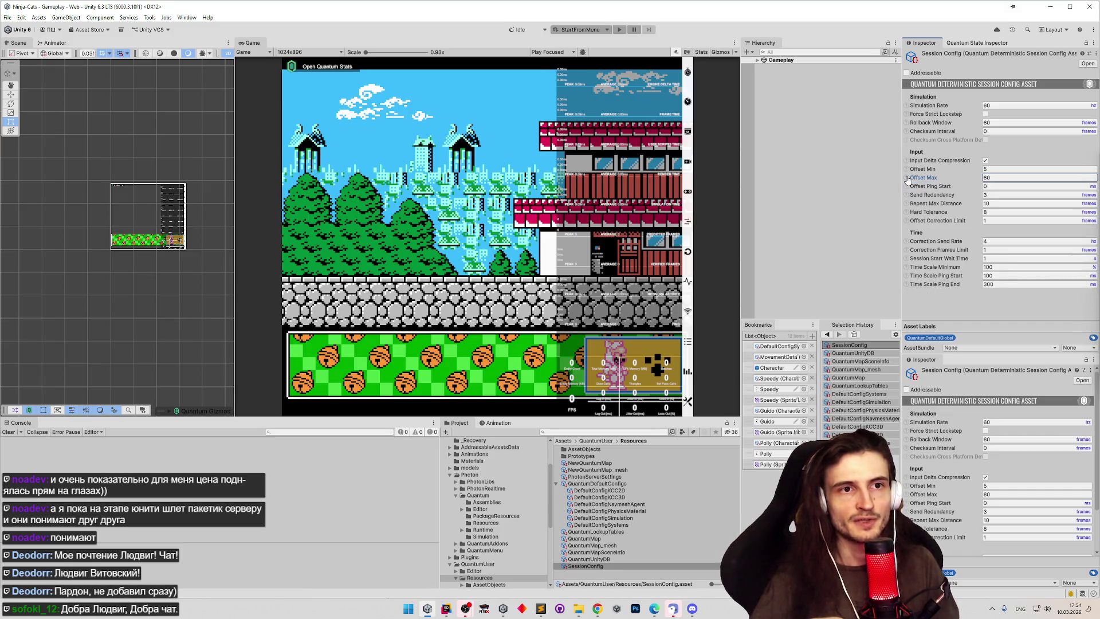
{"action": "left_click", "coordinate": [906, 123]}
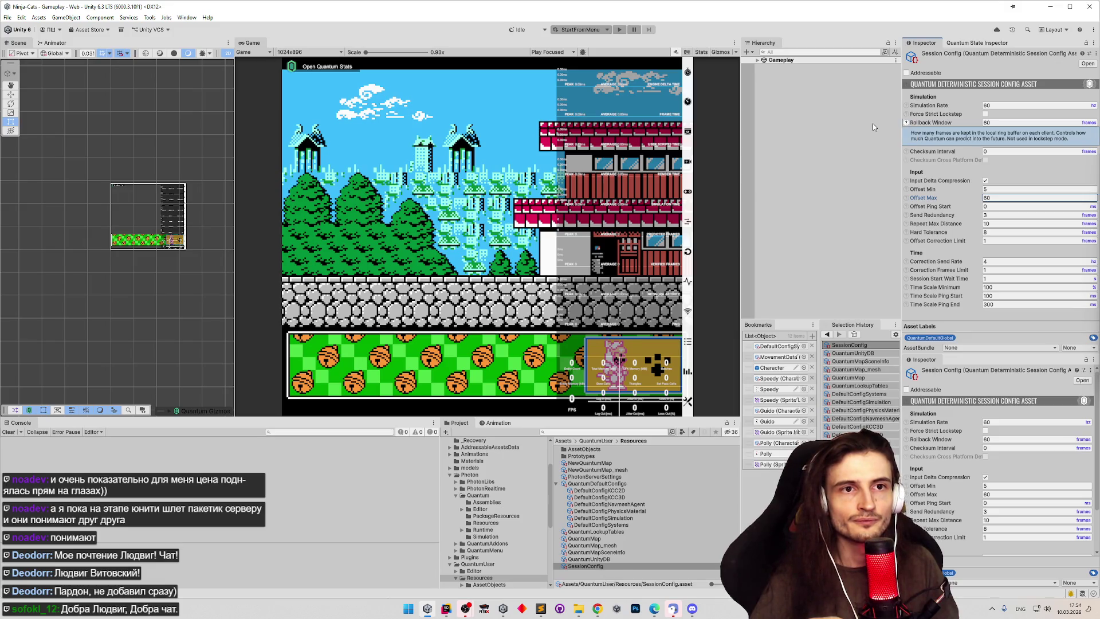
{"action": "left_click", "coordinate": [907, 122]}
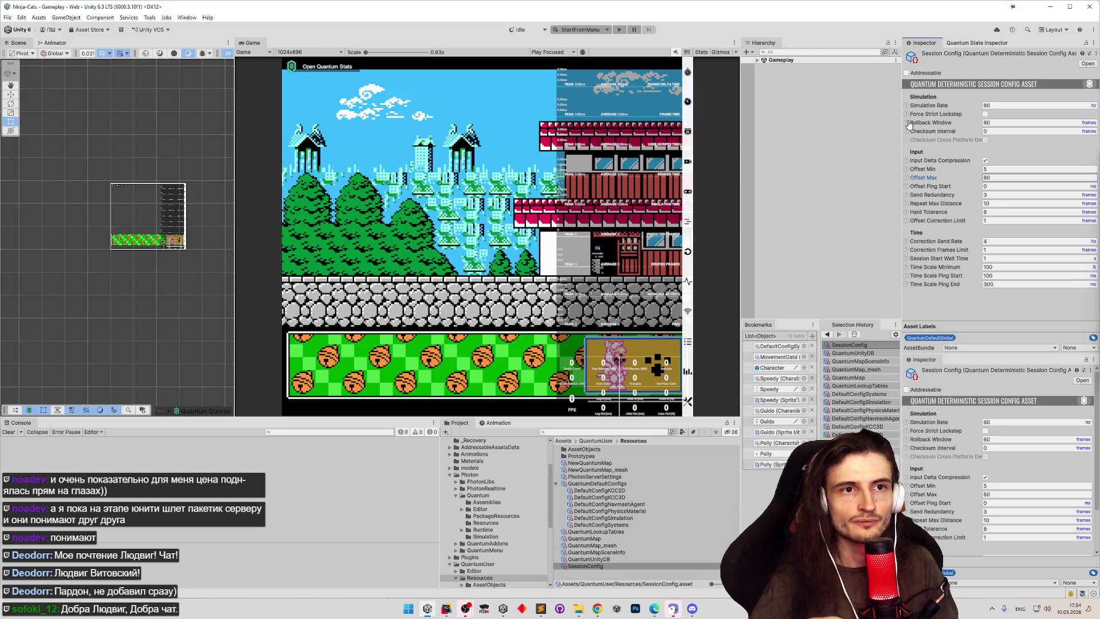
{"action": "left_click", "coordinate": [907, 114]}
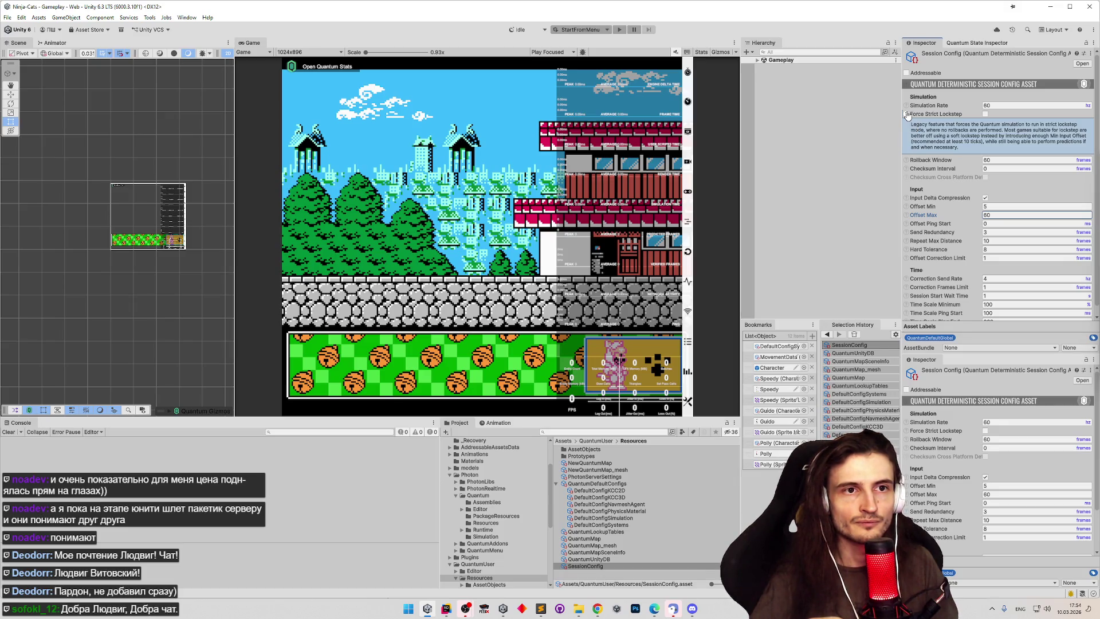
{"action": "left_click", "coordinate": [906, 115]}
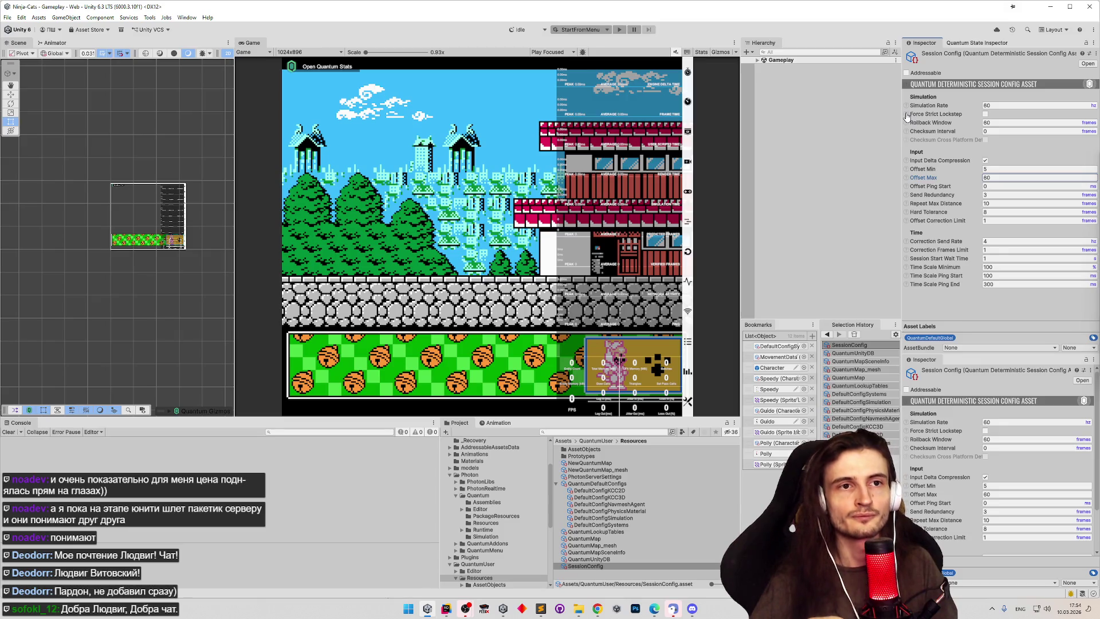
{"action": "left_click", "coordinate": [906, 212]}
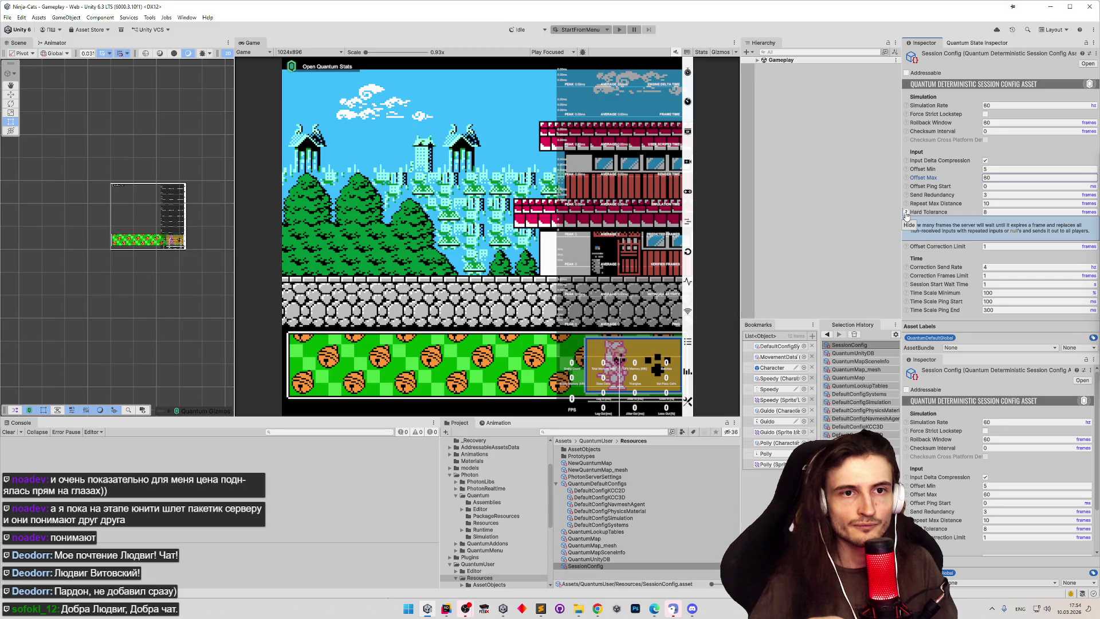
{"action": "left_click", "coordinate": [906, 214]}
{"action": "left_click", "coordinate": [905, 213]}
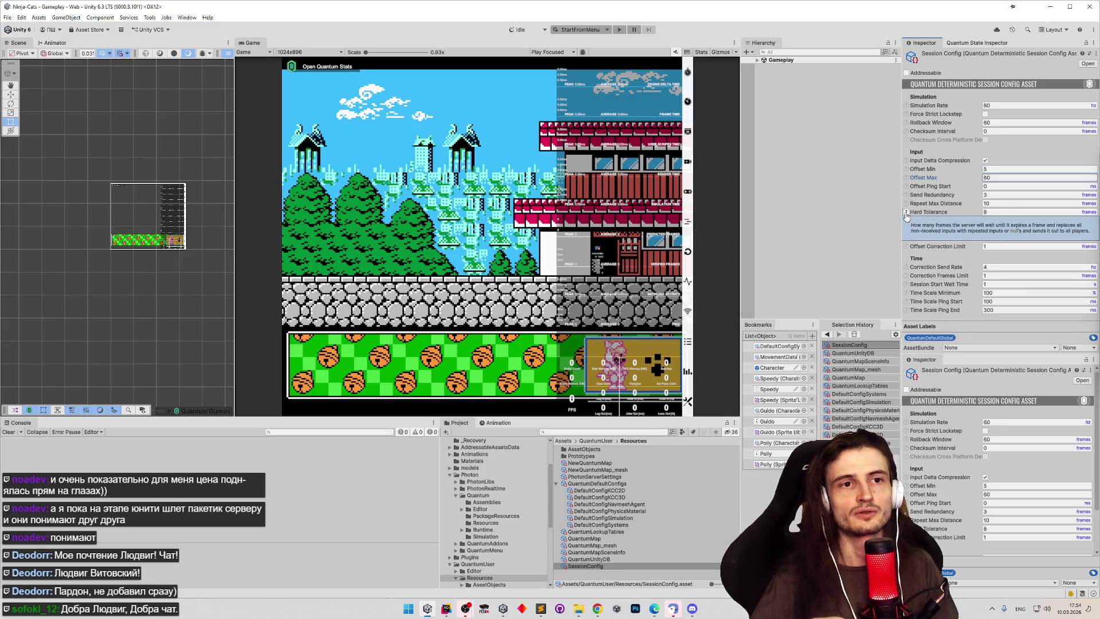
{"action": "left_click", "coordinate": [905, 213]}
{"action": "left_click", "coordinate": [906, 220]}
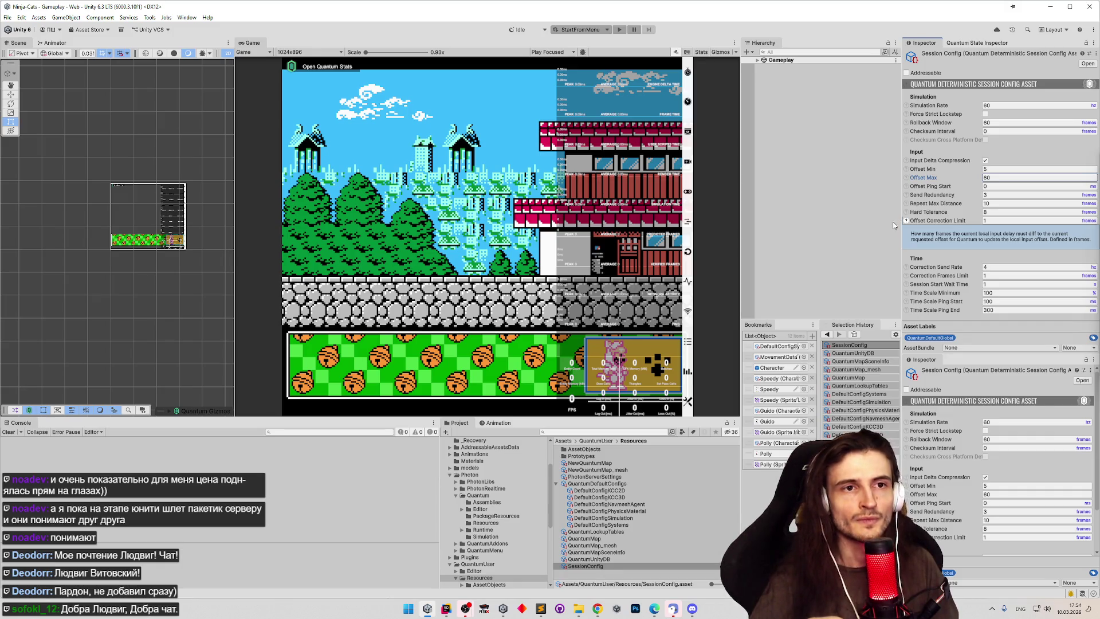
Step: Save SessionConfig's current settings as the defaultSessionConfig preset and confirm it appears in the preset list
{"action": "right_click", "coordinate": [953, 53]}
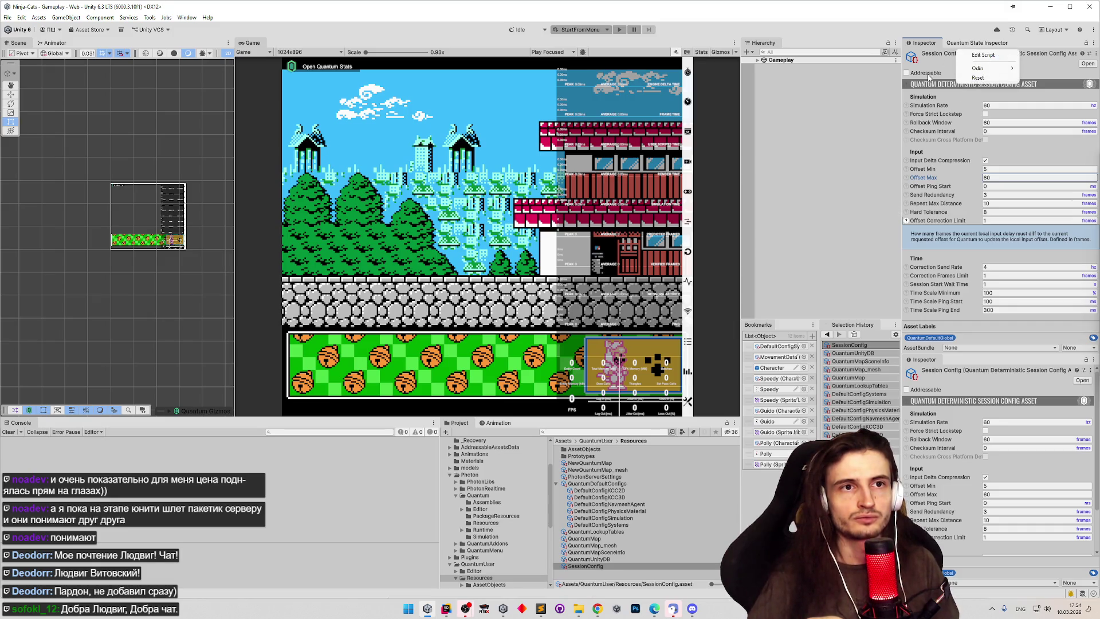
{"action": "left_click", "coordinate": [1094, 54]}
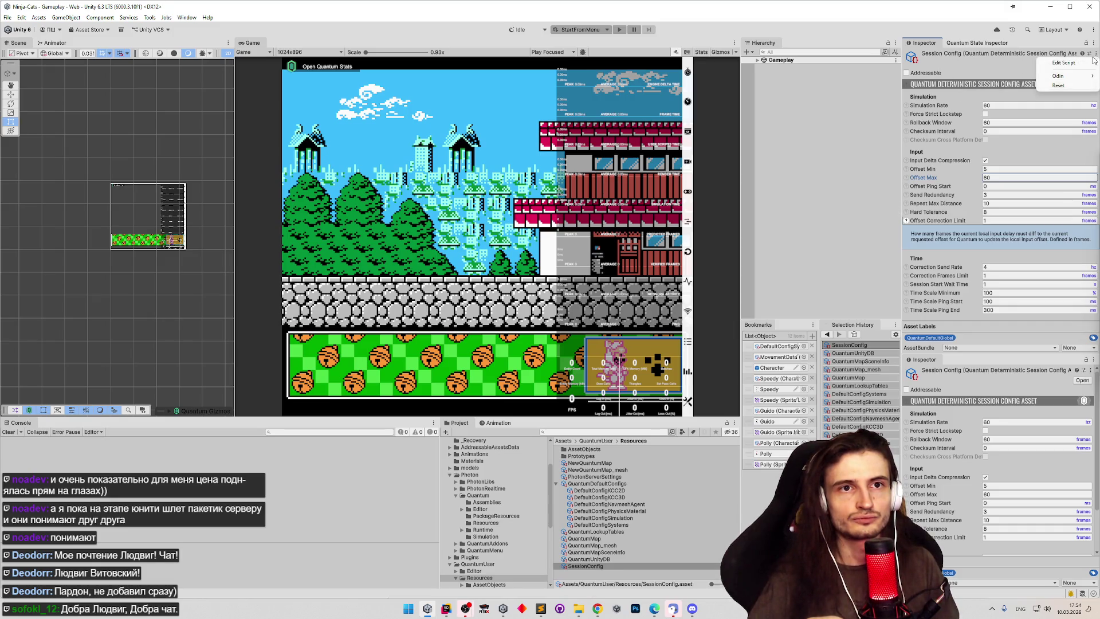
{"action": "key", "text": "Escape"}
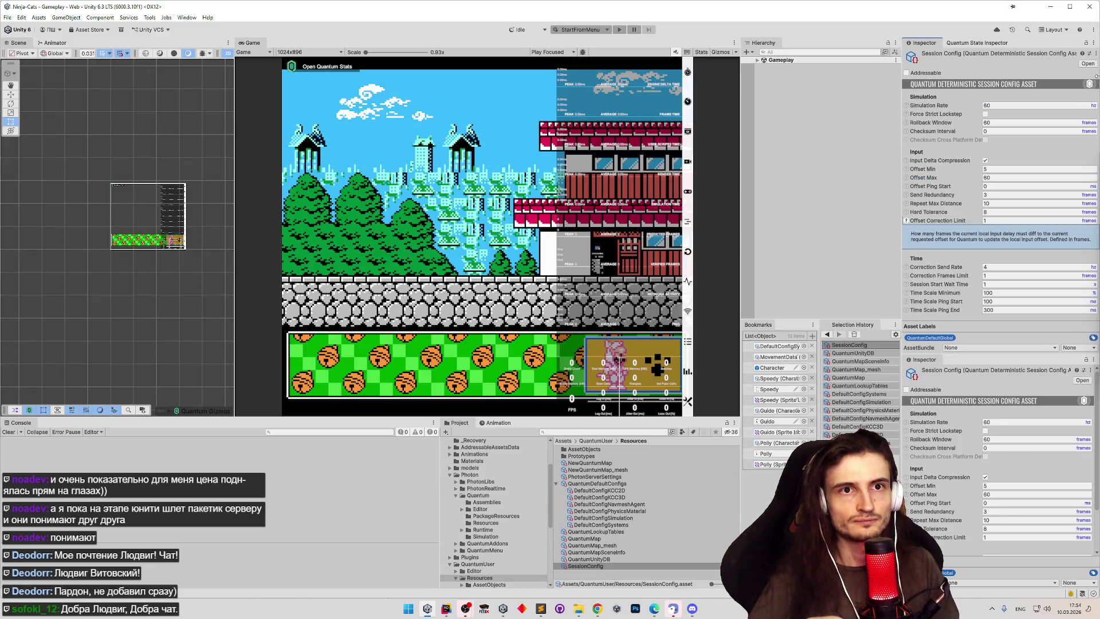
{"action": "left_click", "coordinate": [1089, 53]}
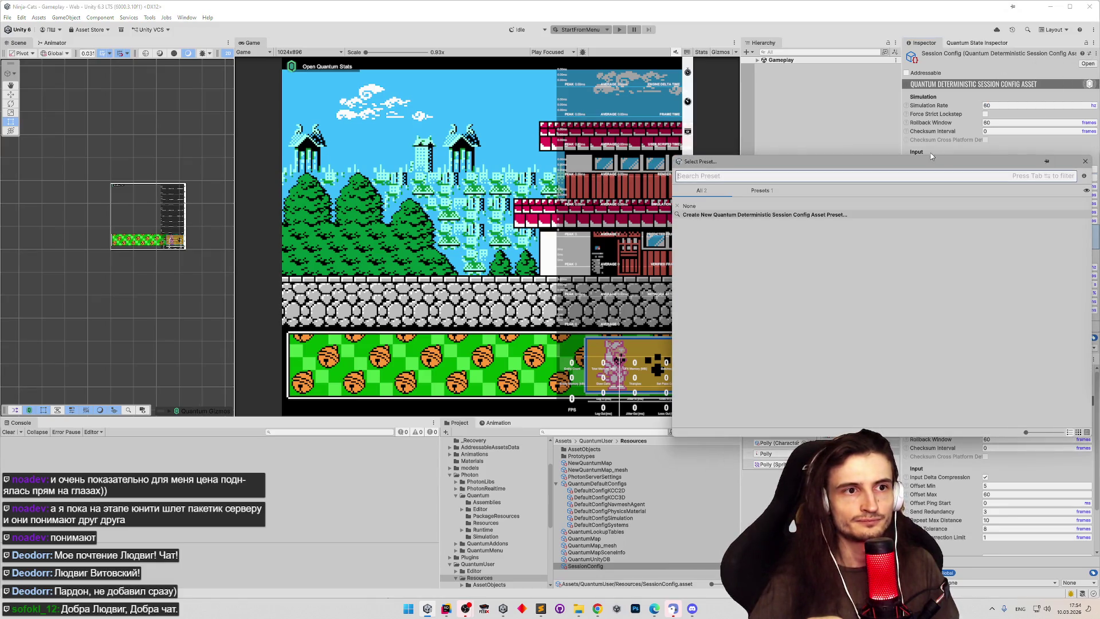
{"action": "left_click", "coordinate": [723, 215]}
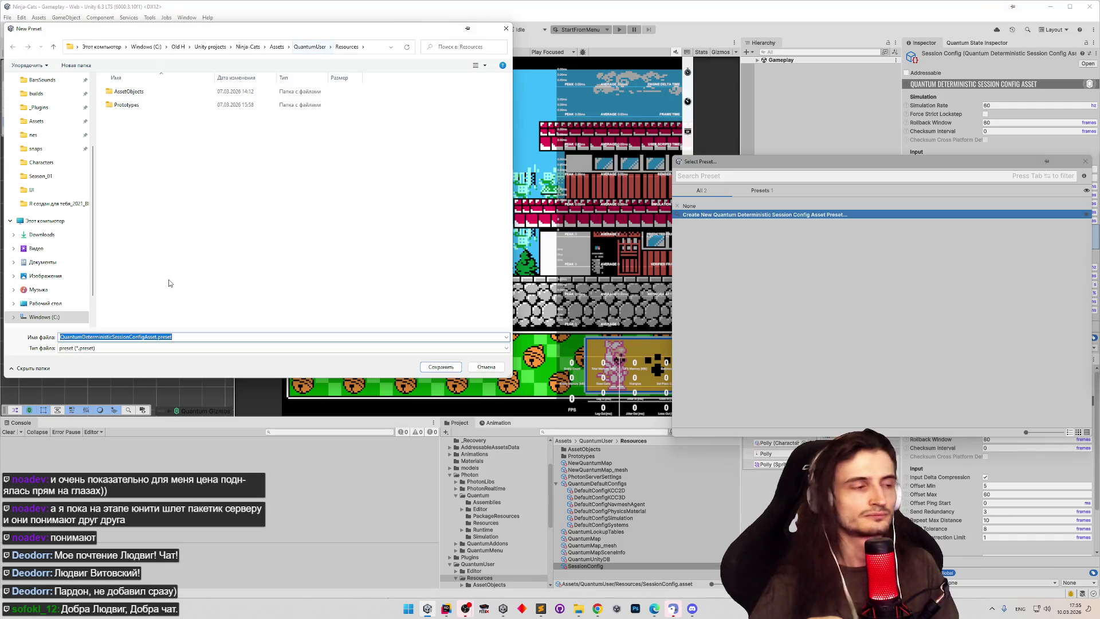
{"action": "type", "text": "Sess"}
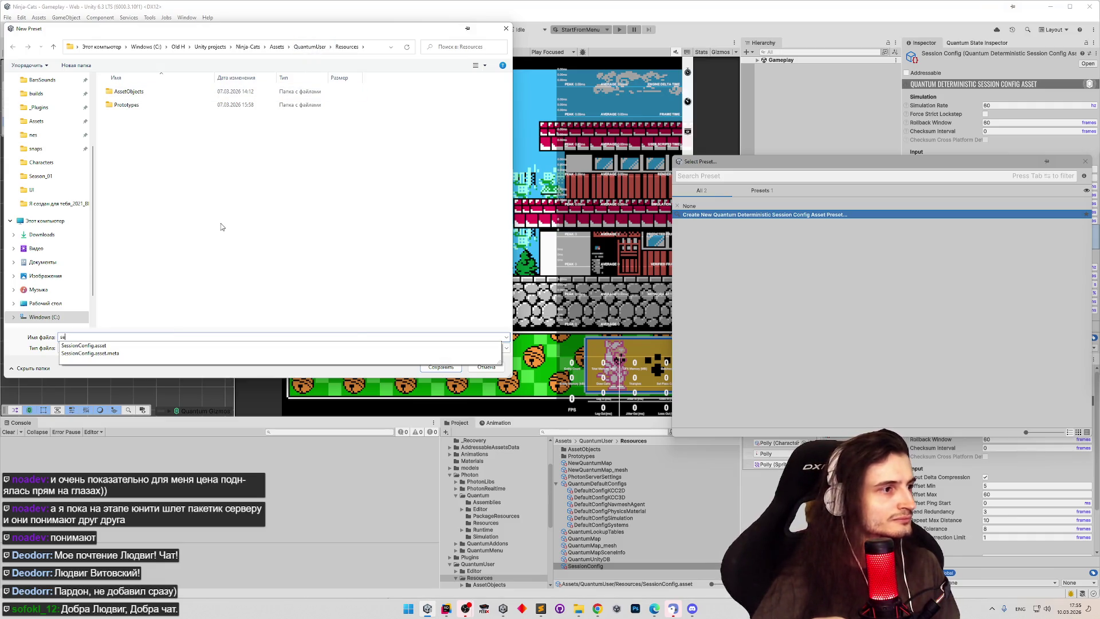
{"action": "type", "text": "defa"}
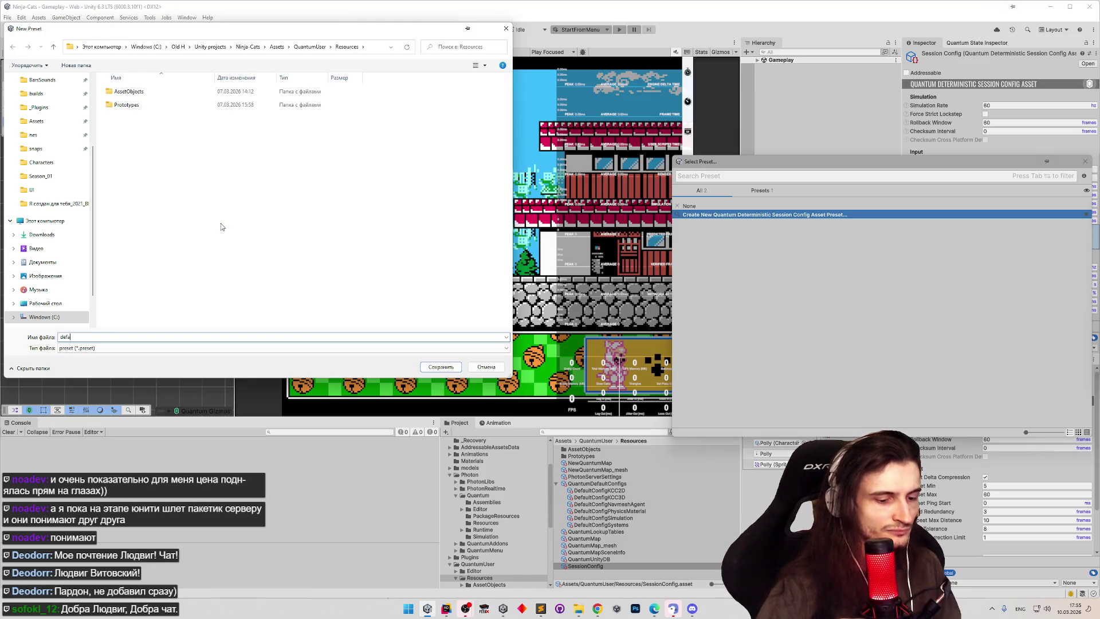
{"action": "type", "text": "ltSet"}
{"action": "type", "text": "ssionConfig"}
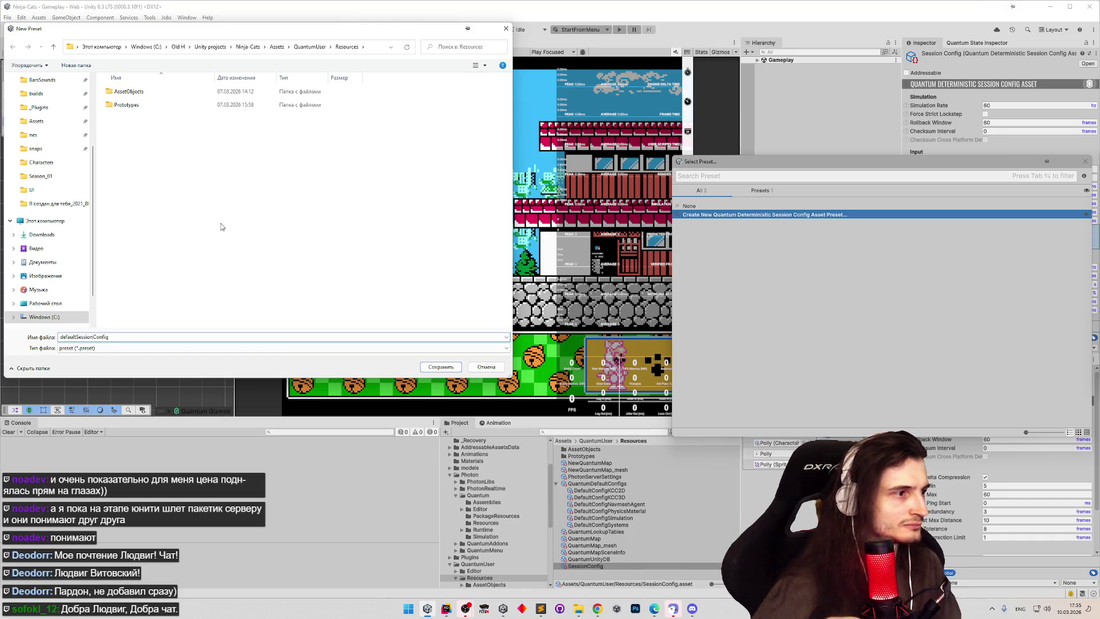
{"action": "key", "text": "Return"}
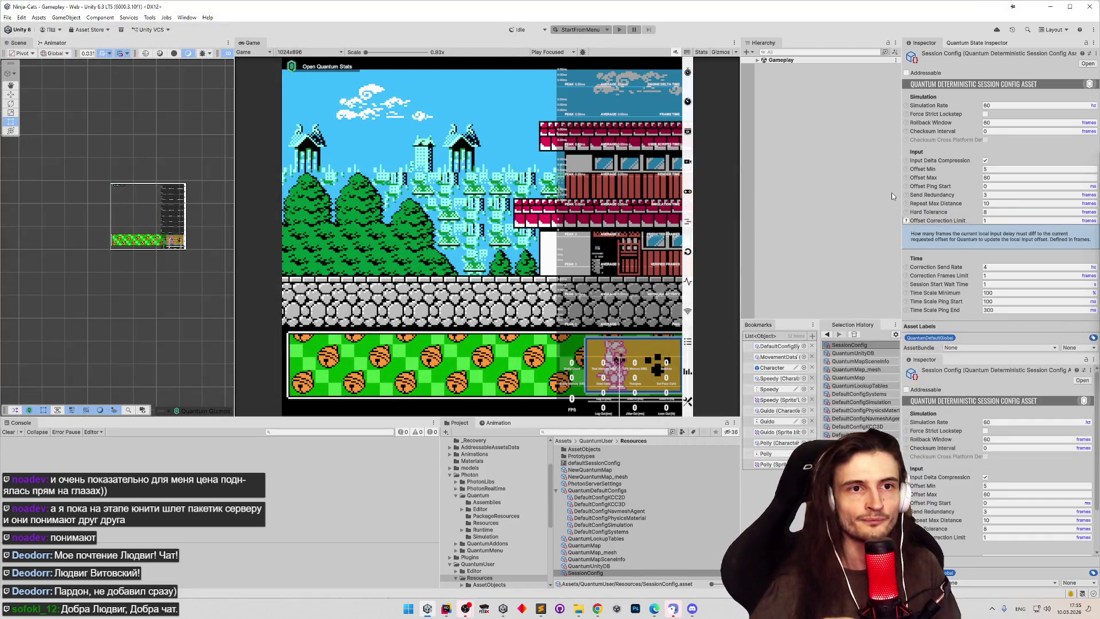
{"action": "left_click", "coordinate": [1089, 53]}
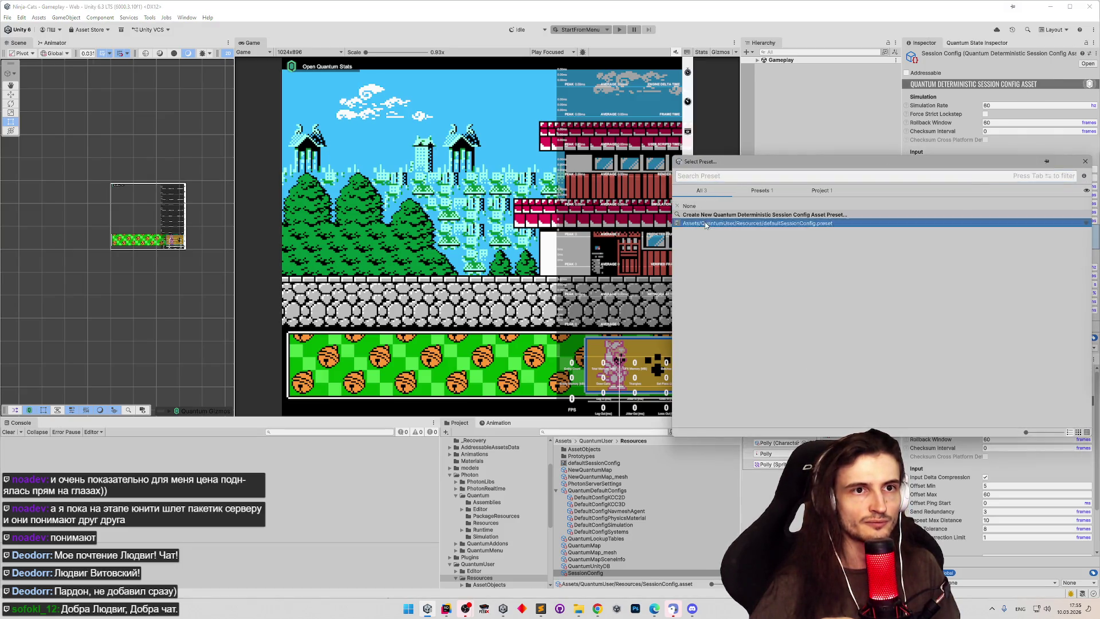
{"action": "key", "text": "Escape"}
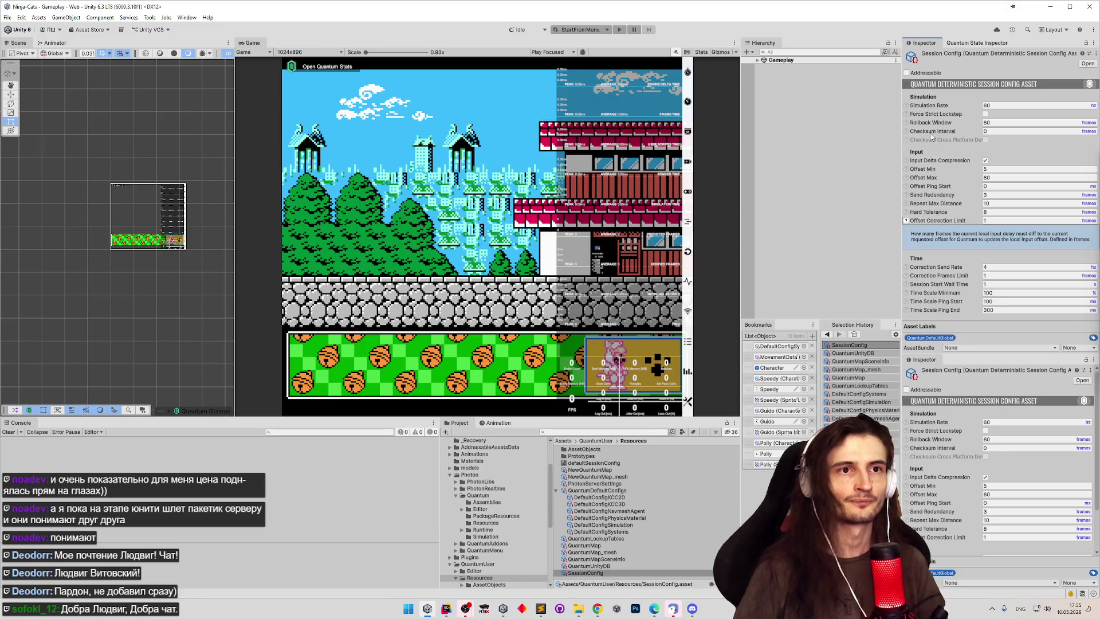
{"action": "left_click_drag", "start_coordinate": [901, 124], "coordinate": [885, 126]}
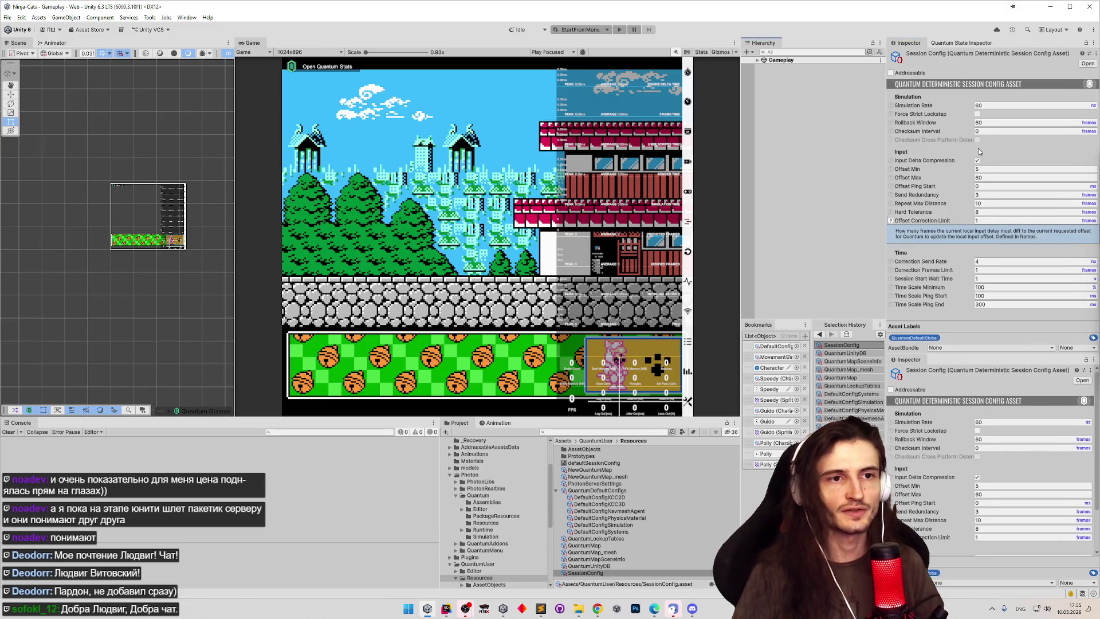
{"action": "left_click", "coordinate": [890, 186]}
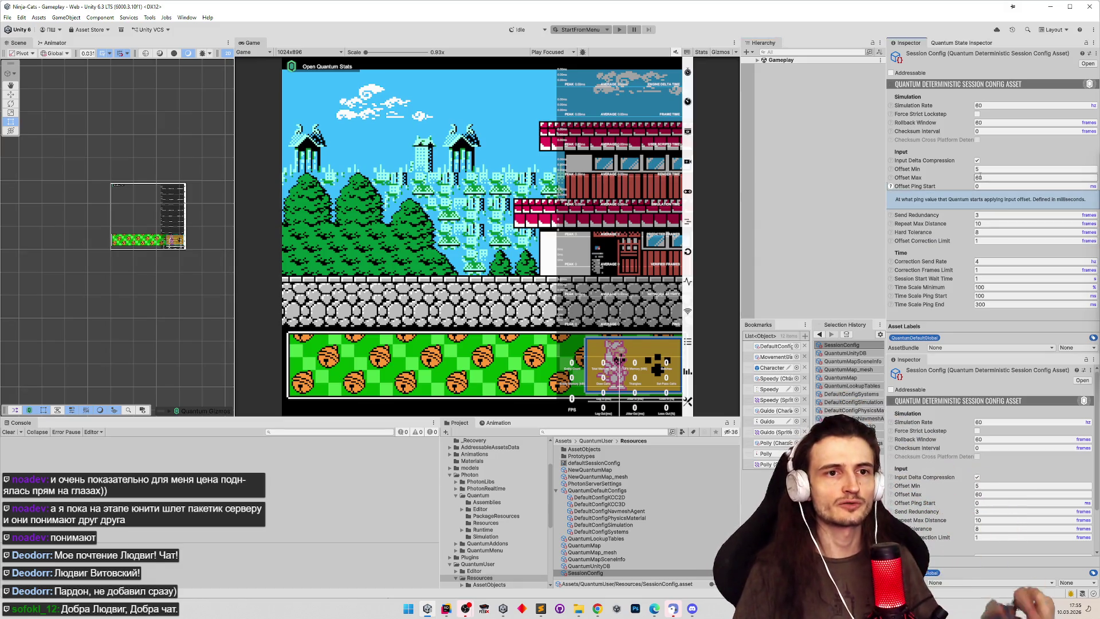
{"action": "left_click", "coordinate": [892, 187]}
{"action": "left_click", "coordinate": [891, 179]}
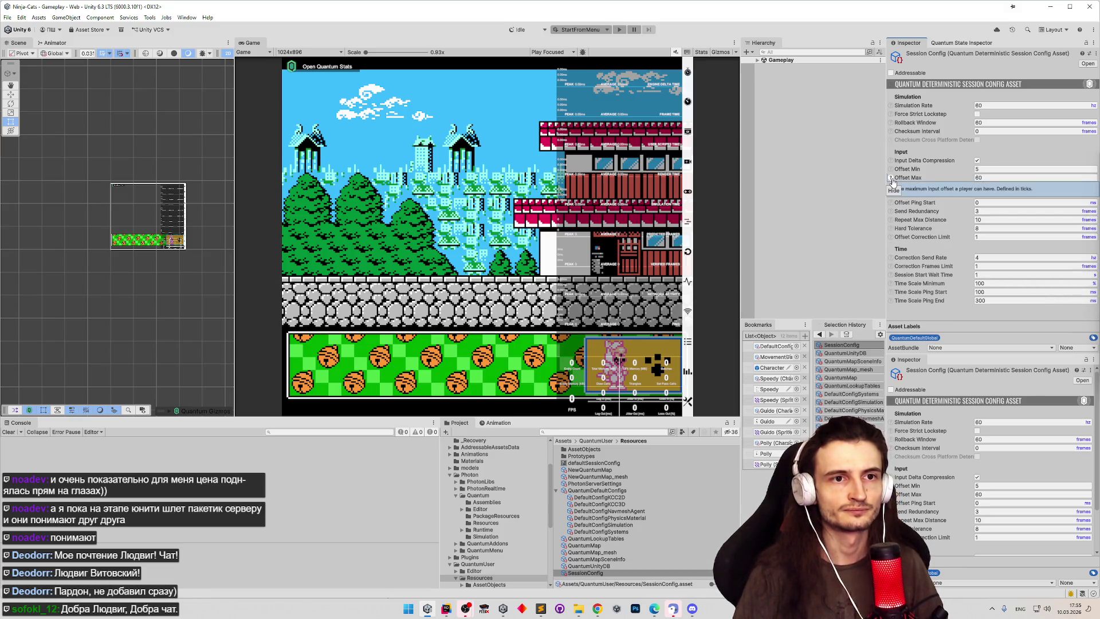
{"action": "left_click", "coordinate": [892, 177]}
{"action": "left_click", "coordinate": [891, 169]}
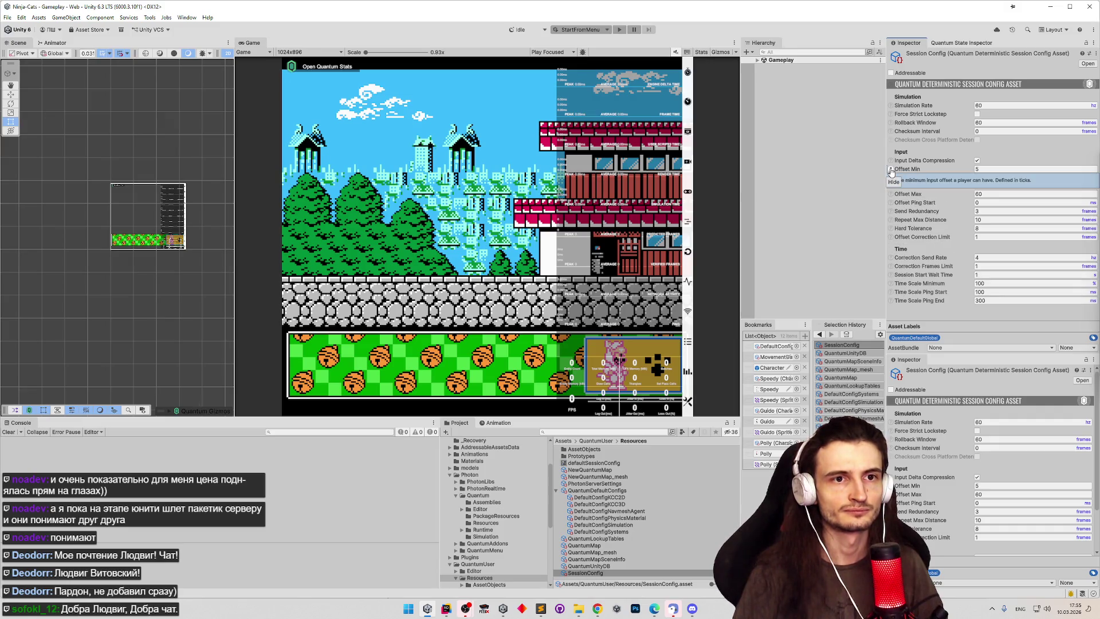
{"action": "left_click", "coordinate": [891, 170]}
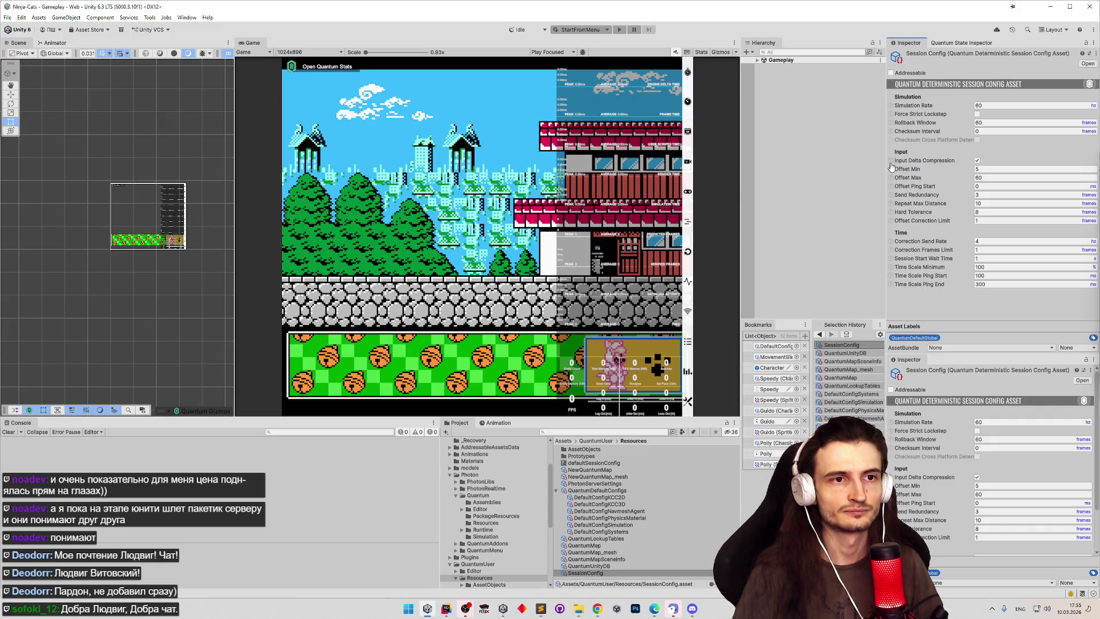
{"action": "left_click", "coordinate": [890, 161]}
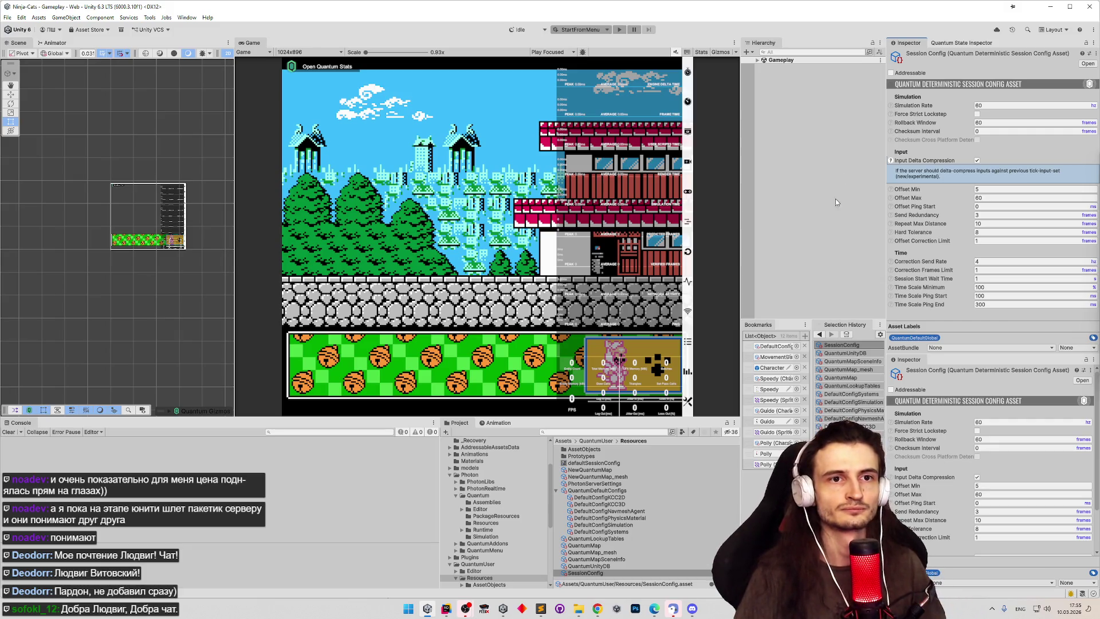
{"action": "left_click", "coordinate": [977, 161]}
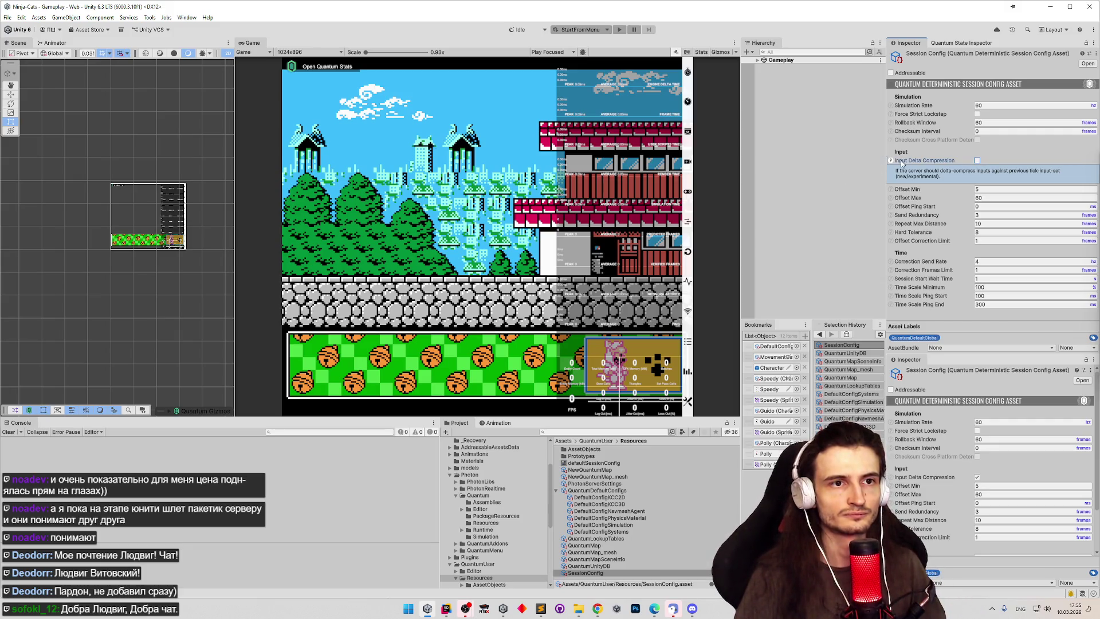
{"action": "left_click", "coordinate": [889, 162]}
{"action": "left_click", "coordinate": [891, 178]}
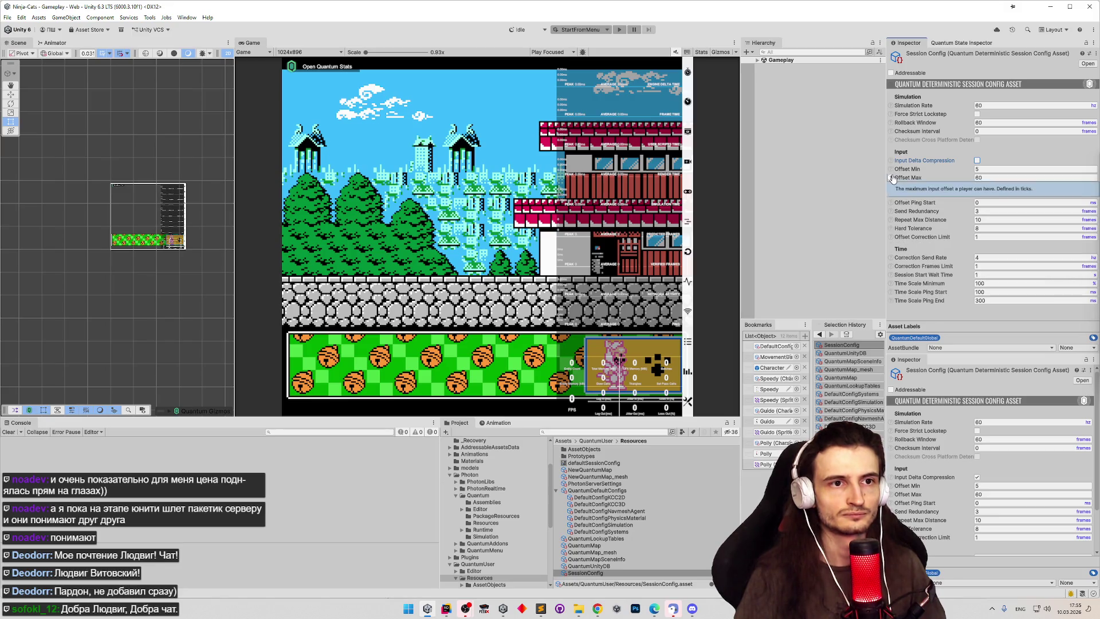
{"action": "left_click", "coordinate": [892, 177]}
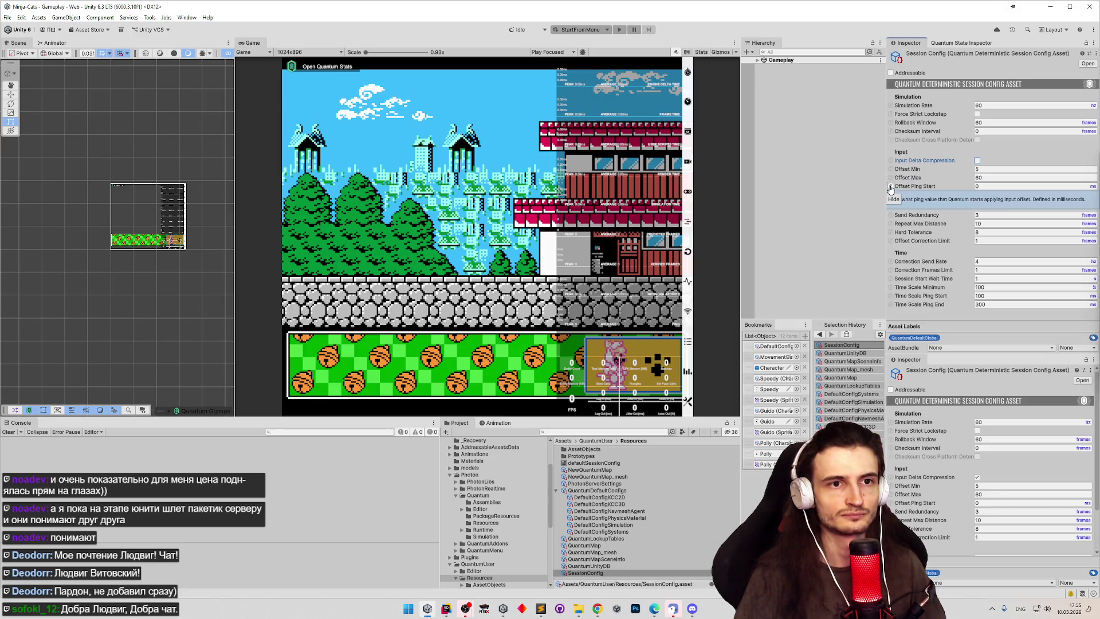
{"action": "left_click", "coordinate": [891, 195]}
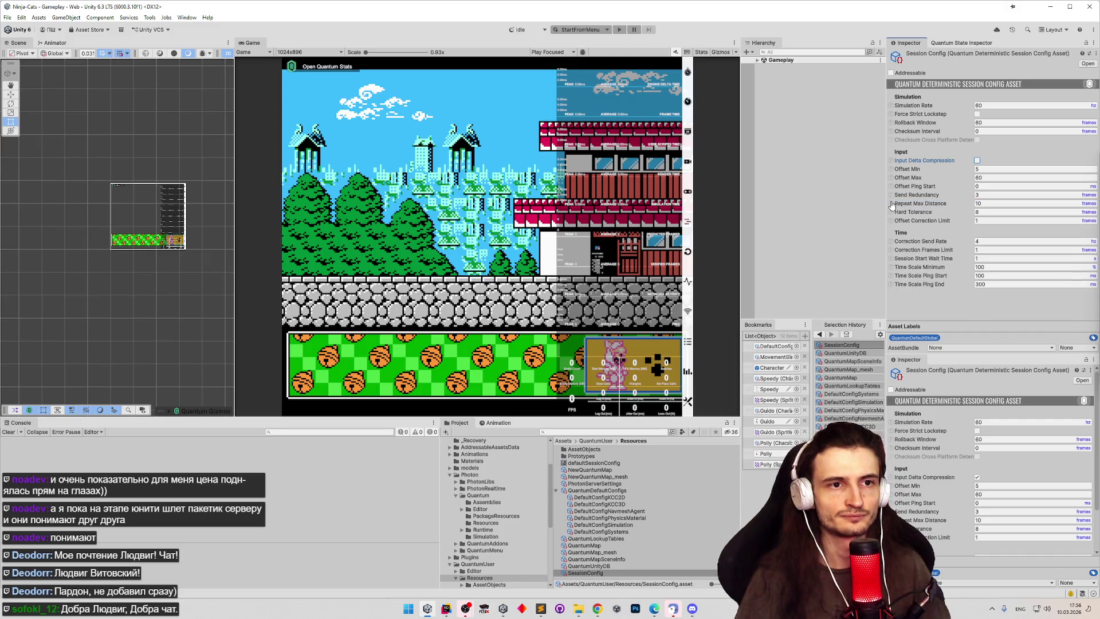
{"action": "left_click", "coordinate": [891, 204]}
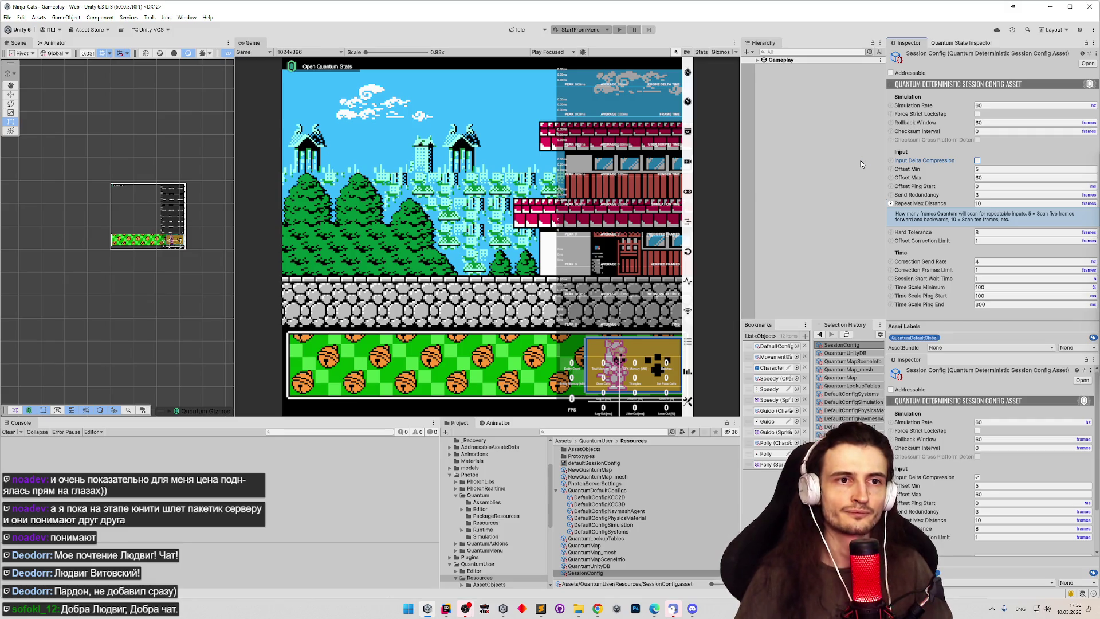
{"action": "left_click", "coordinate": [890, 205]}
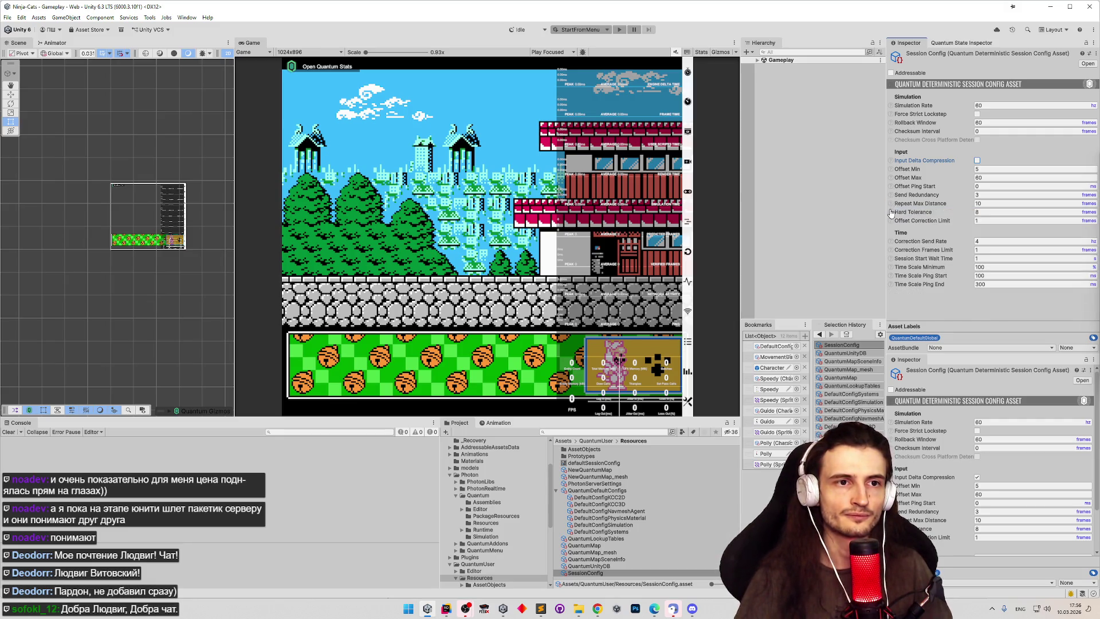
{"action": "left_click", "coordinate": [891, 213]}
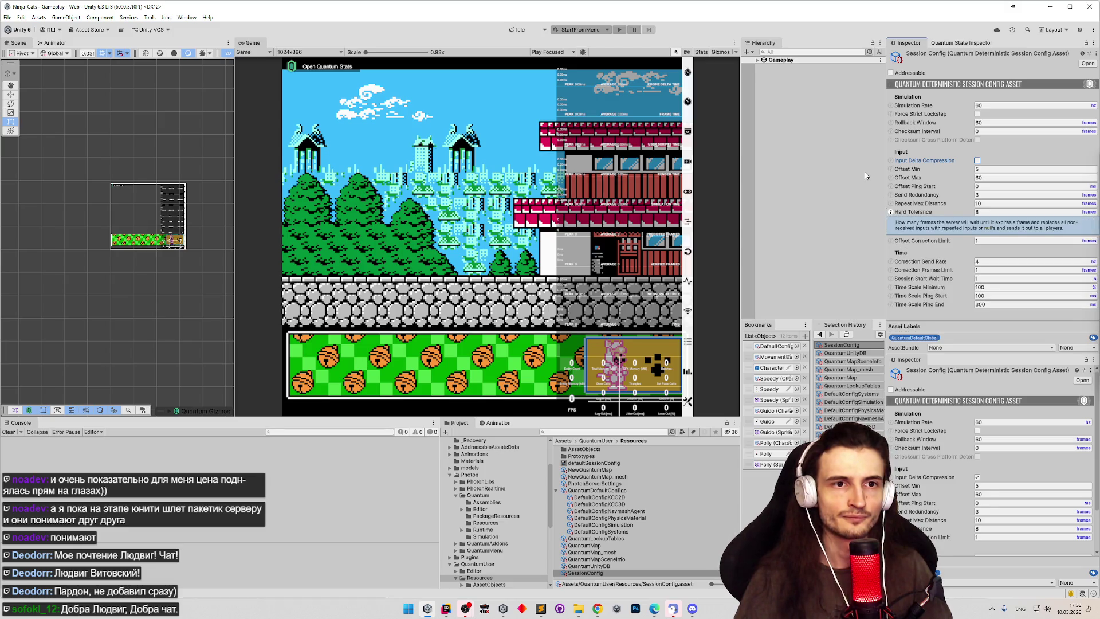
{"action": "left_click", "coordinate": [890, 211]}
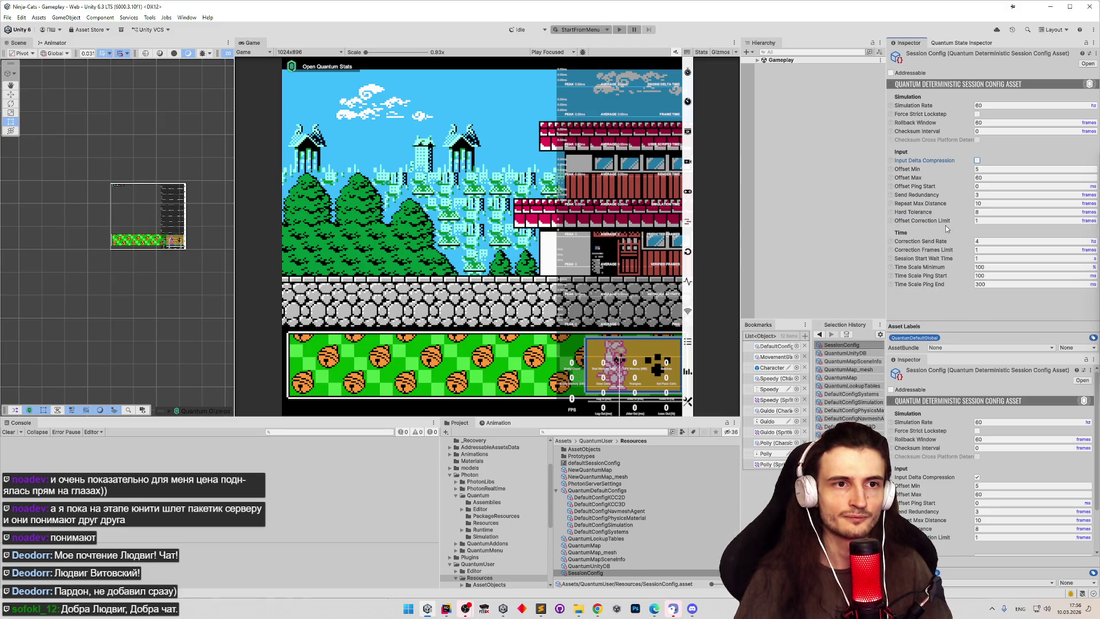
{"action": "left_click", "coordinate": [890, 221]}
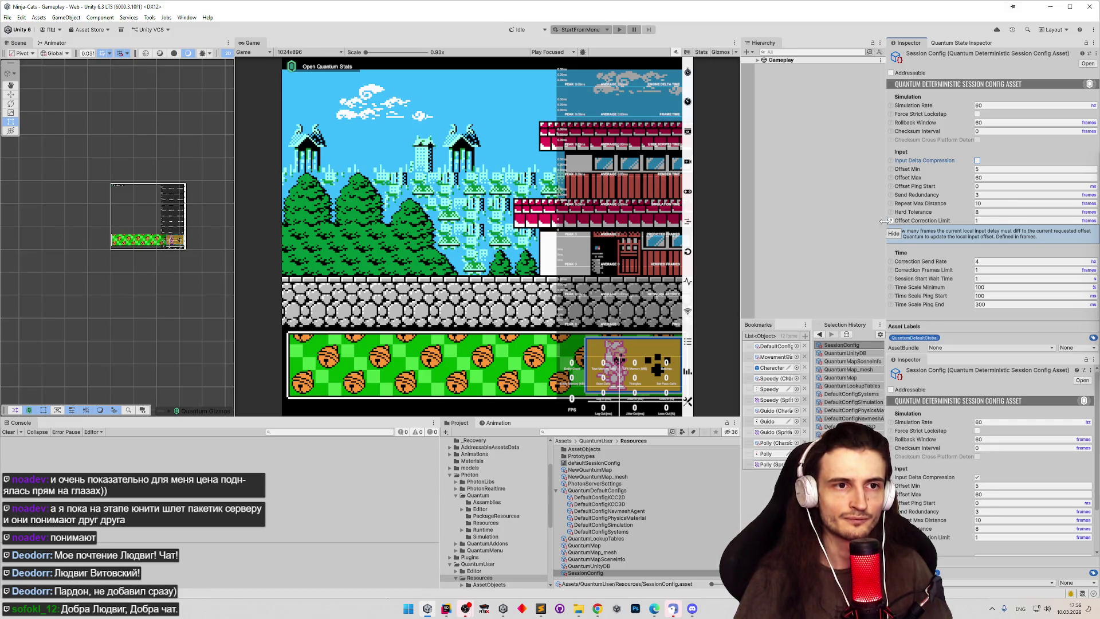
{"action": "left_click", "coordinate": [891, 222]}
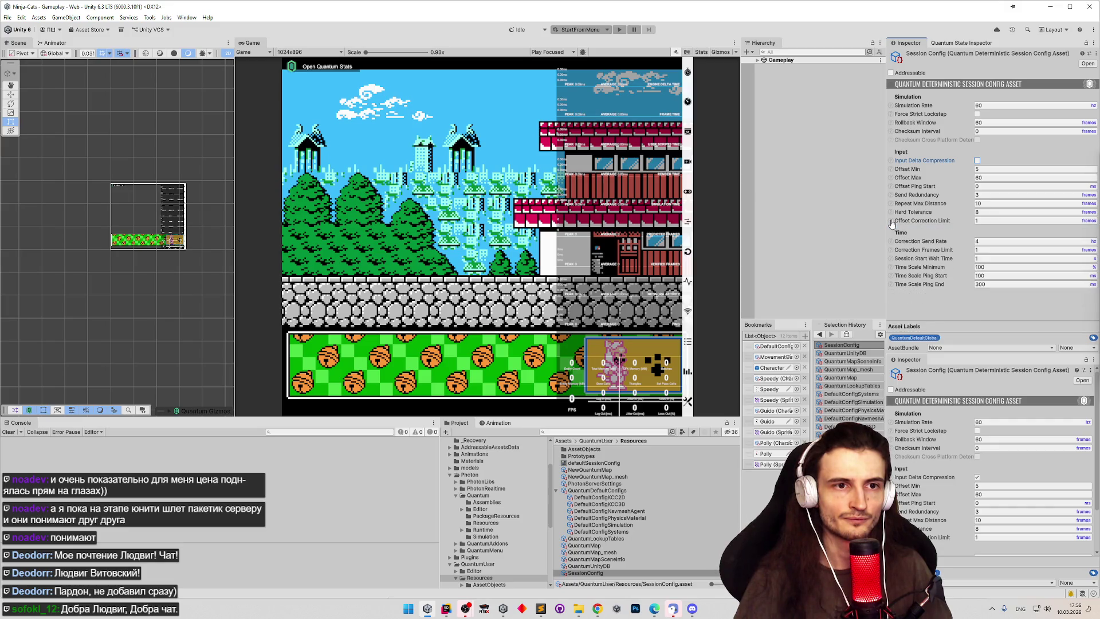
{"action": "left_click", "coordinate": [891, 242]}
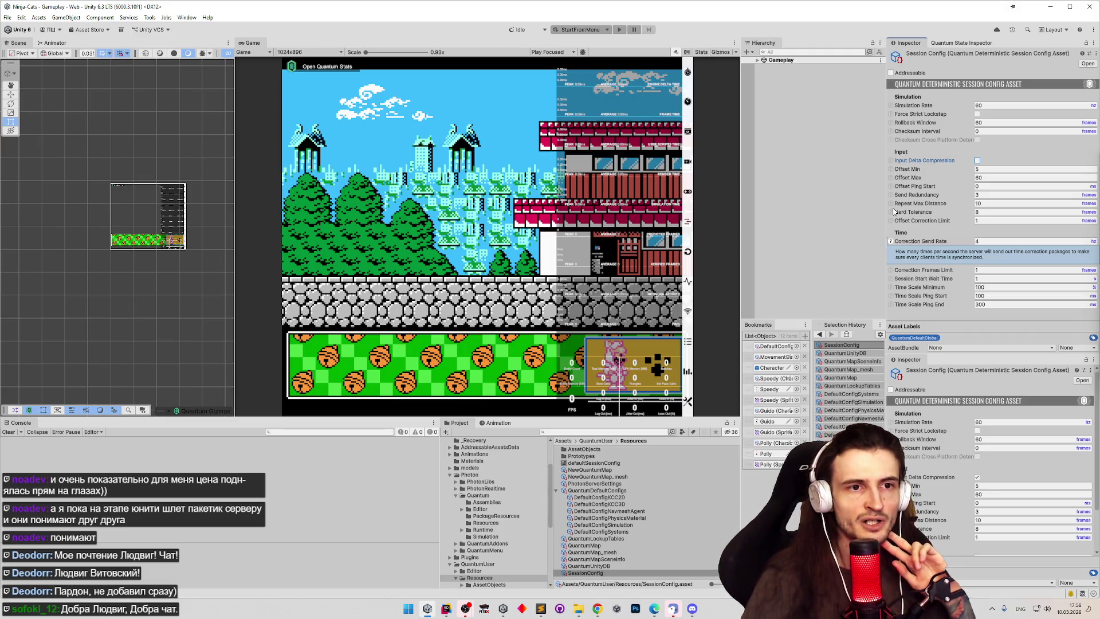
{"action": "left_click", "coordinate": [891, 243]}
{"action": "left_click", "coordinate": [891, 243]}
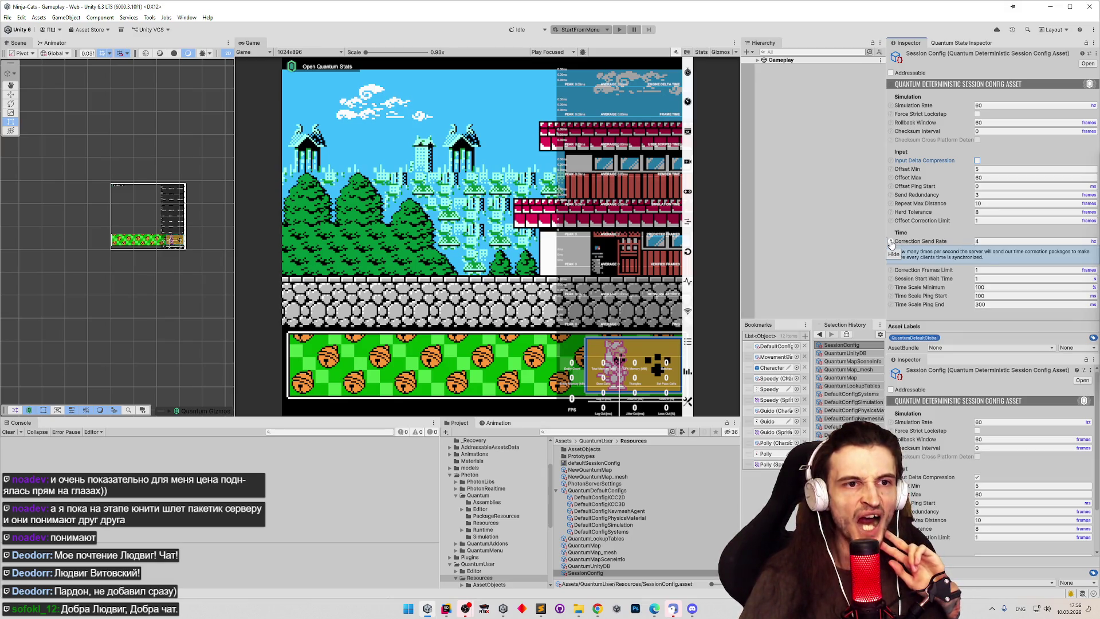
{"action": "left_click", "coordinate": [891, 243]}
{"action": "left_click", "coordinate": [891, 251]}
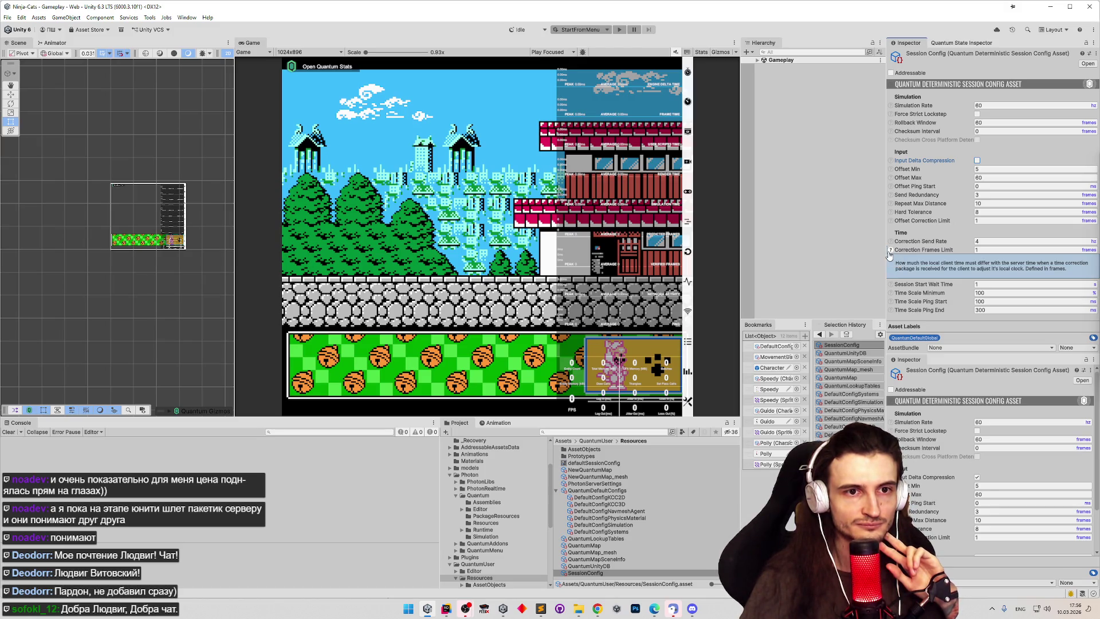
{"action": "left_click", "coordinate": [889, 251]}
{"action": "left_click", "coordinate": [890, 258]}
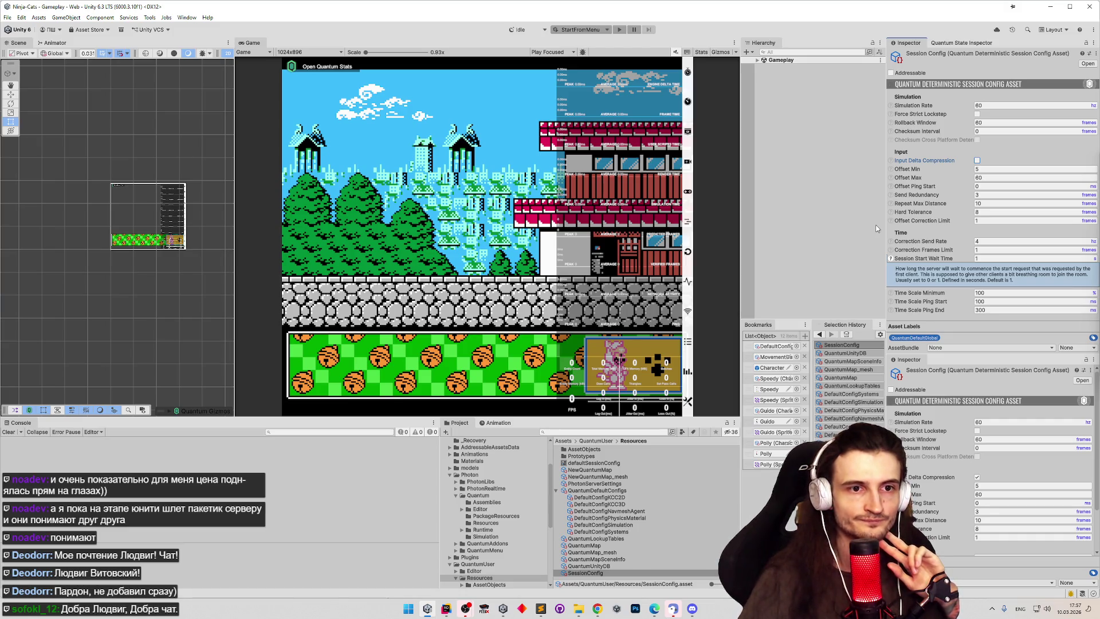
{"action": "left_click", "coordinate": [890, 259]}
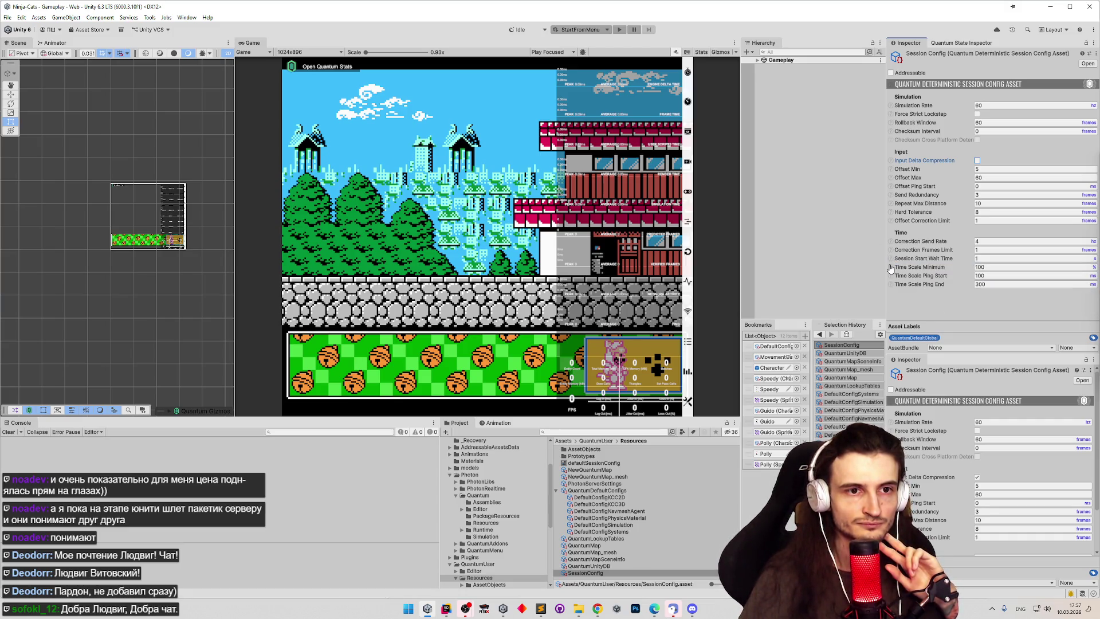
{"action": "left_click", "coordinate": [890, 267]}
{"action": "left_click", "coordinate": [890, 267]}
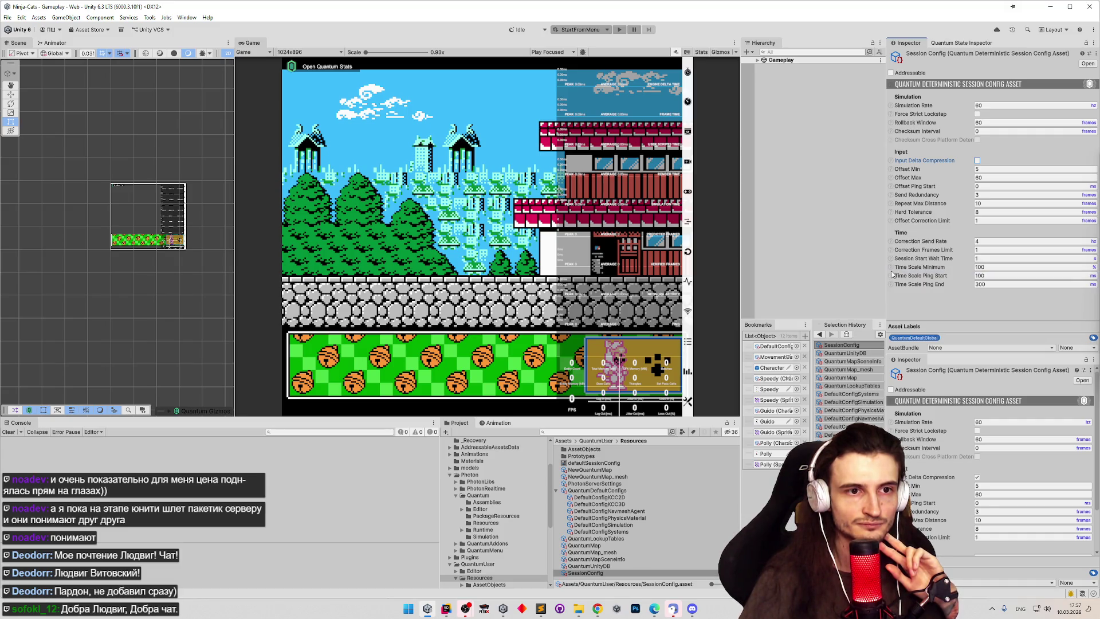
{"action": "left_click", "coordinate": [891, 275]}
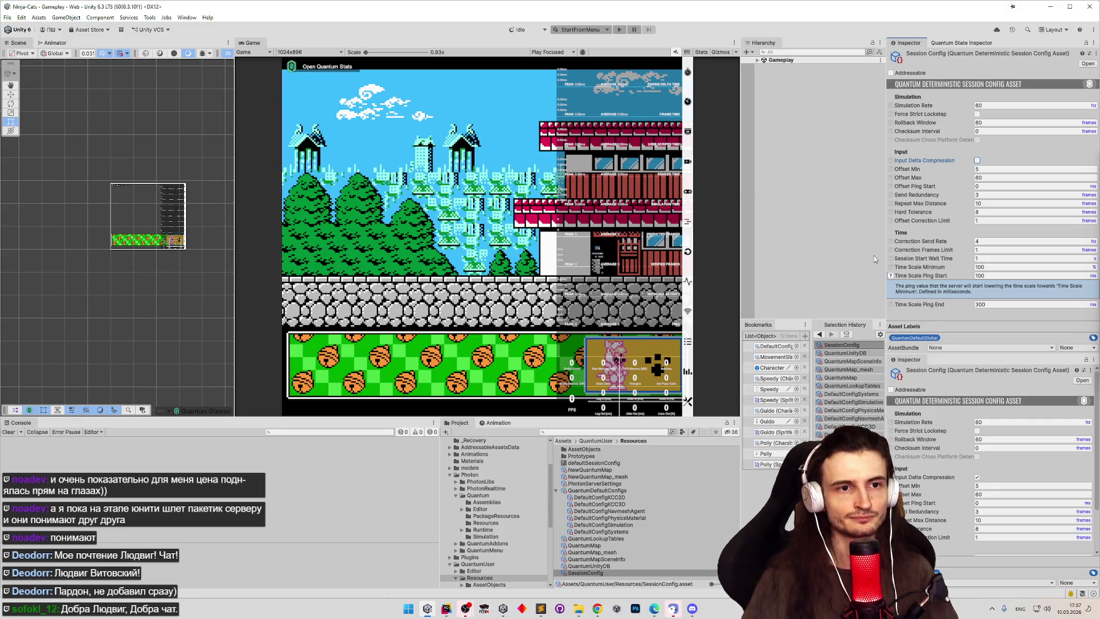
{"action": "left_click", "coordinate": [893, 277]}
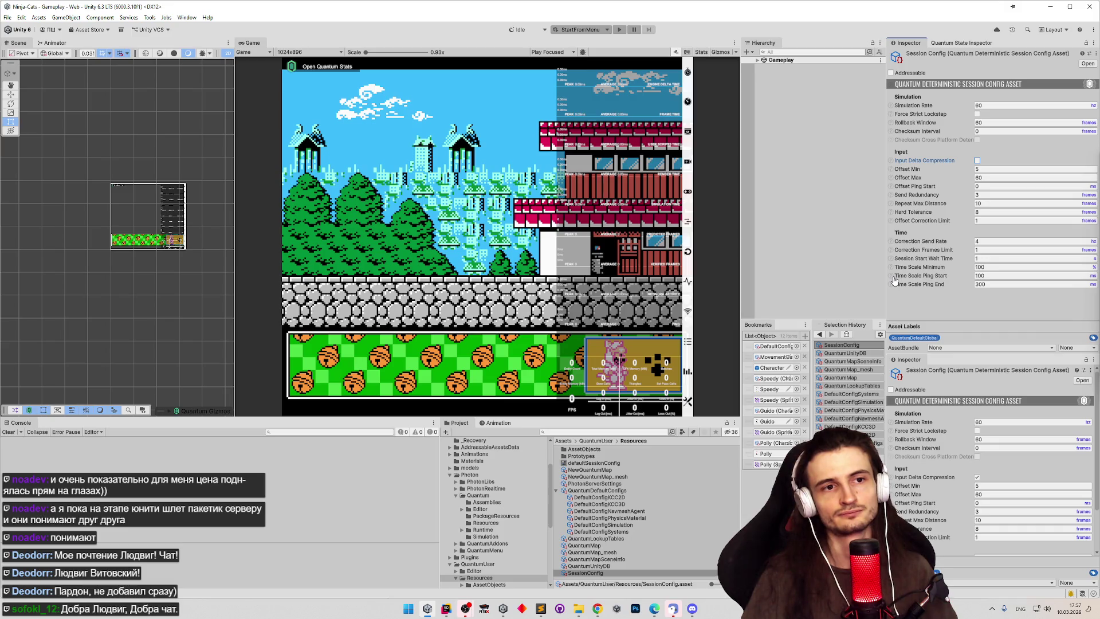
{"action": "left_click", "coordinate": [893, 278]}
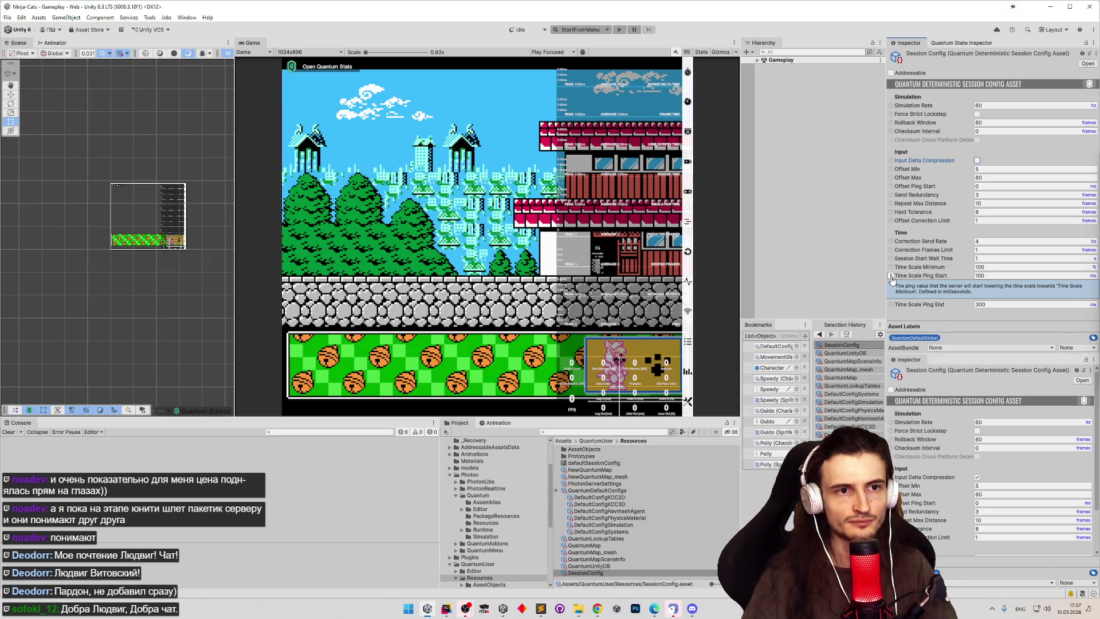
{"action": "left_click", "coordinate": [892, 277]}
{"action": "left_click", "coordinate": [891, 285]}
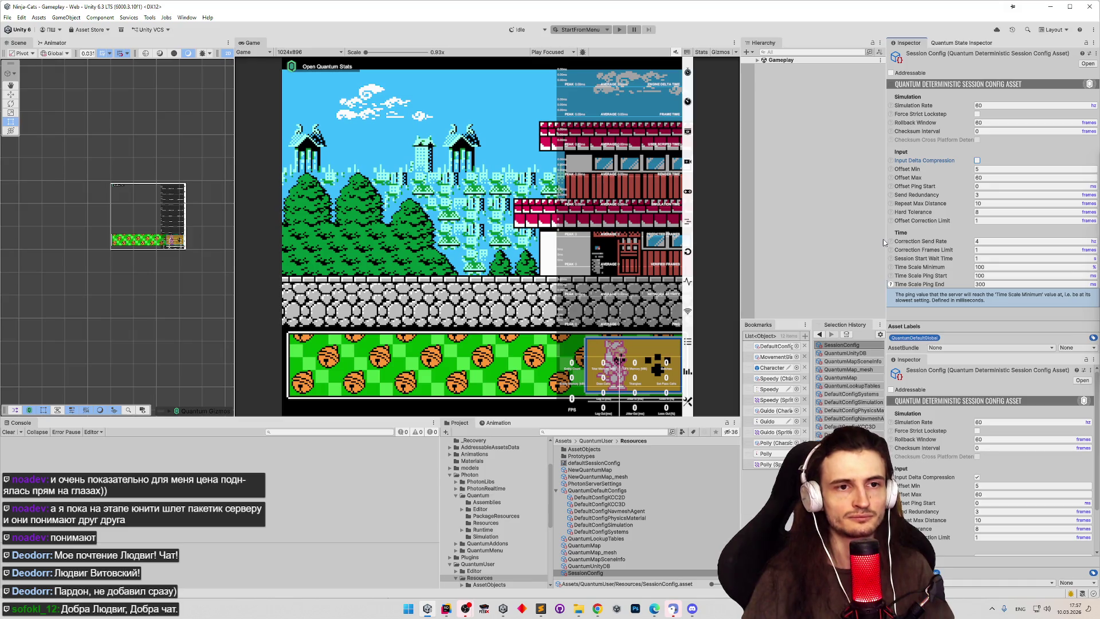
{"action": "left_click", "coordinate": [892, 285]}
{"action": "left_click", "coordinate": [892, 285]}
{"action": "left_click", "coordinate": [893, 286]}
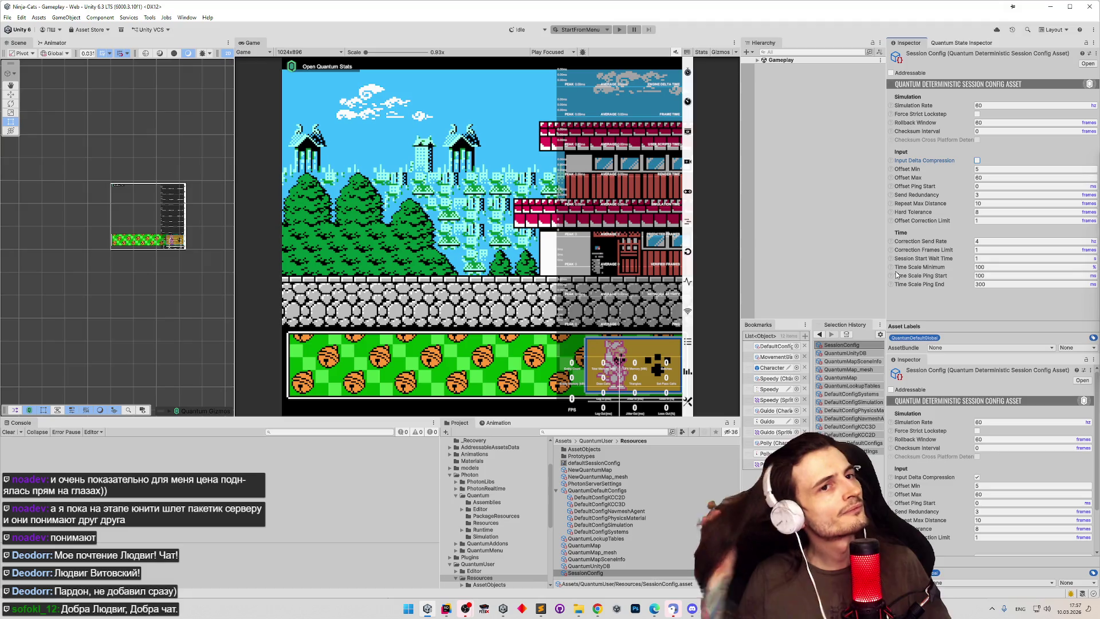
{"action": "left_click", "coordinate": [633, 141]}
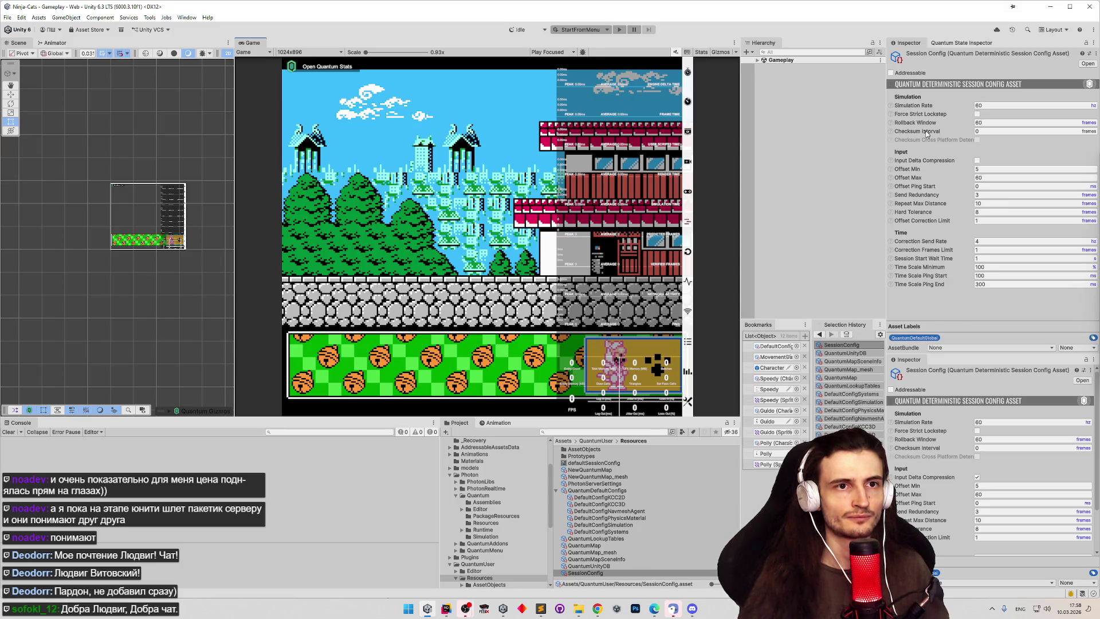
Step: Set Rollback Window and Offset Max to 120
{"action": "left_click", "coordinate": [992, 125]}
{"action": "type", "text": "120"}
{"action": "left_click", "coordinate": [990, 177]}
{"action": "type", "text": "120"}
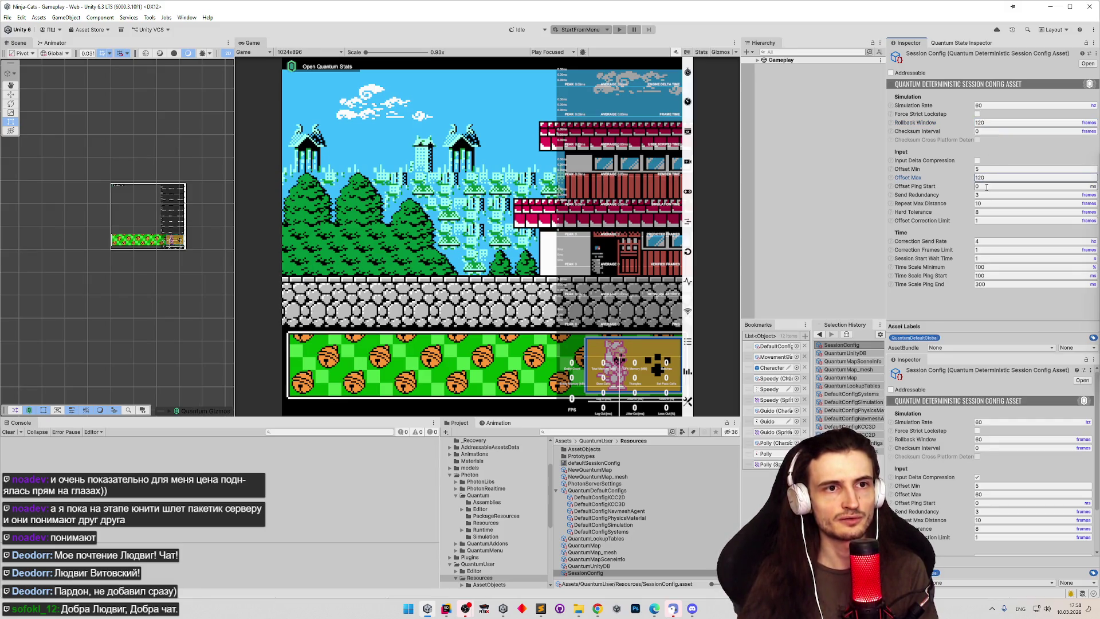
Step: Set Send Redundancy to 6 and Repeat Max Distance to 15, reading their field explanations
{"action": "left_click", "coordinate": [890, 186]}
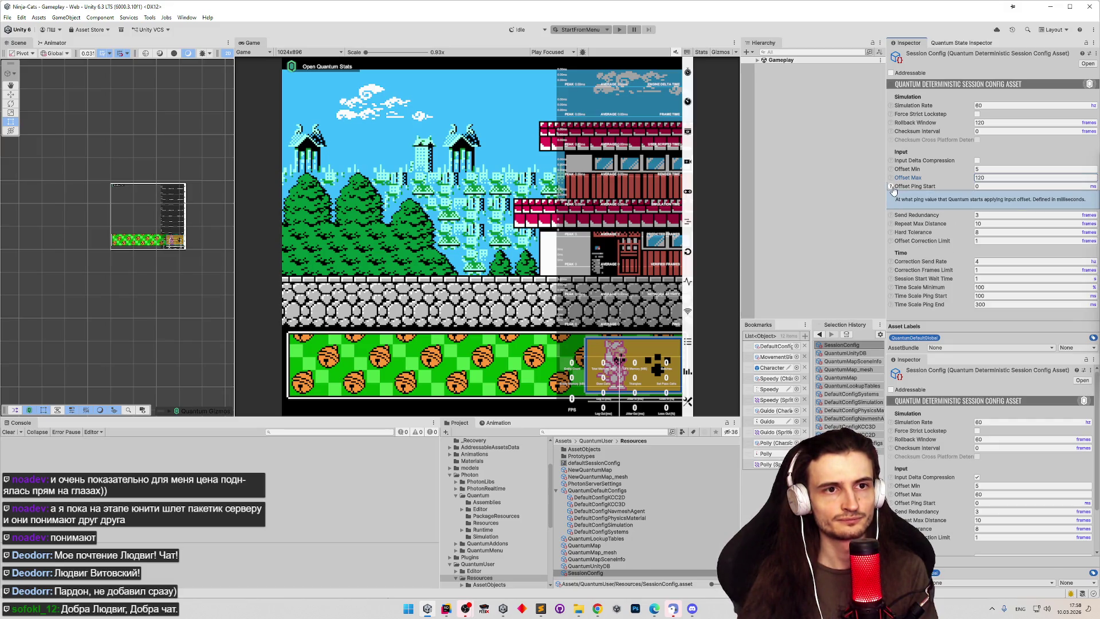
{"action": "left_click", "coordinate": [892, 189]}
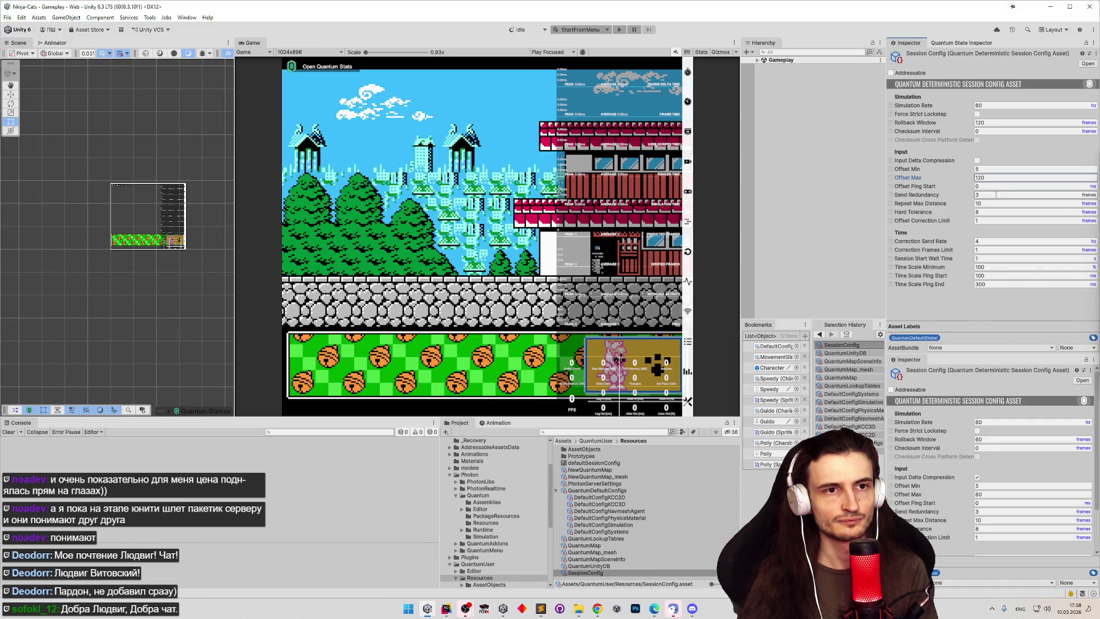
{"action": "left_click", "coordinate": [892, 195]}
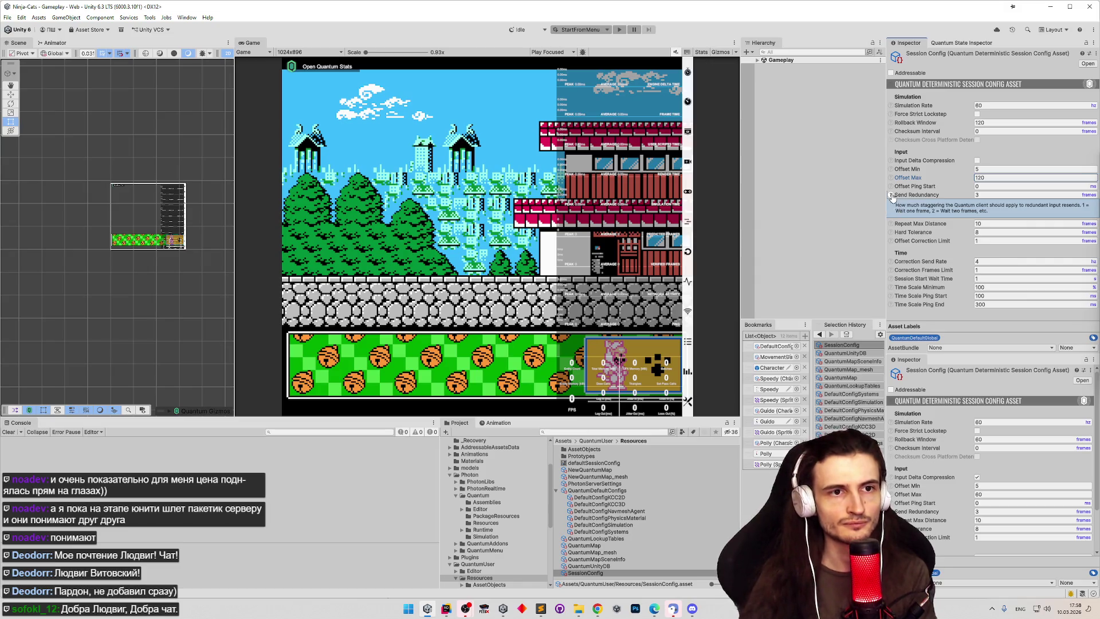
{"action": "left_click", "coordinate": [891, 195]}
{"action": "left_click", "coordinate": [892, 196]}
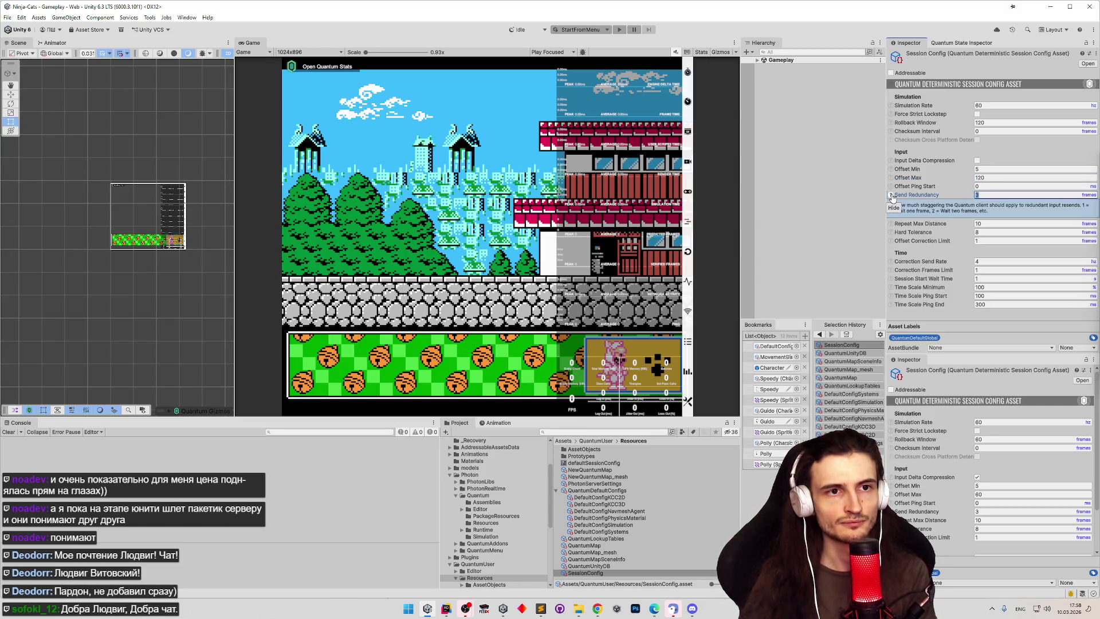
{"action": "type", "text": "6"}
{"action": "left_click", "coordinate": [892, 198]}
{"action": "left_click", "coordinate": [891, 204]}
{"action": "left_click", "coordinate": [891, 205]}
{"action": "type", "text": "15"}
Step: Set Hard Tolerance to 16 and Offset Correction Limit to 4
{"action": "left_click", "coordinate": [894, 213]}
{"action": "left_click", "coordinate": [893, 213]}
{"action": "left_click", "coordinate": [981, 213]}
{"action": "type", "text": "16"}
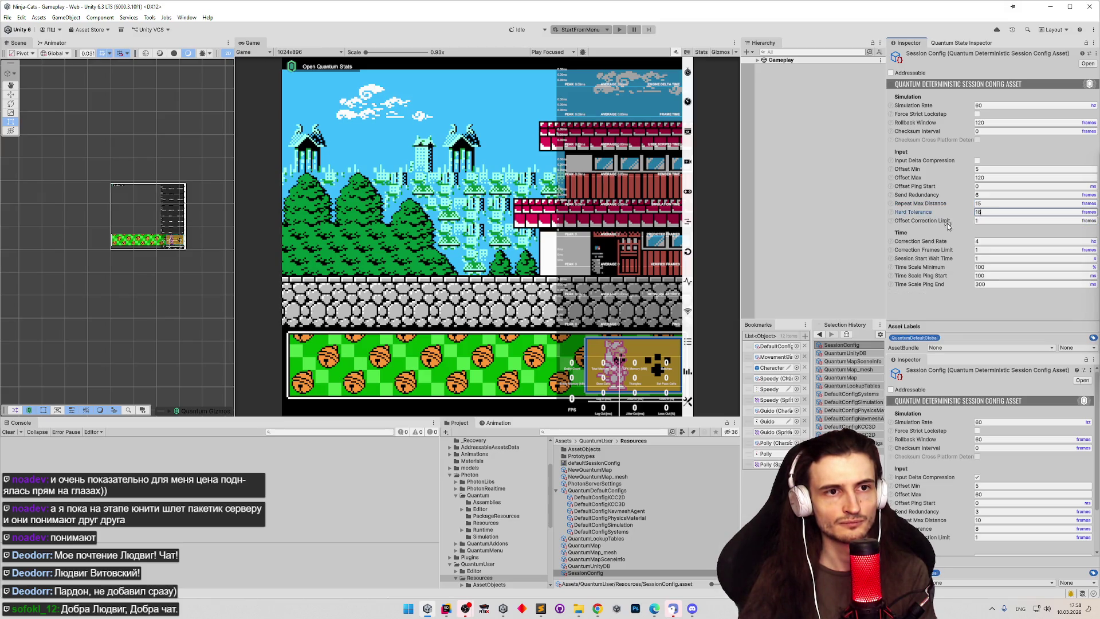
{"action": "left_click", "coordinate": [891, 222]}
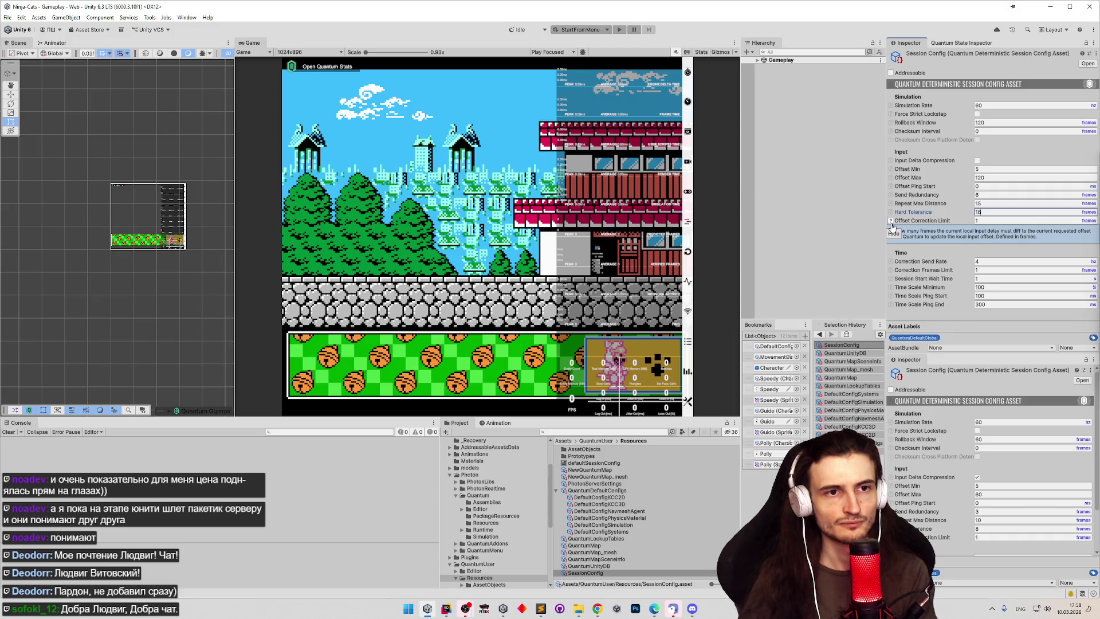
{"action": "left_click", "coordinate": [891, 223]}
{"action": "left_click", "coordinate": [988, 221]}
{"action": "type", "text": "3"}
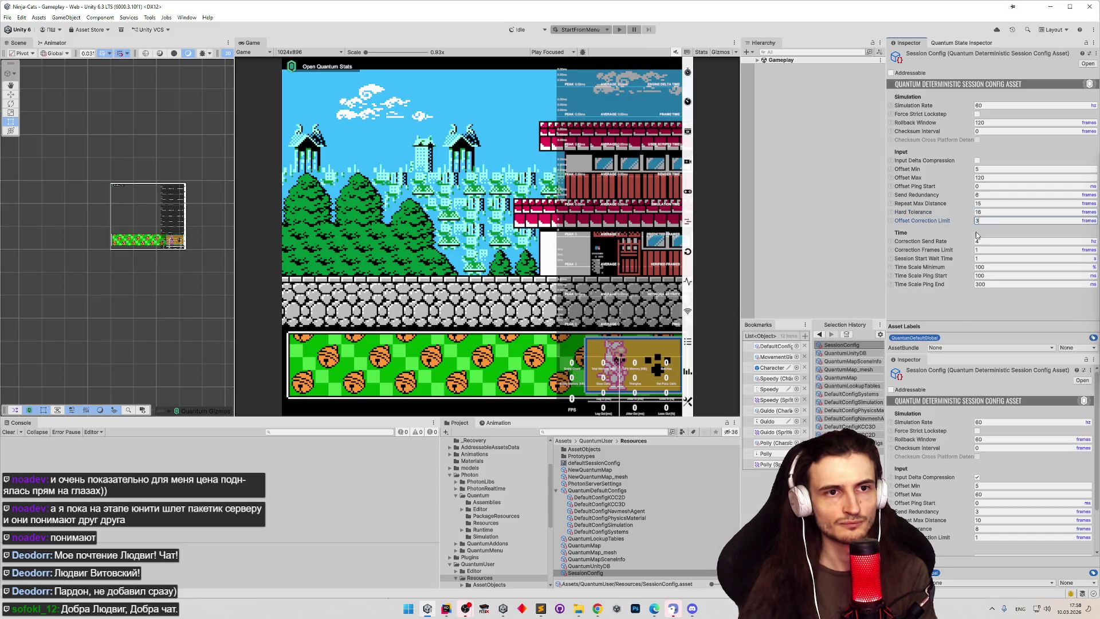
{"action": "key", "text": "BackSpace"}
{"action": "type", "text": "4"}
Step: Set Correction Frames Limit to 2 and enter Play mode
{"action": "left_click", "coordinate": [983, 241]}
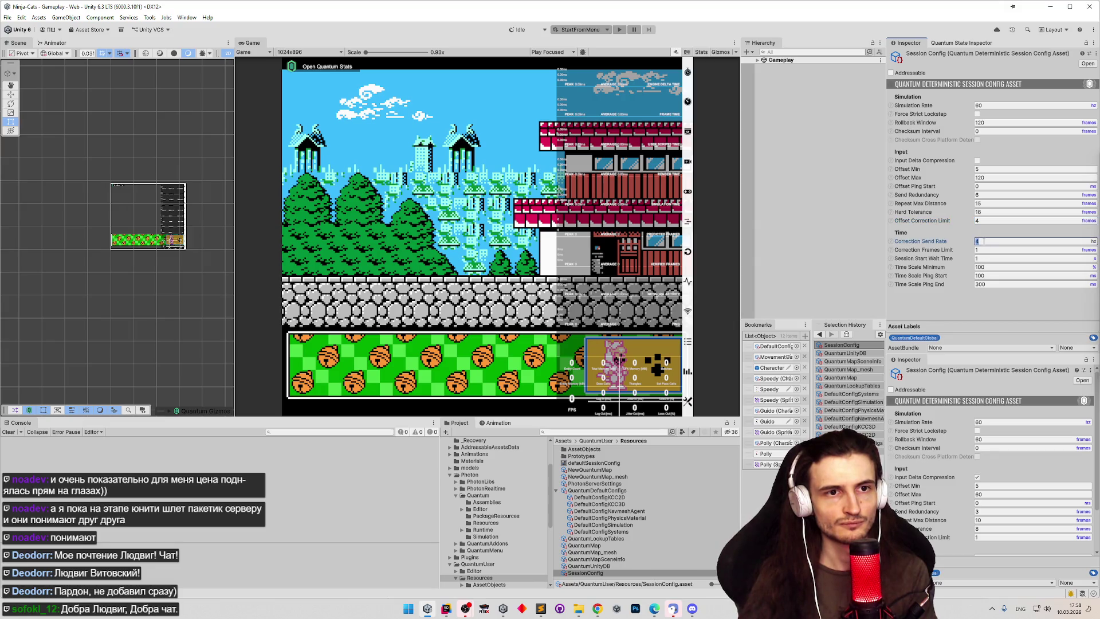
{"action": "left_click", "coordinate": [892, 241]}
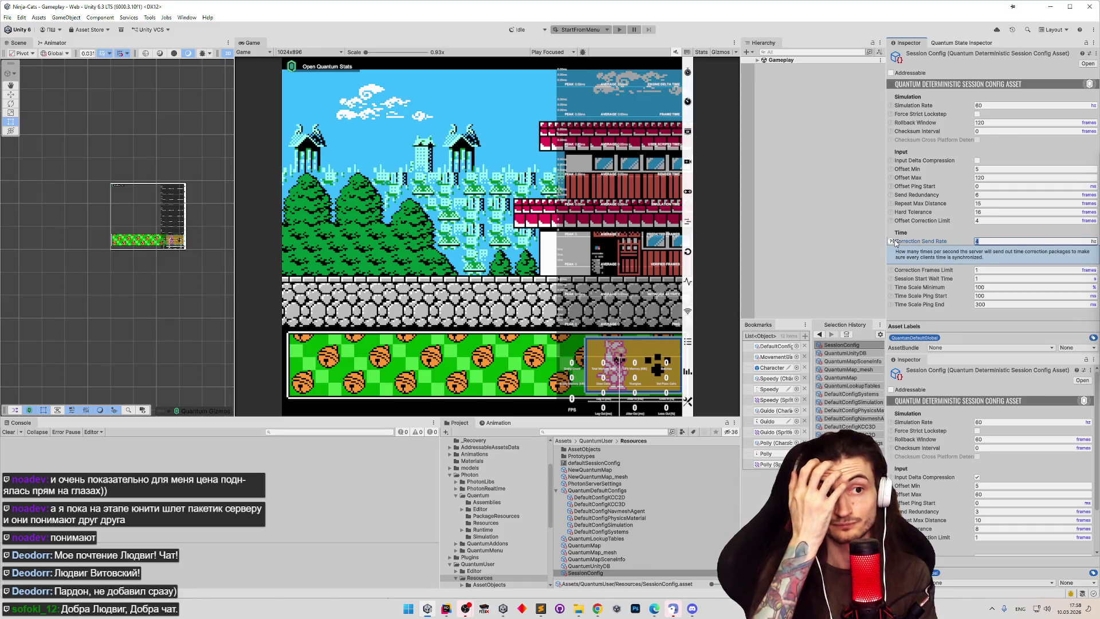
{"action": "left_click", "coordinate": [892, 242]}
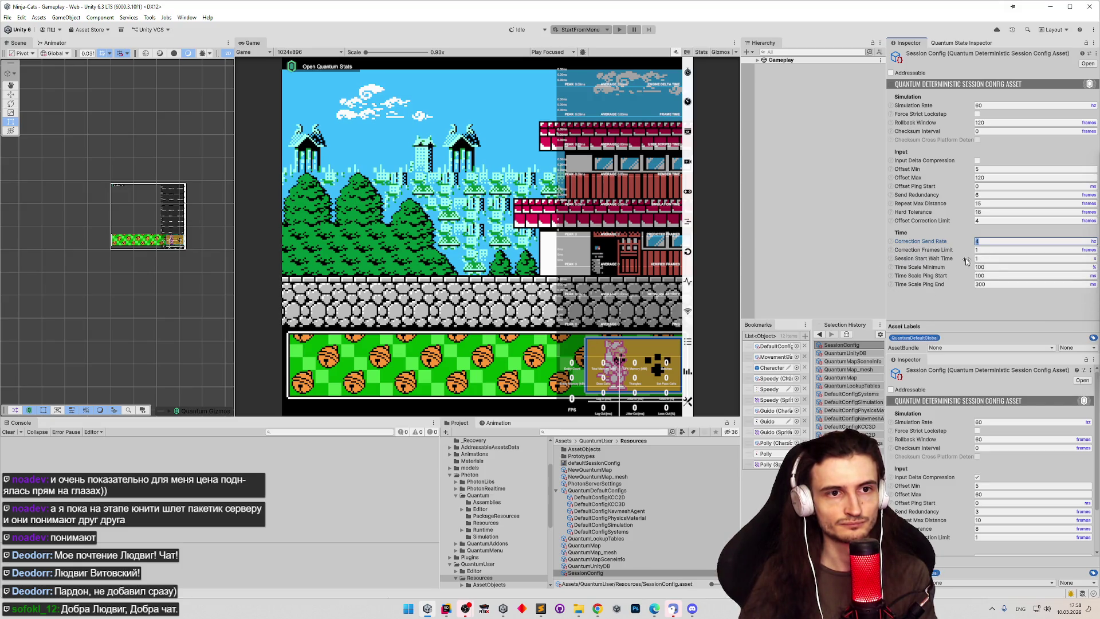
{"action": "left_click", "coordinate": [988, 250]}
{"action": "type", "text": "2"}
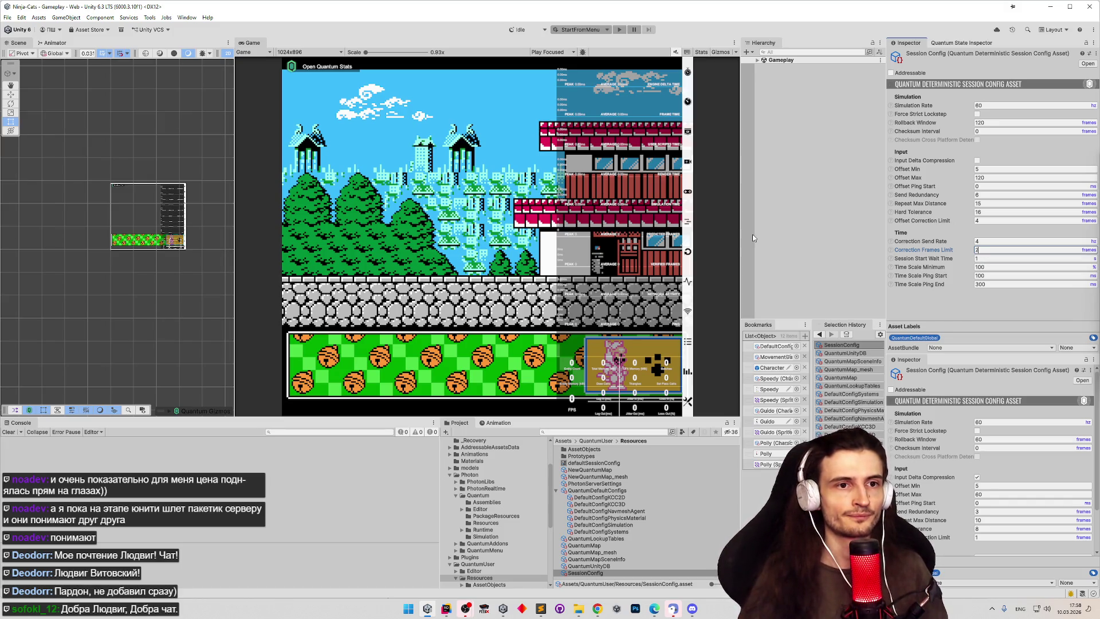
{"action": "left_click", "coordinate": [512, 182]}
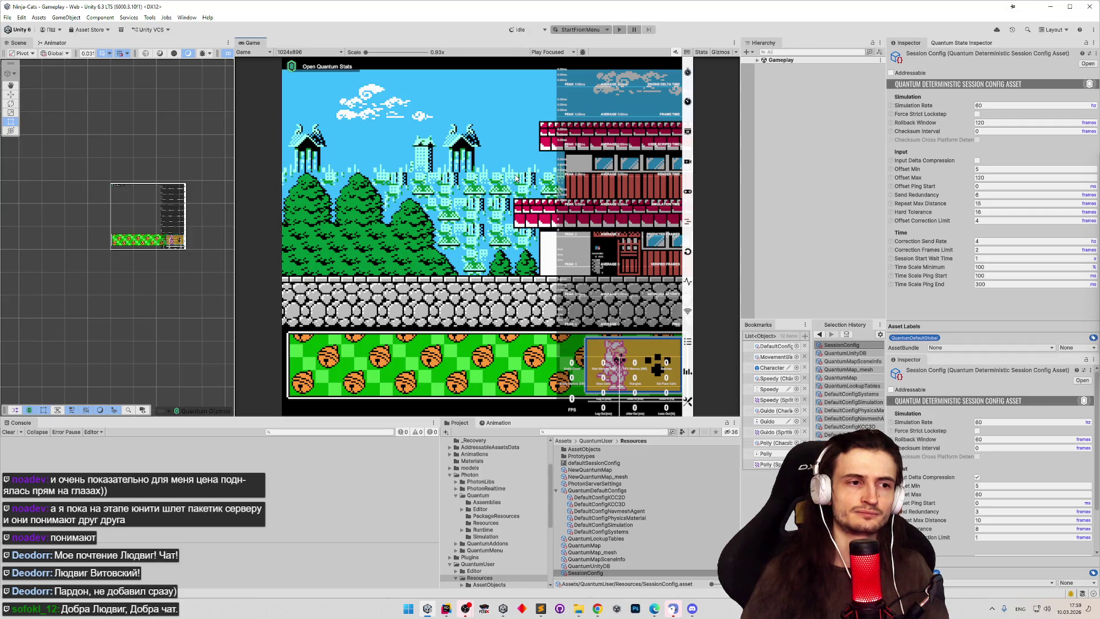
{"action": "key", "text": "ctrl+p"}
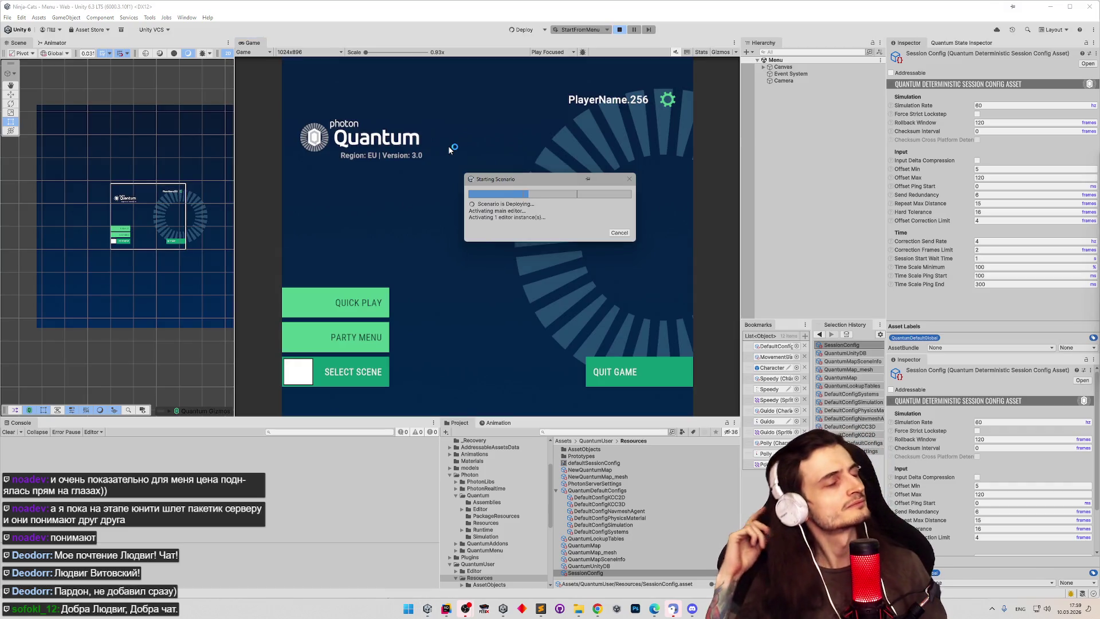
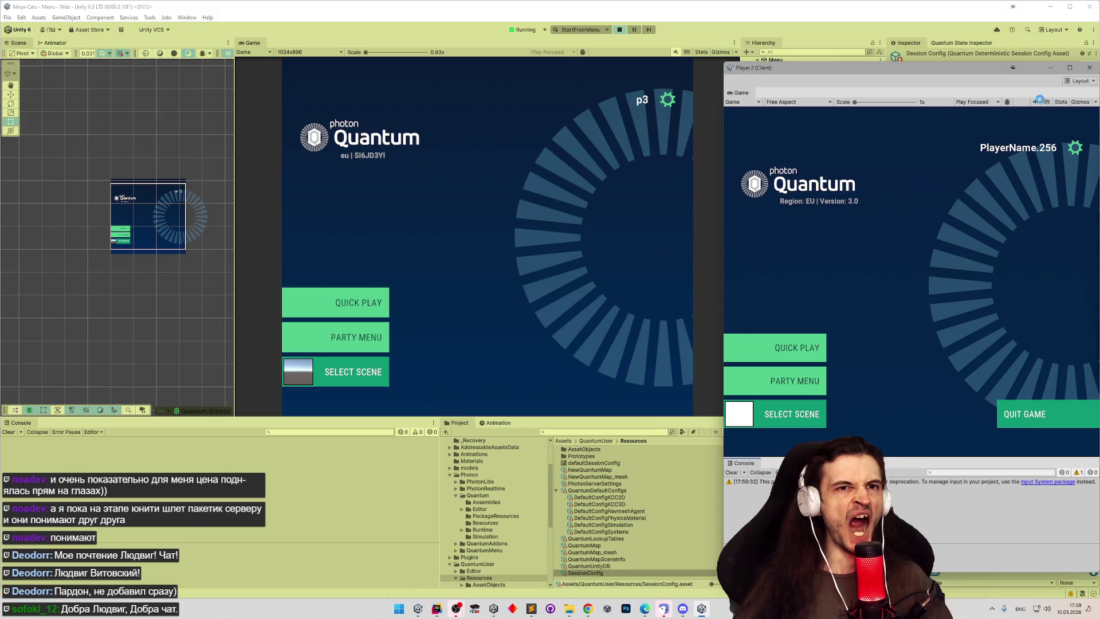
Step: Start Quick Play on host and Player 2, show network stats, and set Lag Out to 150
{"action": "left_click", "coordinate": [366, 309]}
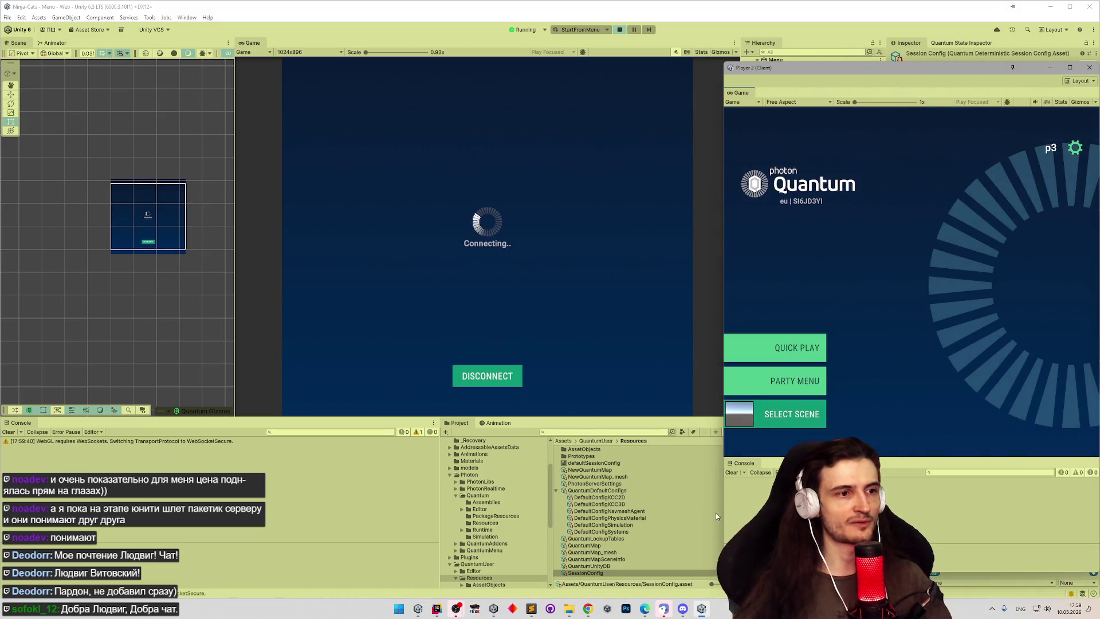
{"action": "left_click", "coordinate": [761, 348]}
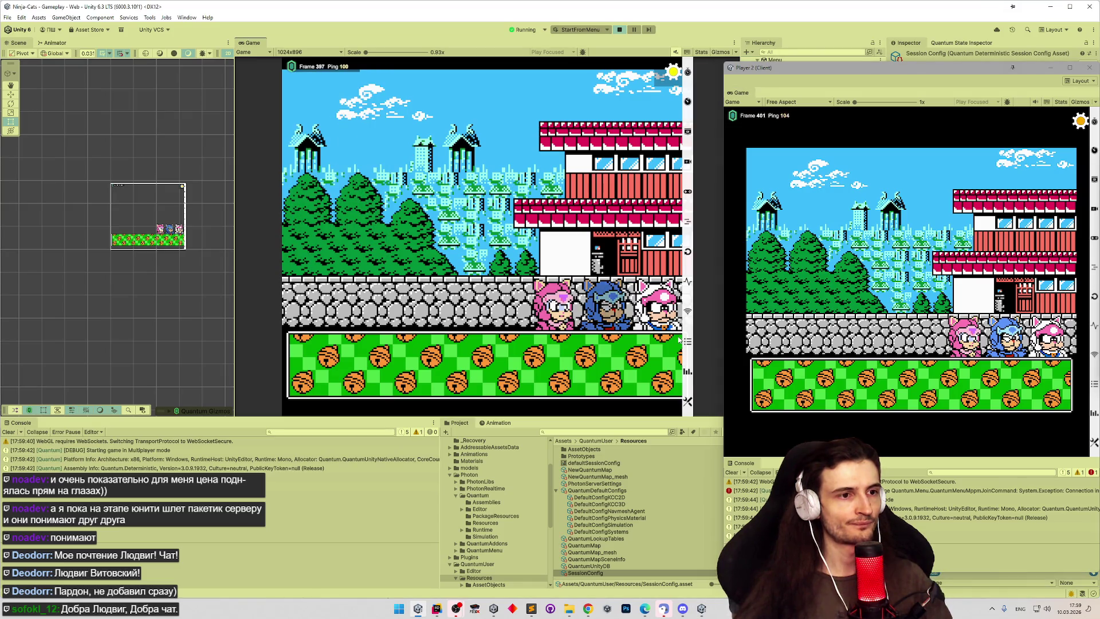
{"action": "left_click", "coordinate": [687, 371]}
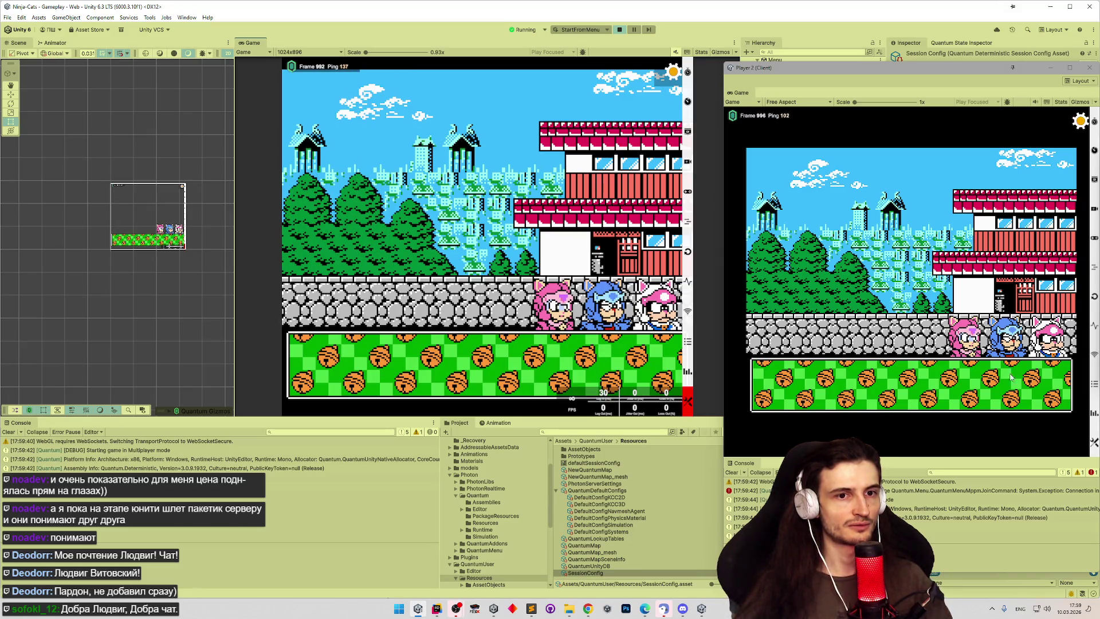
{"action": "mouse_move", "coordinate": [1015, 434]}
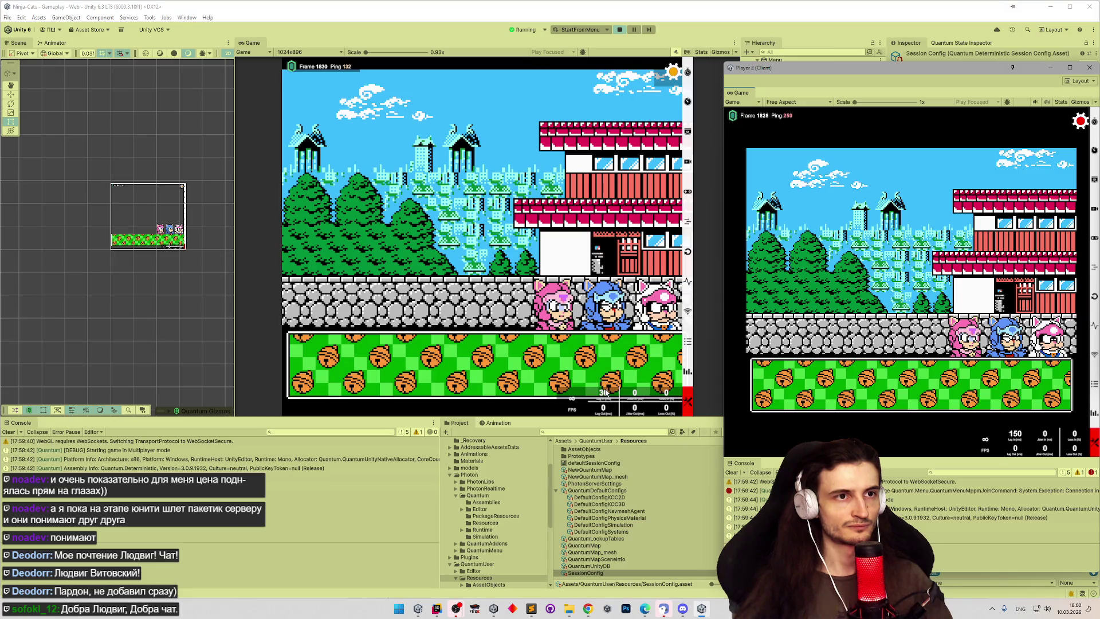
{"action": "left_click_drag", "start_coordinate": [605, 392], "coordinate": [614, 391]}
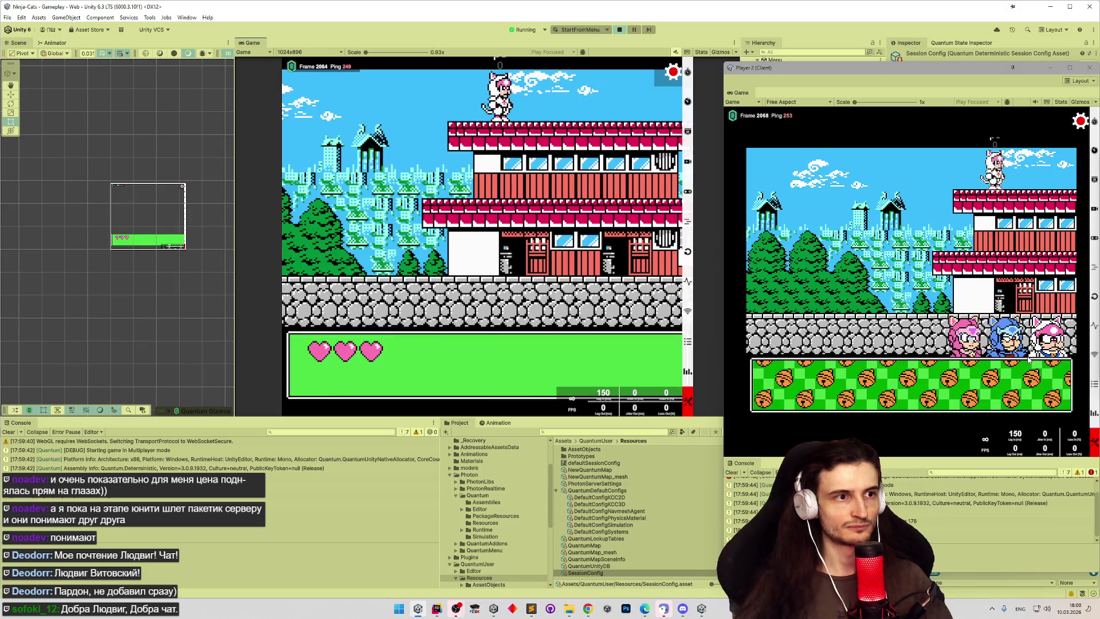
Step: Run the white cat back and forth across the roof with the arrow keys
{"action": "key", "text": "Right"}
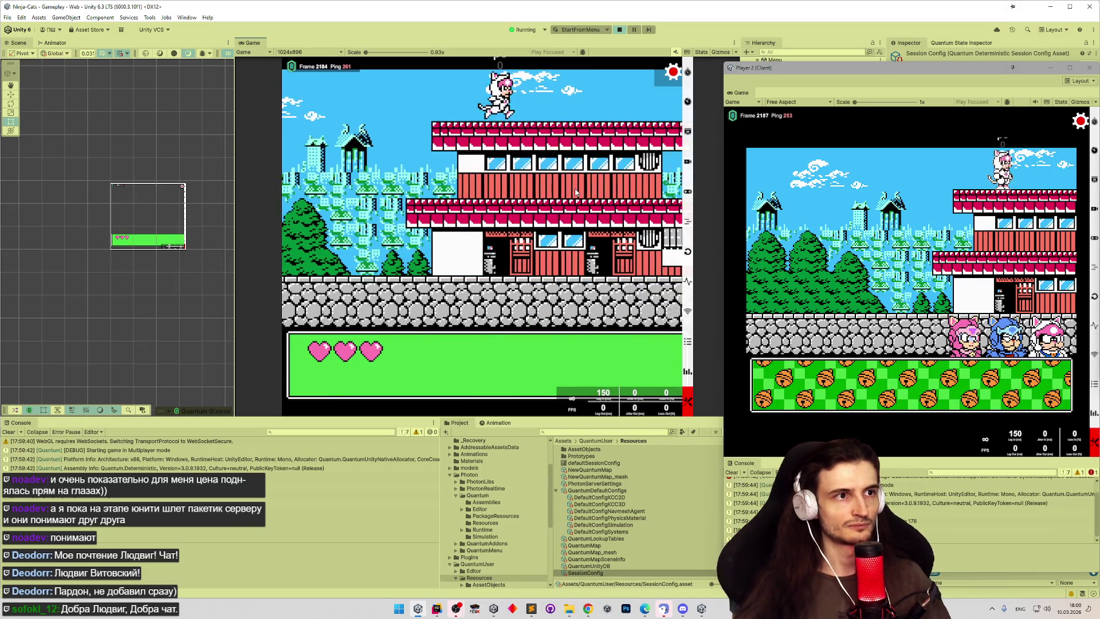
{"action": "key", "text": "Left"}
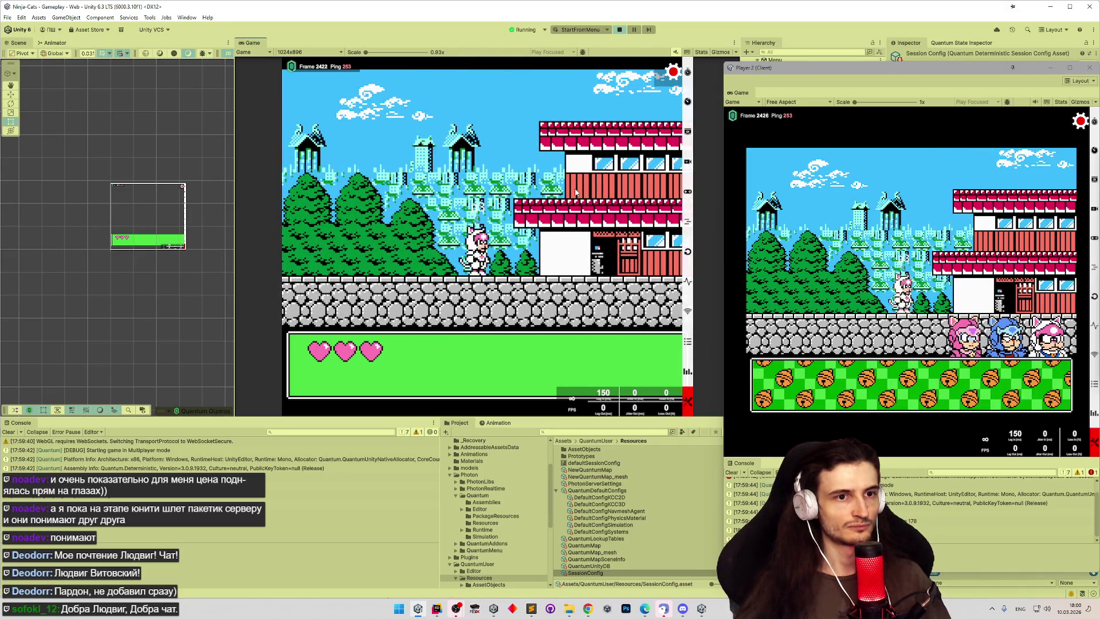
{"action": "key", "text": "Left"}
{"action": "key", "text": "Right"}
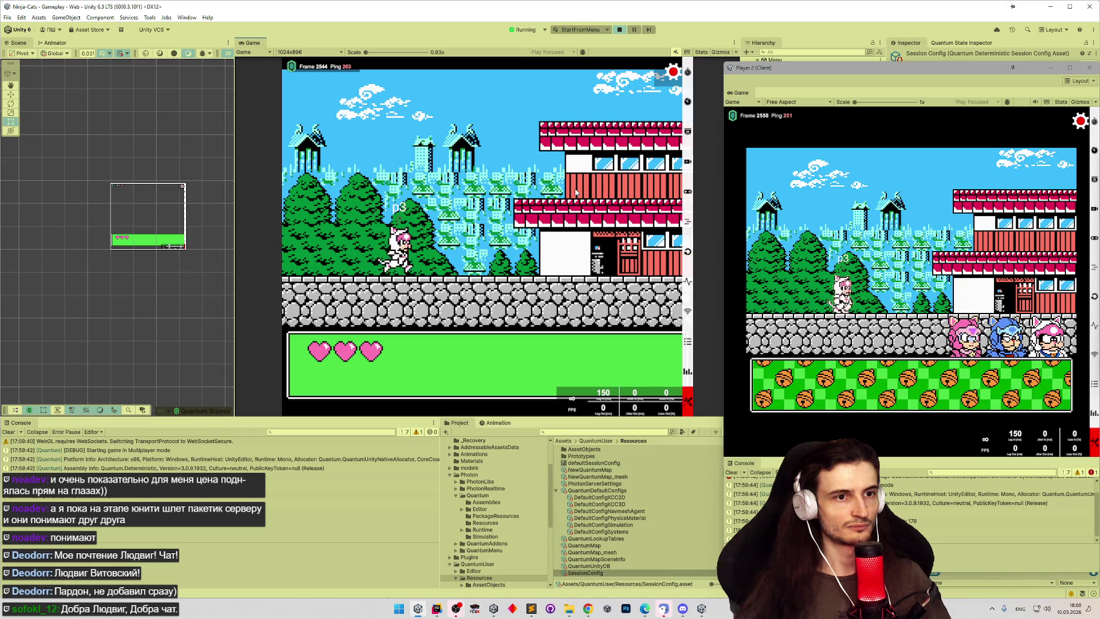
{"action": "key", "text": "Right"}
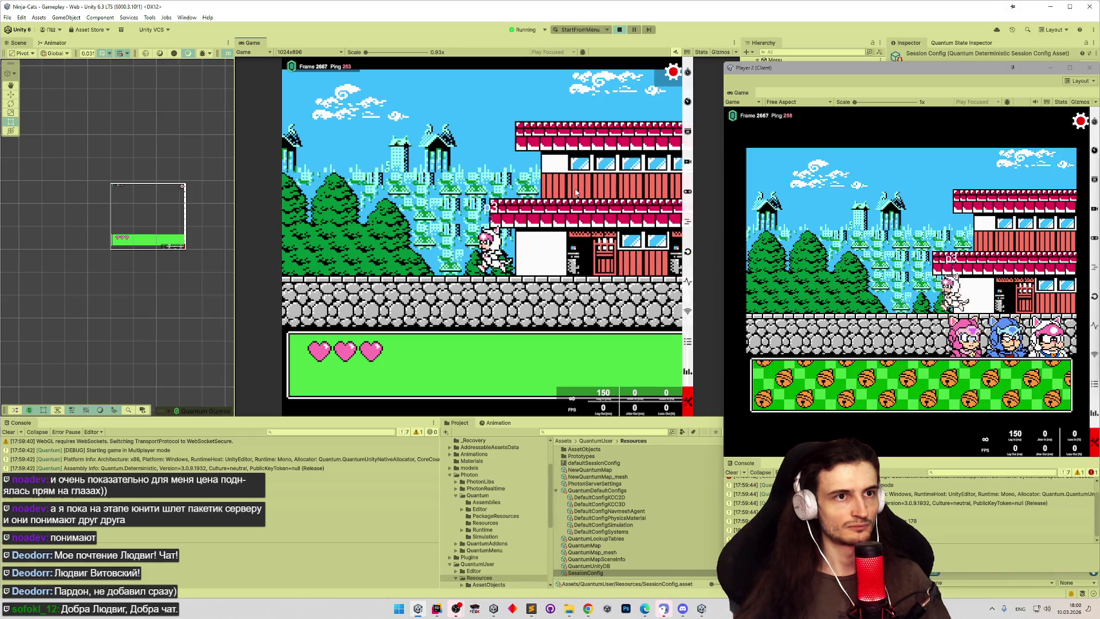
{"action": "key", "text": "Left"}
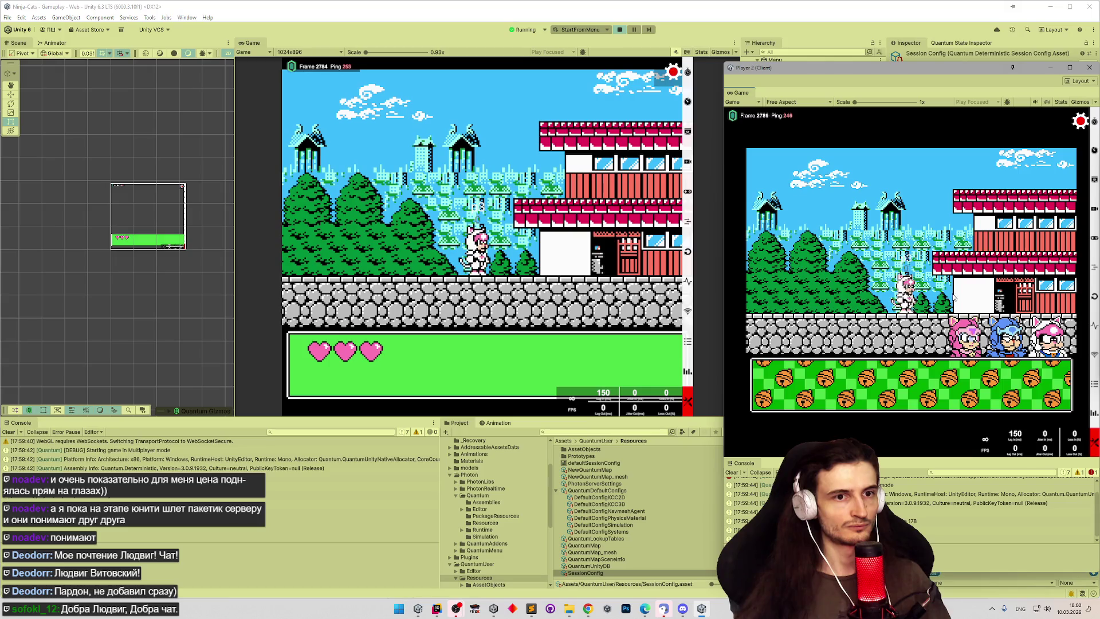
Step: Spawn Player 2's pink cat, walk it right and left, then close the Player 2 window
{"action": "left_click", "coordinate": [982, 346]}
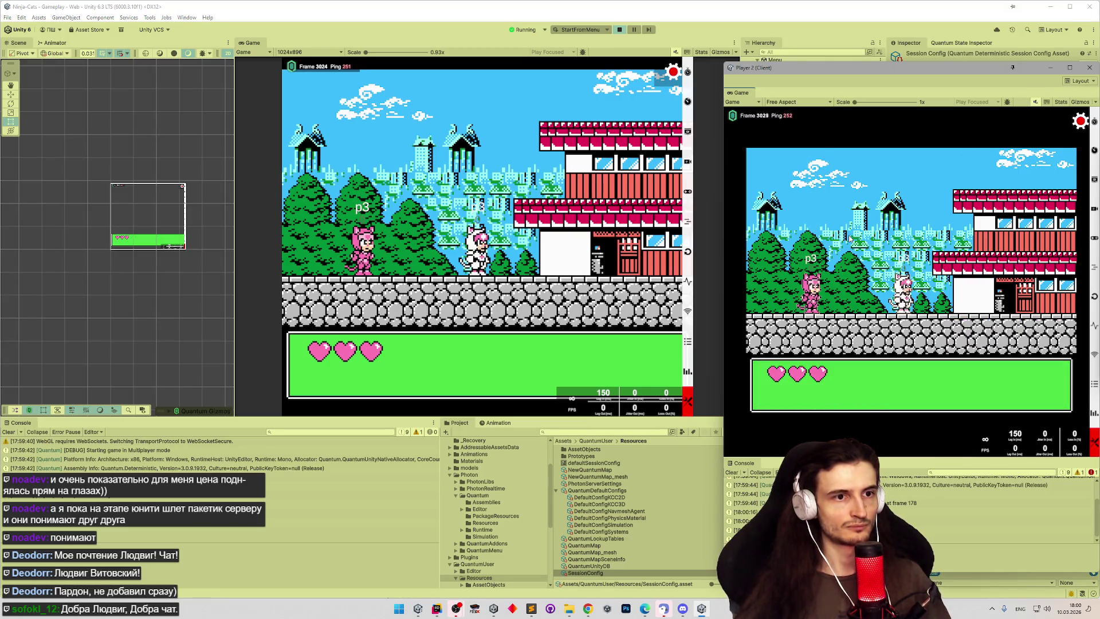
{"action": "key", "text": "Right"}
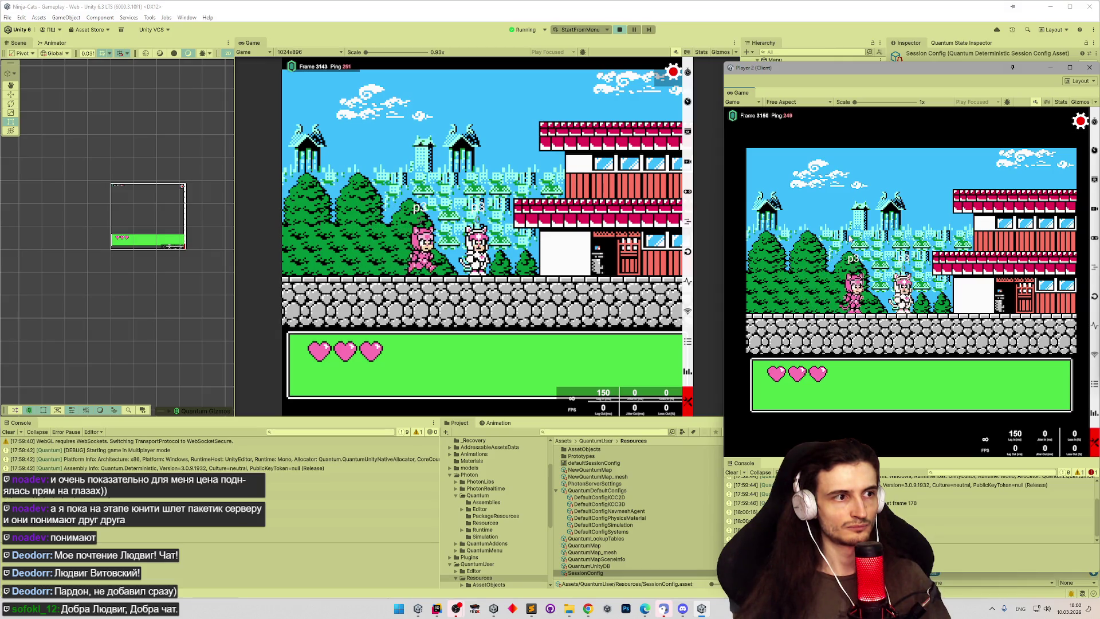
{"action": "key", "text": "Left"}
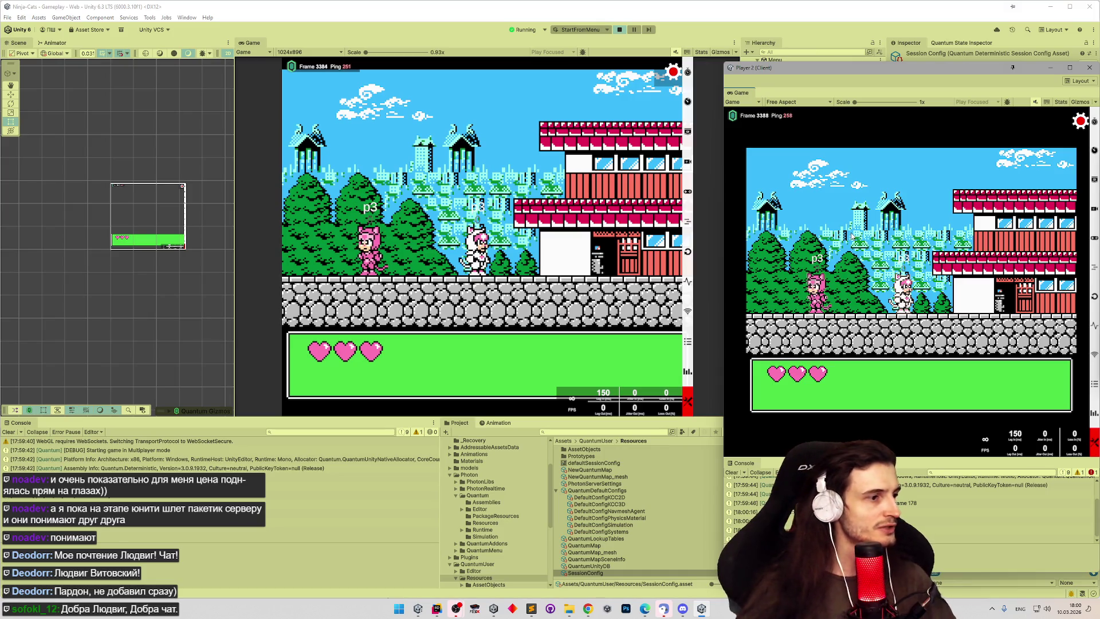
{"action": "left_click", "coordinate": [1090, 67]}
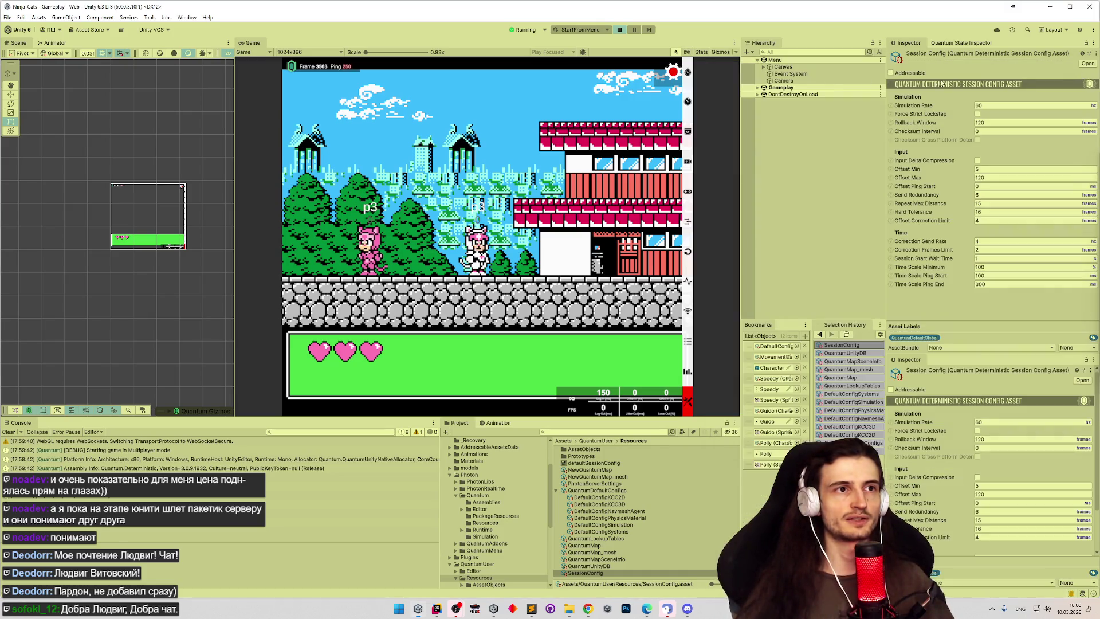
Step: Exit Play mode and bring up the Session Config preset picker
{"action": "left_click", "coordinate": [619, 30]}
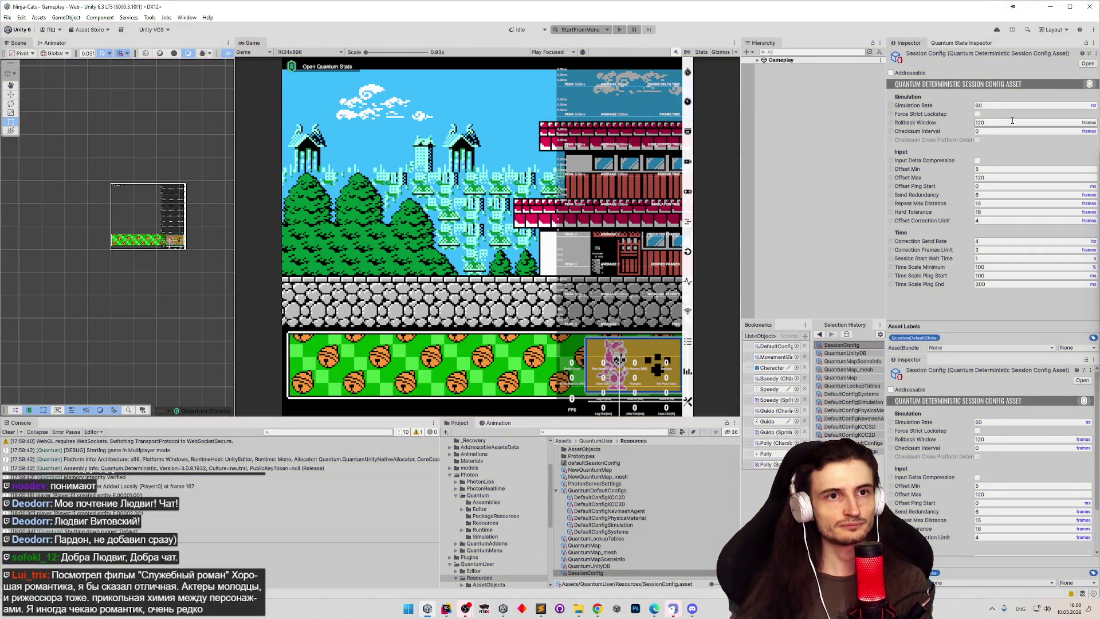
{"action": "left_click", "coordinate": [1094, 43]}
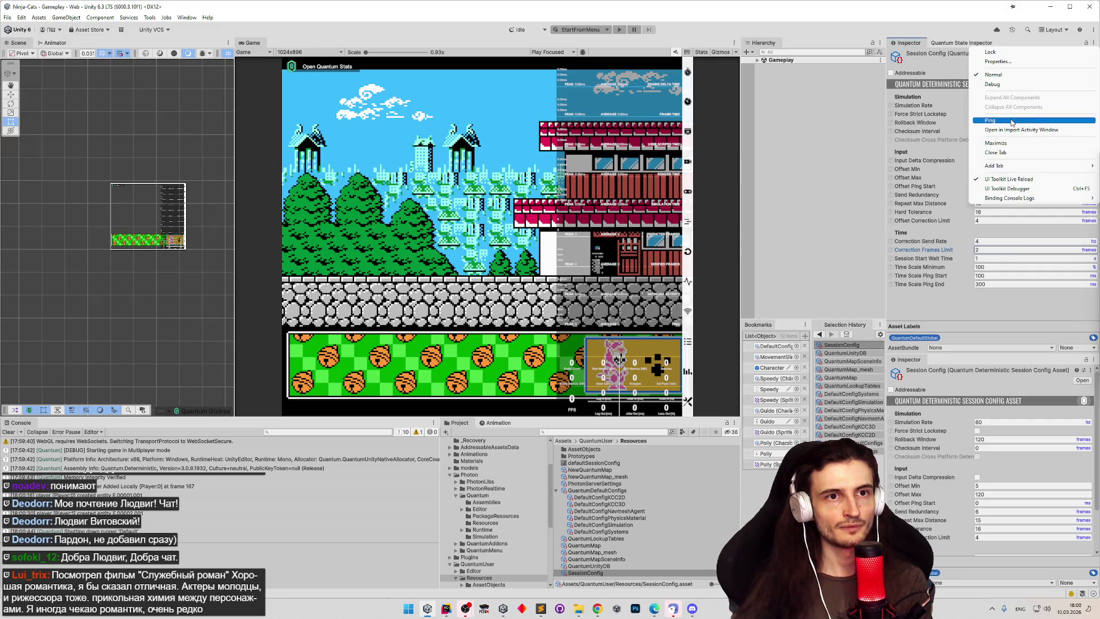
{"action": "left_click", "coordinate": [946, 59]}
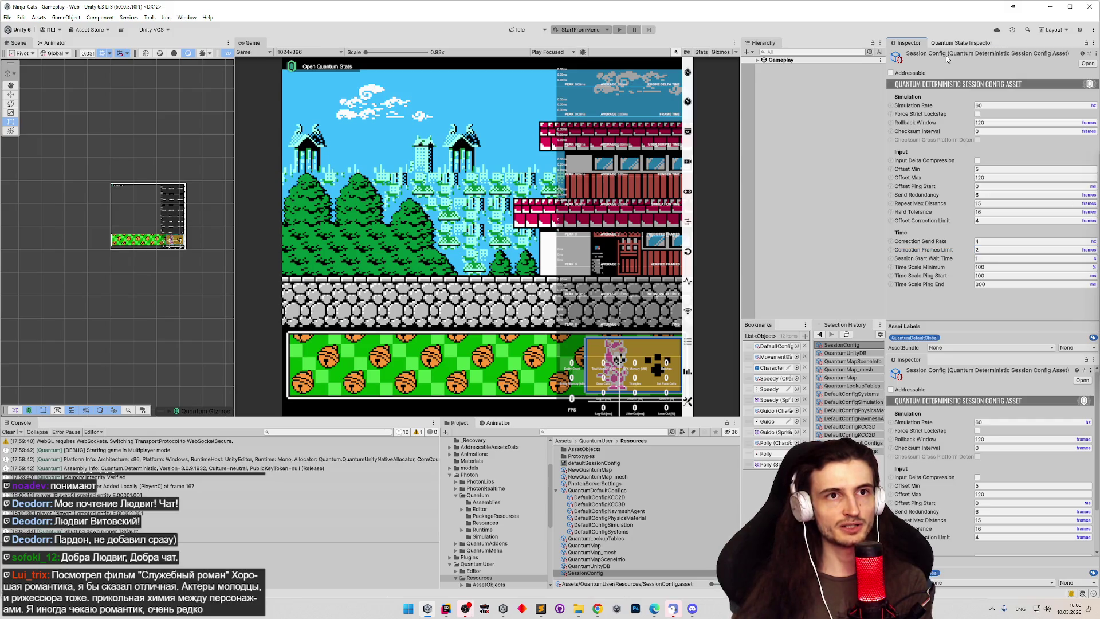
{"action": "left_click", "coordinate": [1089, 53]}
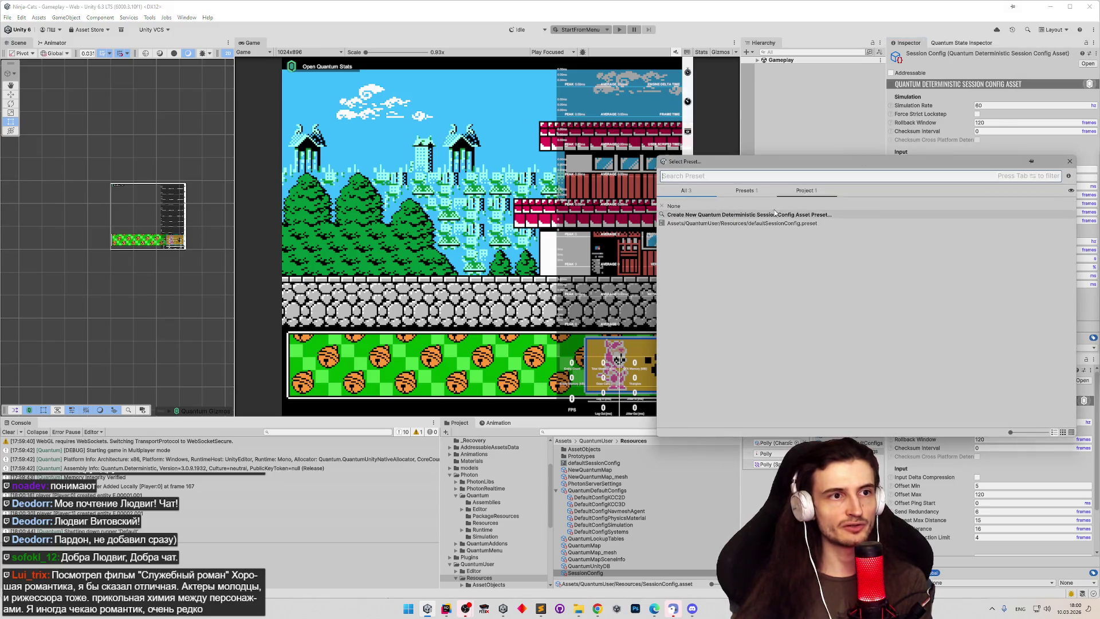
Step: Create a new preset named WorkingConfig from the current Session Config settings
{"action": "left_click", "coordinate": [719, 215]}
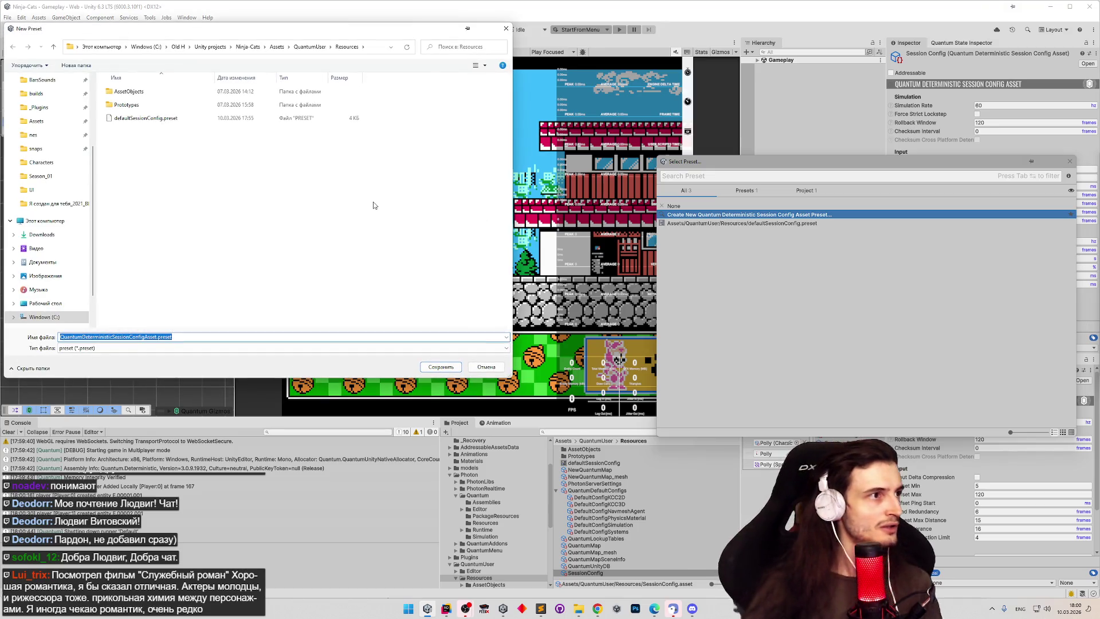
{"action": "key", "text": "BackSpace"}
{"action": "type", "text": "ingCo"}
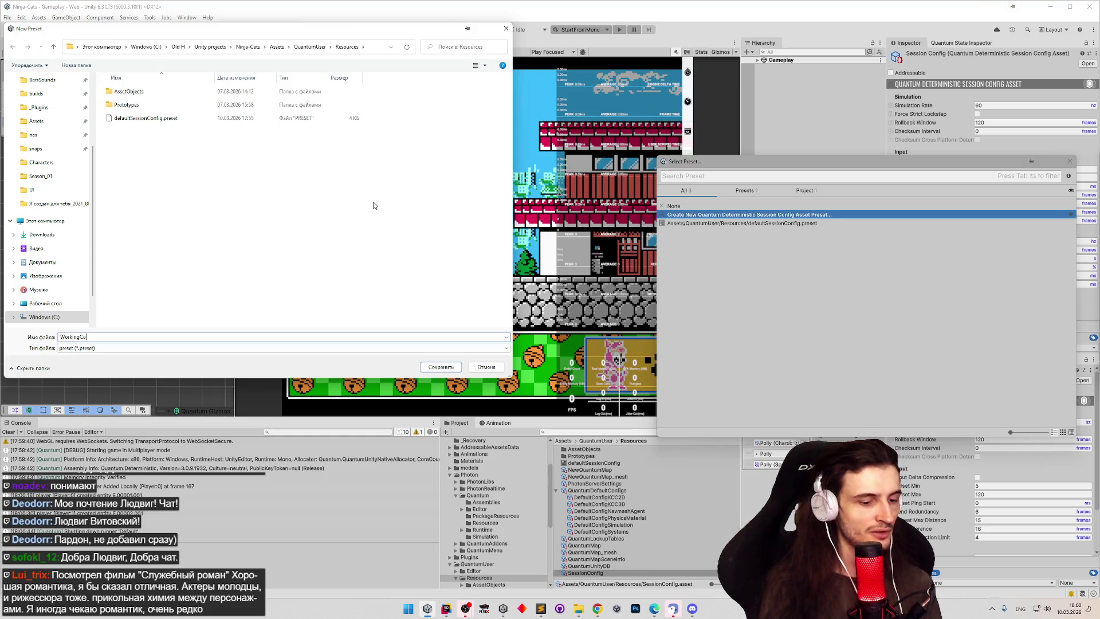
{"action": "type", "text": "nfig"}
{"action": "key", "text": "Return"}
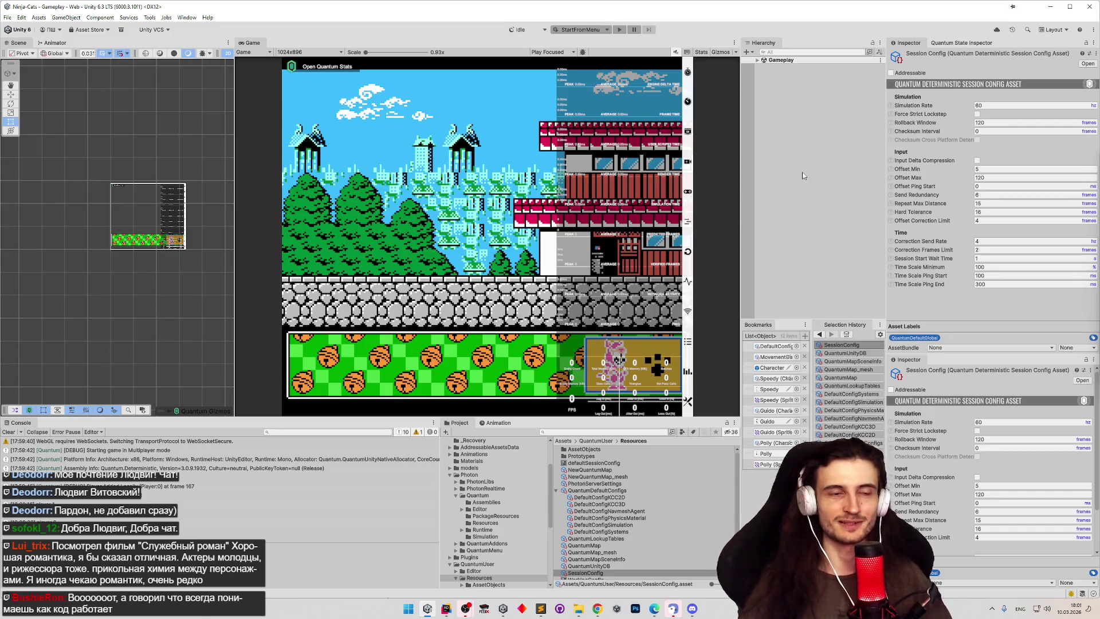
{"action": "left_click", "coordinate": [540, 608]}
{"action": "left_click", "coordinate": [540, 608]}
{"action": "left_click", "coordinate": [540, 609]}
{"action": "left_click", "coordinate": [538, 611]}
{"action": "left_click", "coordinate": [538, 612]}
{"action": "left_click", "coordinate": [537, 612]}
{"action": "left_click", "coordinate": [536, 613]}
{"action": "left_click", "coordinate": [536, 612]}
{"action": "left_click", "coordinate": [536, 612]}
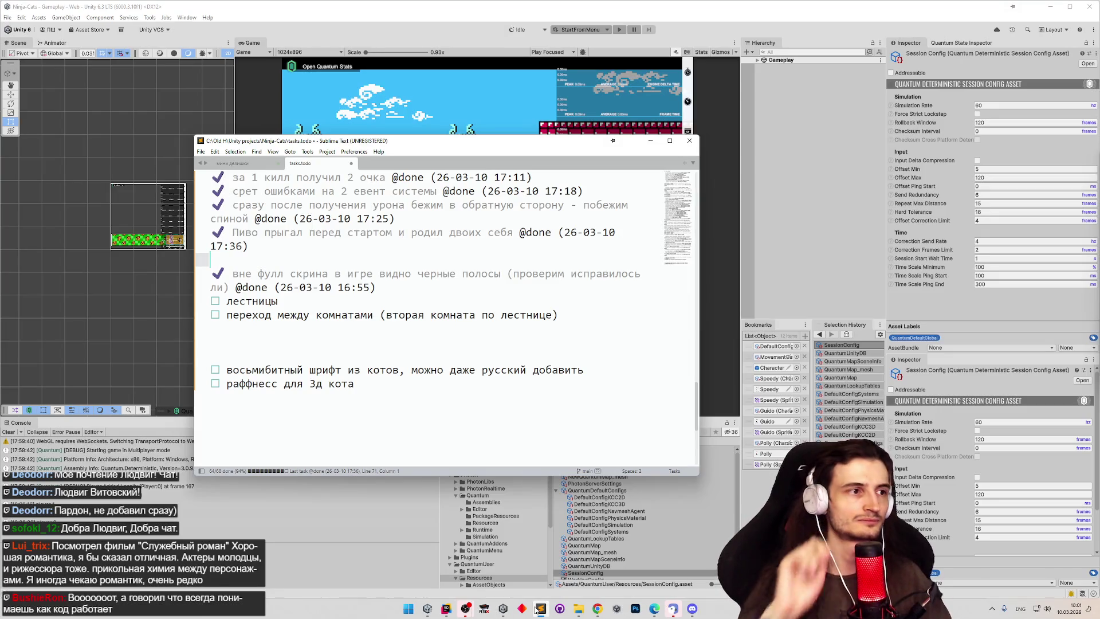
{"action": "left_click", "coordinate": [537, 611]}
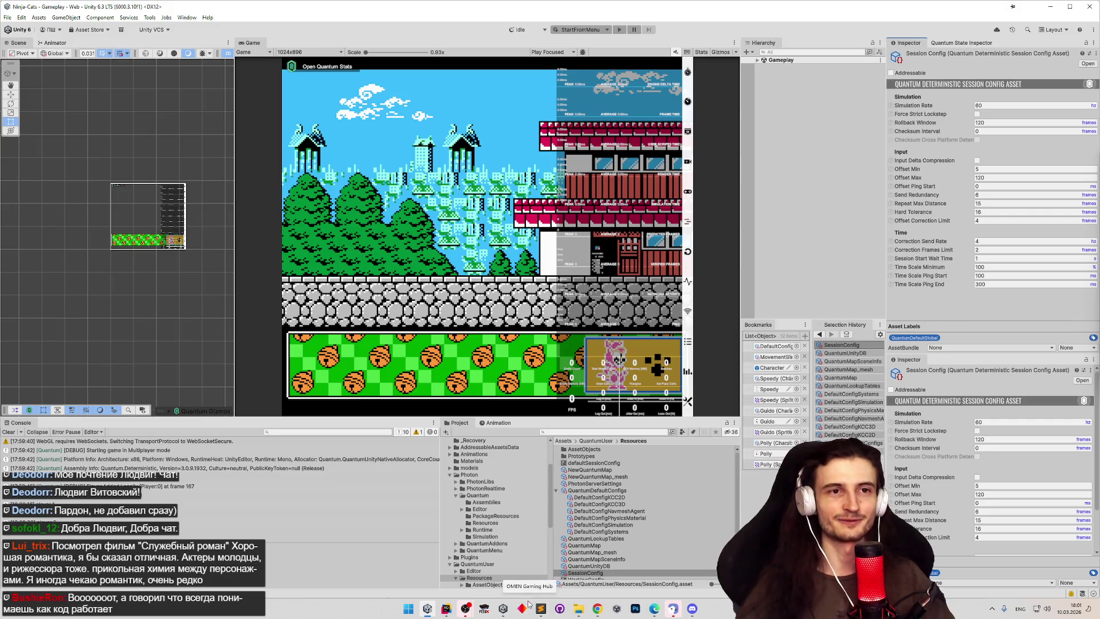
{"action": "left_click", "coordinate": [540, 610]}
{"action": "left_click", "coordinate": [540, 610]}
{"action": "left_click", "coordinate": [540, 610]}
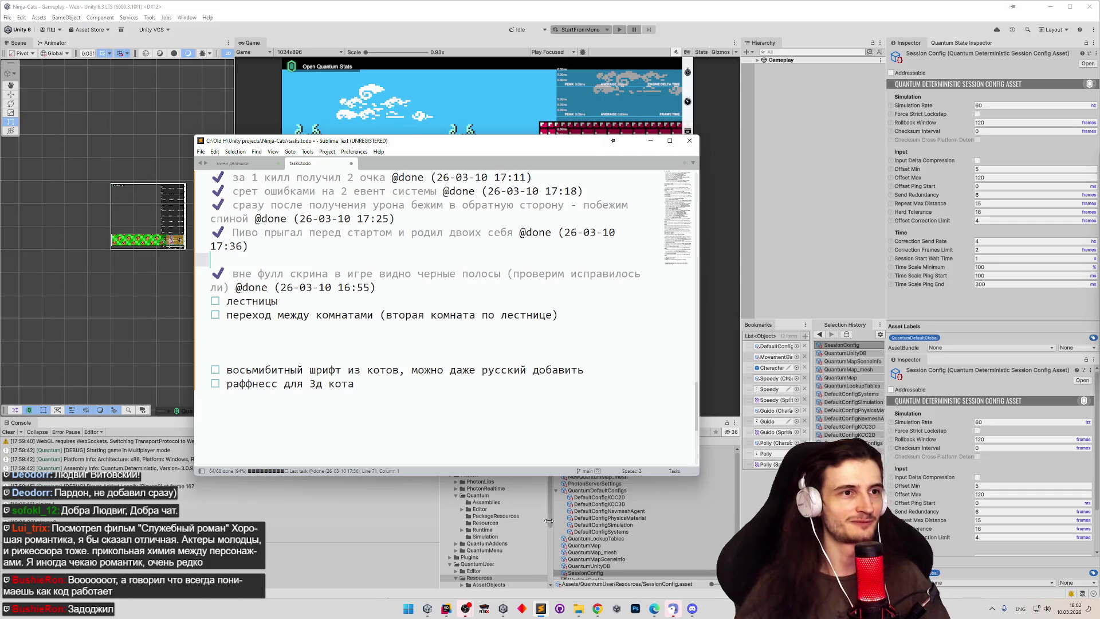
{"action": "left_click", "coordinate": [650, 141]}
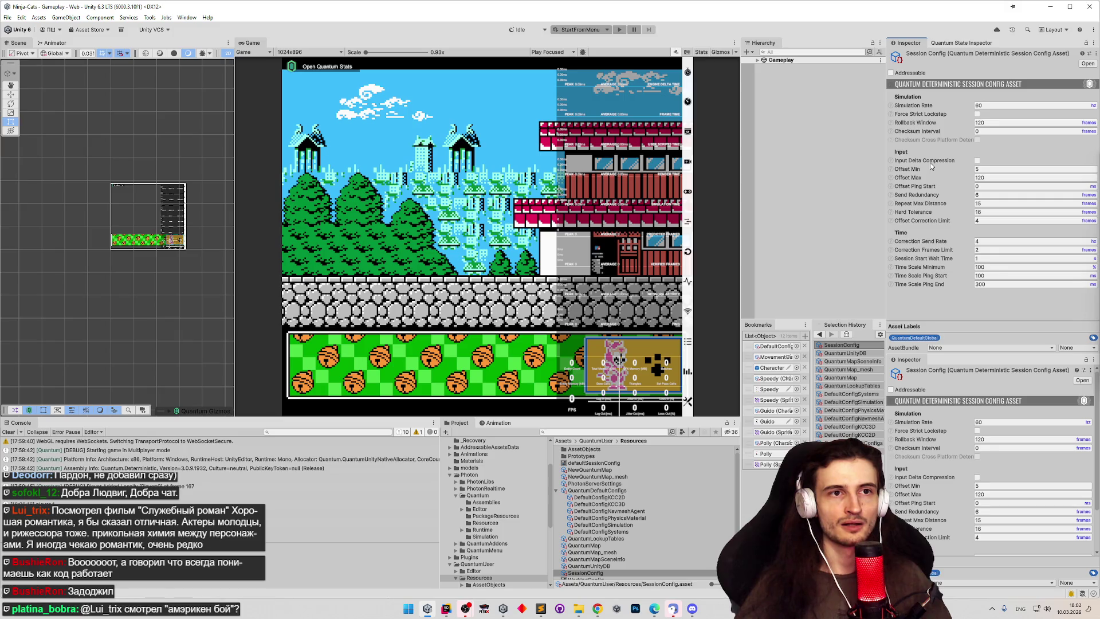
Step: Apply the defaultSessionConfig preset to the Session Config asset
{"action": "left_click", "coordinate": [1089, 54]}
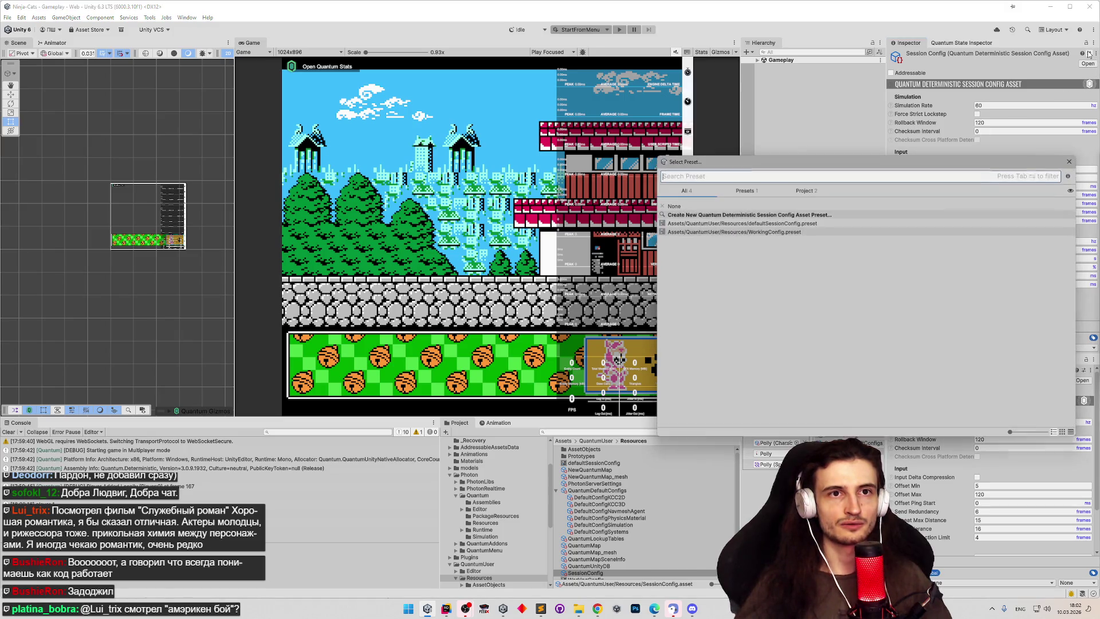
{"action": "double_click", "coordinate": [693, 225]}
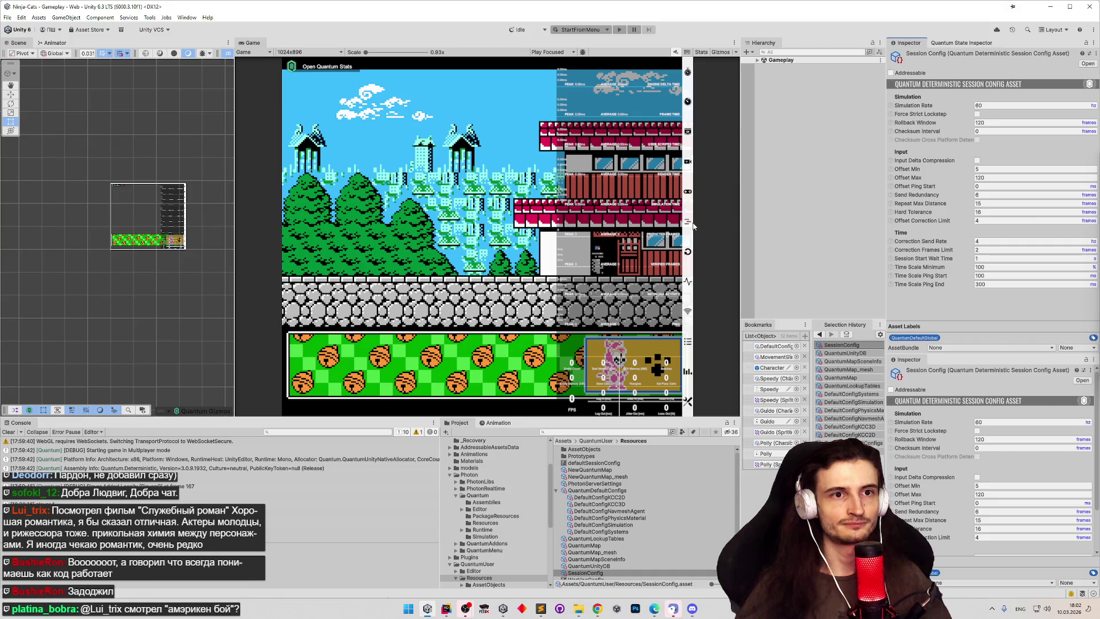
{"action": "left_click", "coordinate": [1089, 54]}
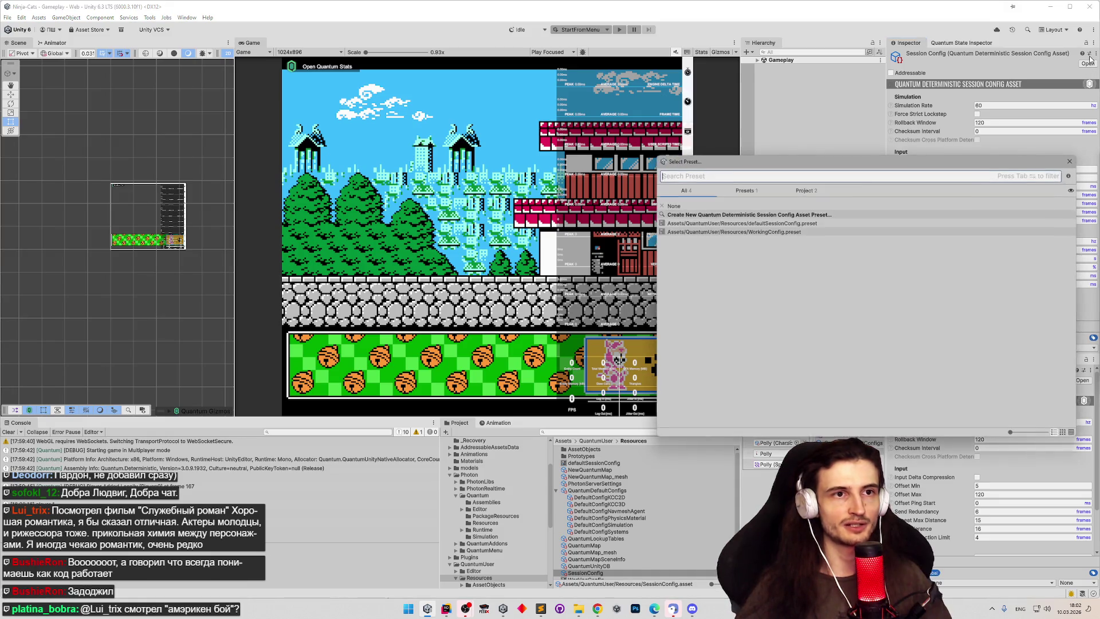
{"action": "double_click", "coordinate": [689, 225]}
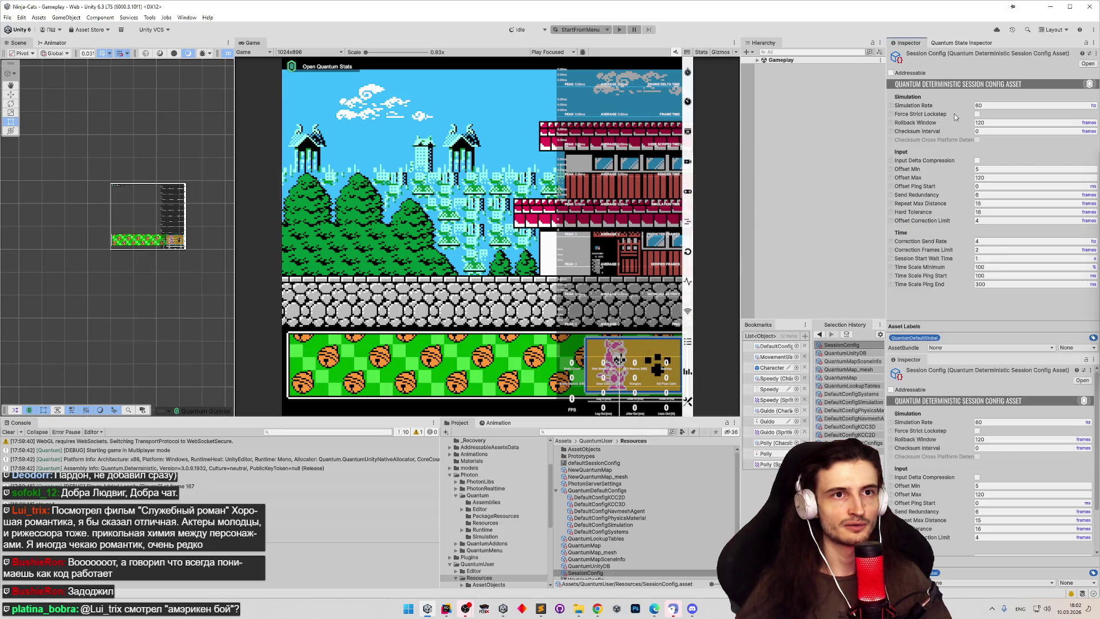
Step: Reset the Session Config asset to its default values
{"action": "right_click", "coordinate": [917, 53]}
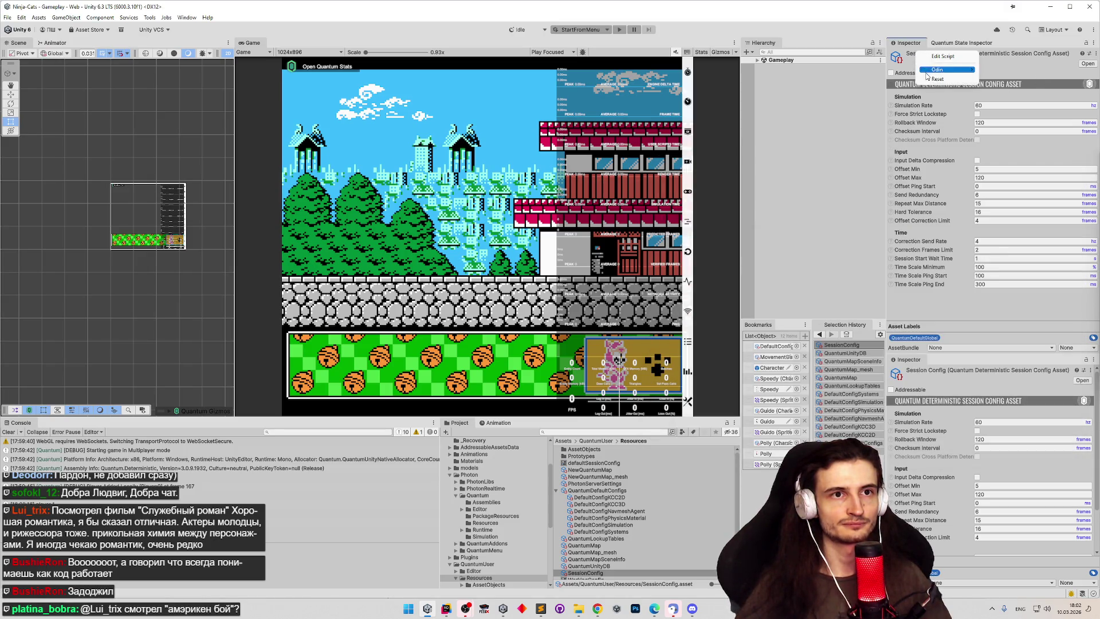
{"action": "left_click", "coordinate": [928, 78]}
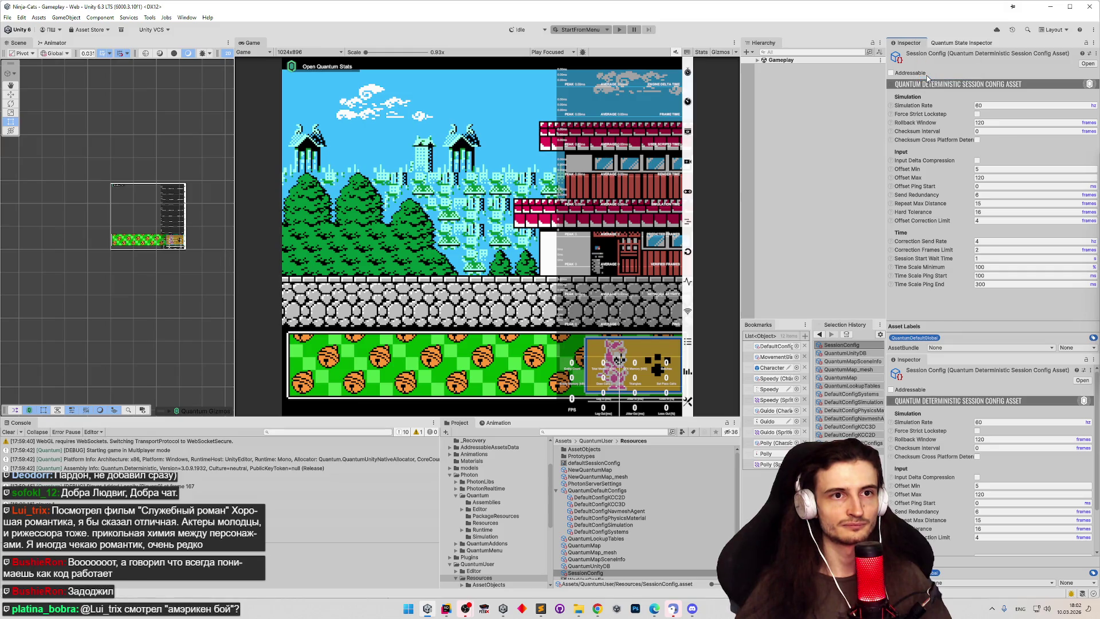
{"action": "right_click", "coordinate": [926, 74]}
{"action": "right_click", "coordinate": [923, 57]}
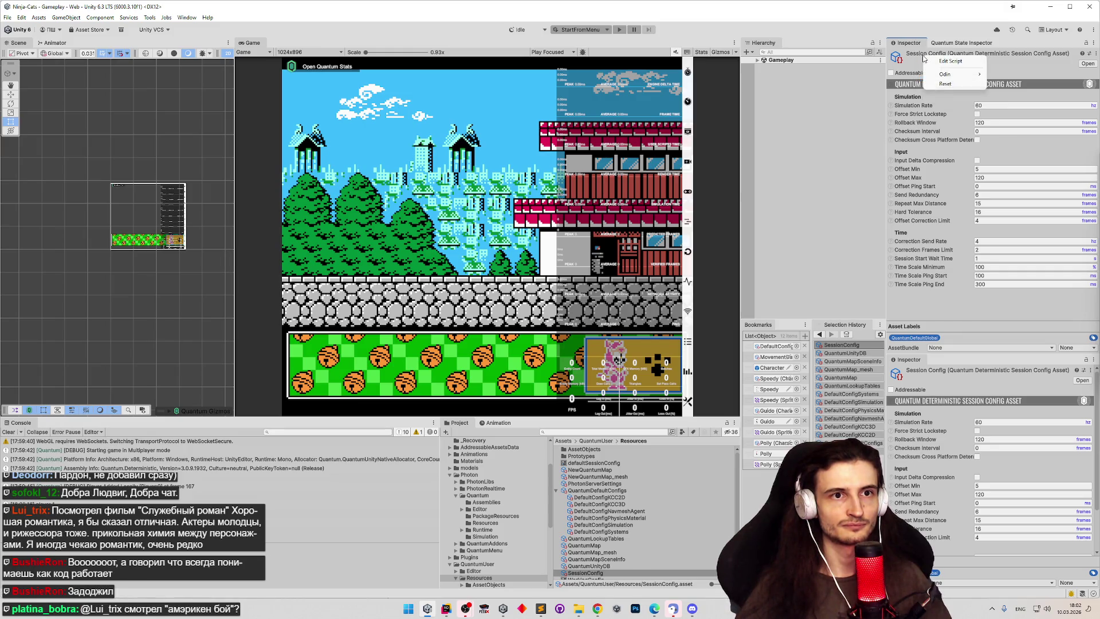
{"action": "left_click", "coordinate": [945, 84]}
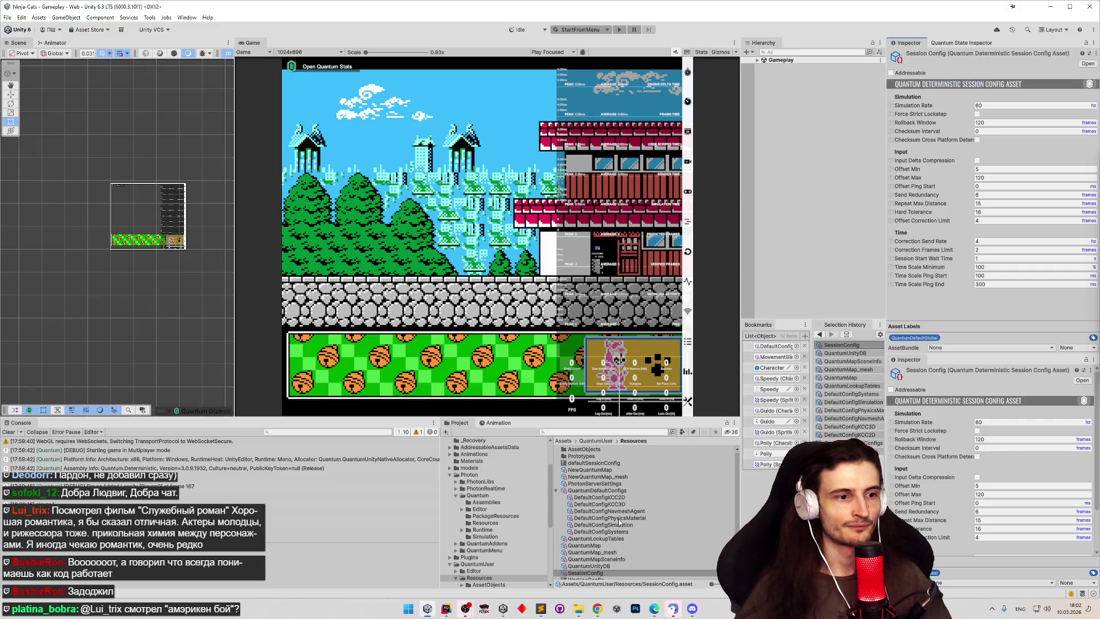
Step: Set the Session Config's Checksum Interval to 0
{"action": "left_click", "coordinate": [613, 570]}
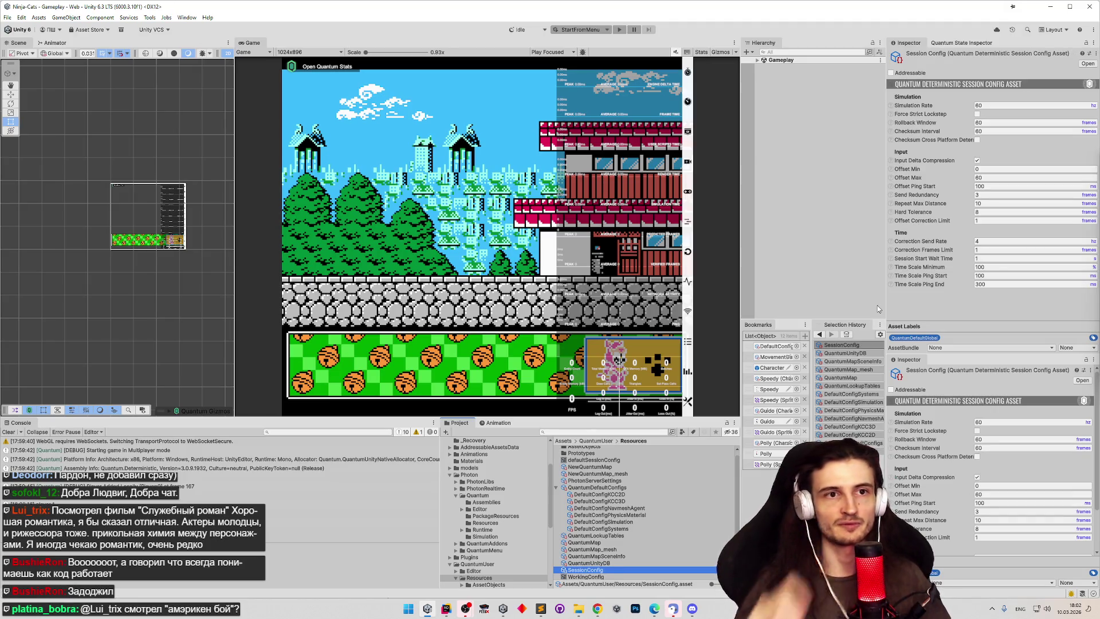
{"action": "left_click", "coordinate": [680, 254]}
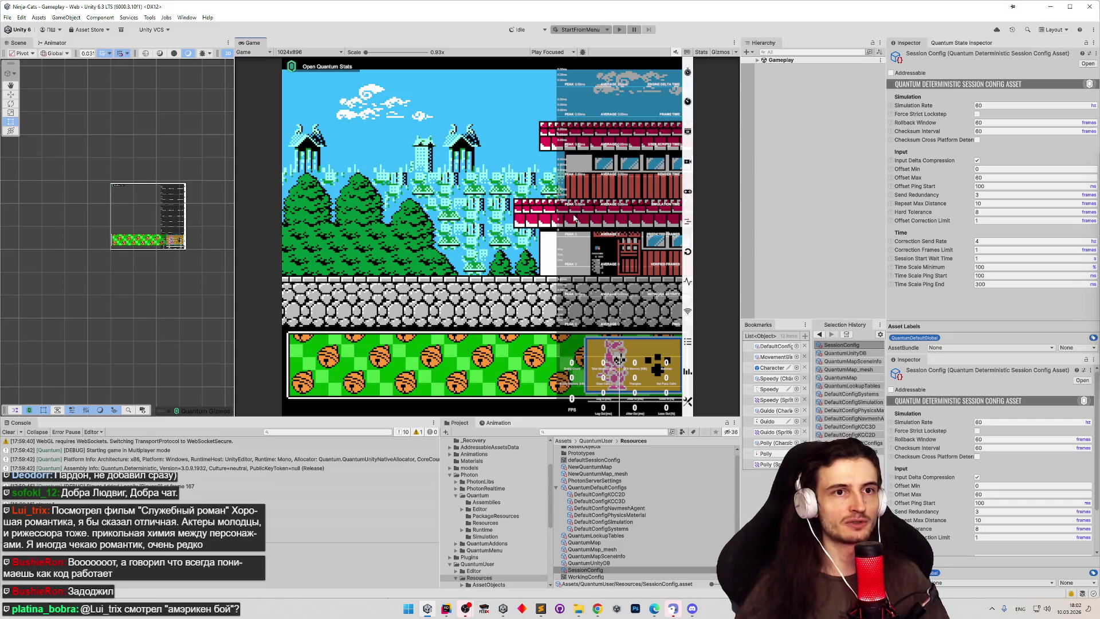
{"action": "left_click", "coordinate": [1014, 131]}
{"action": "type", "text": "0"}
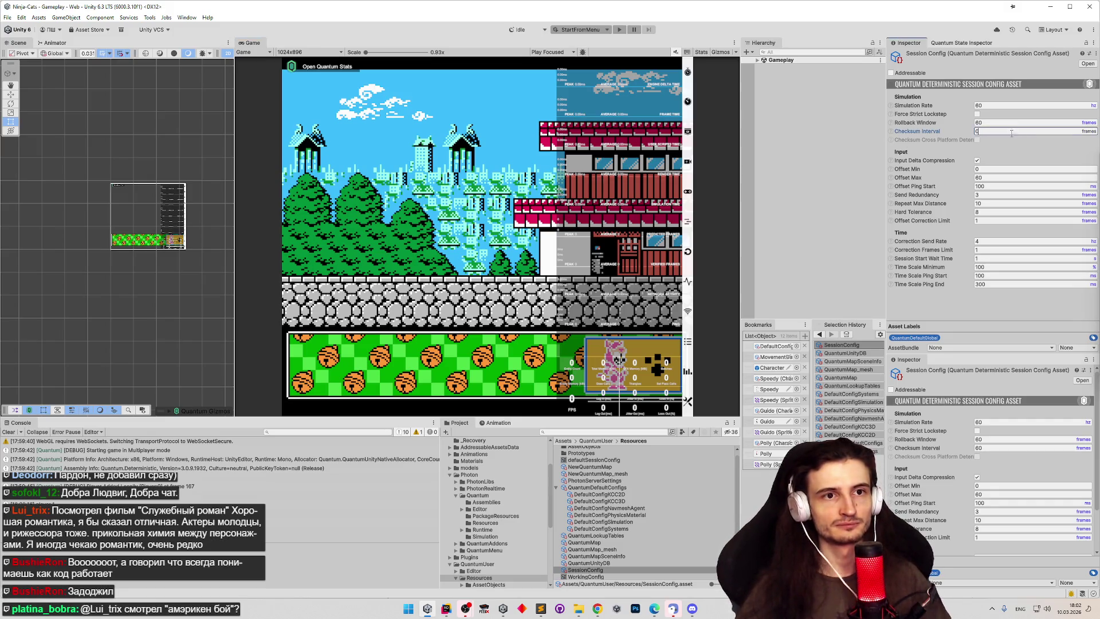
Step: Apply the WorkingConfig preset and reselect SessionConfig to review its settings
{"action": "left_click", "coordinate": [1089, 54]}
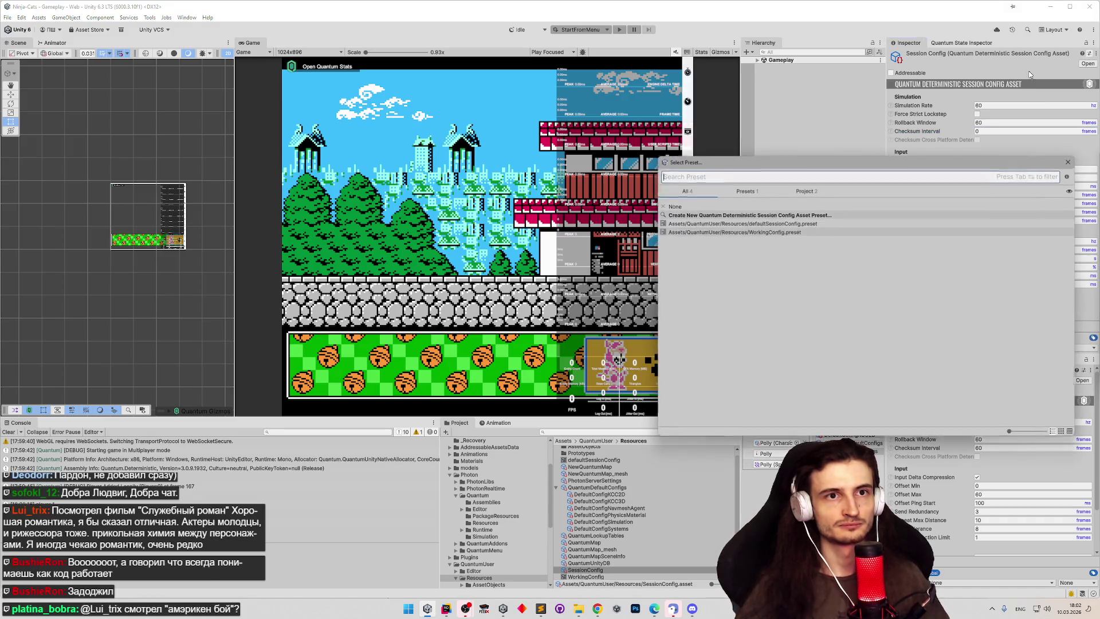
{"action": "double_click", "coordinate": [725, 232]}
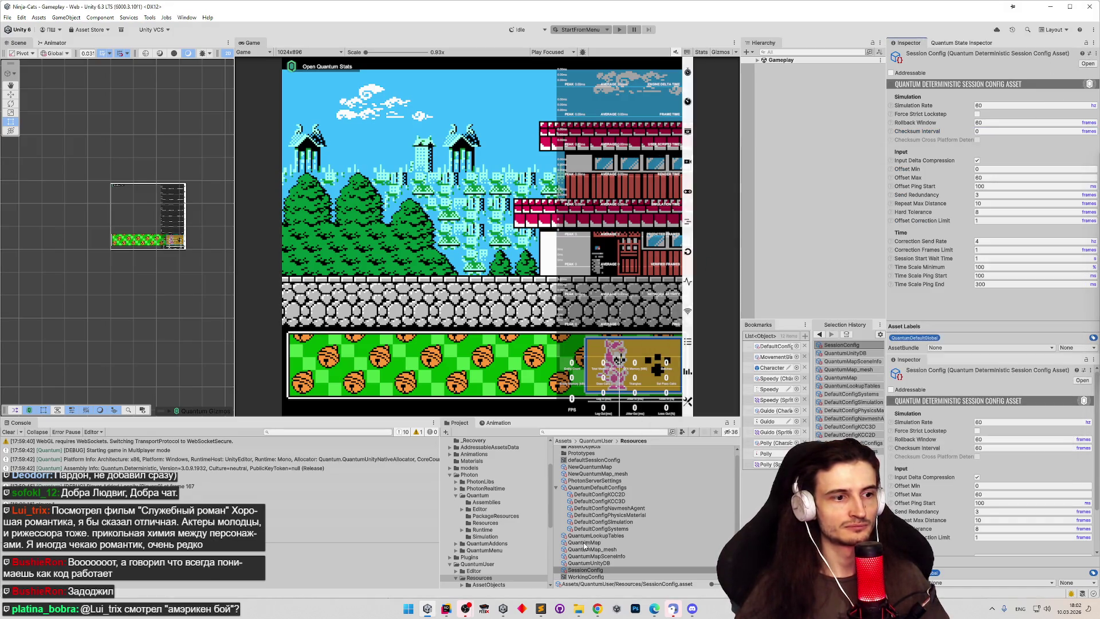
{"action": "left_click", "coordinate": [585, 569]}
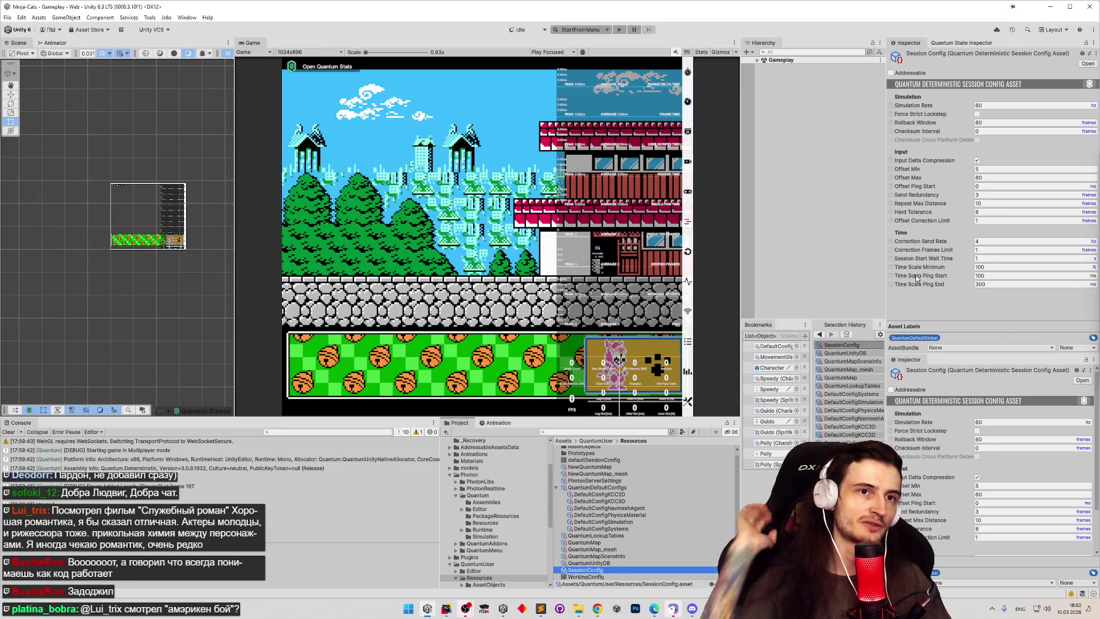
{"action": "left_click", "coordinate": [564, 146]}
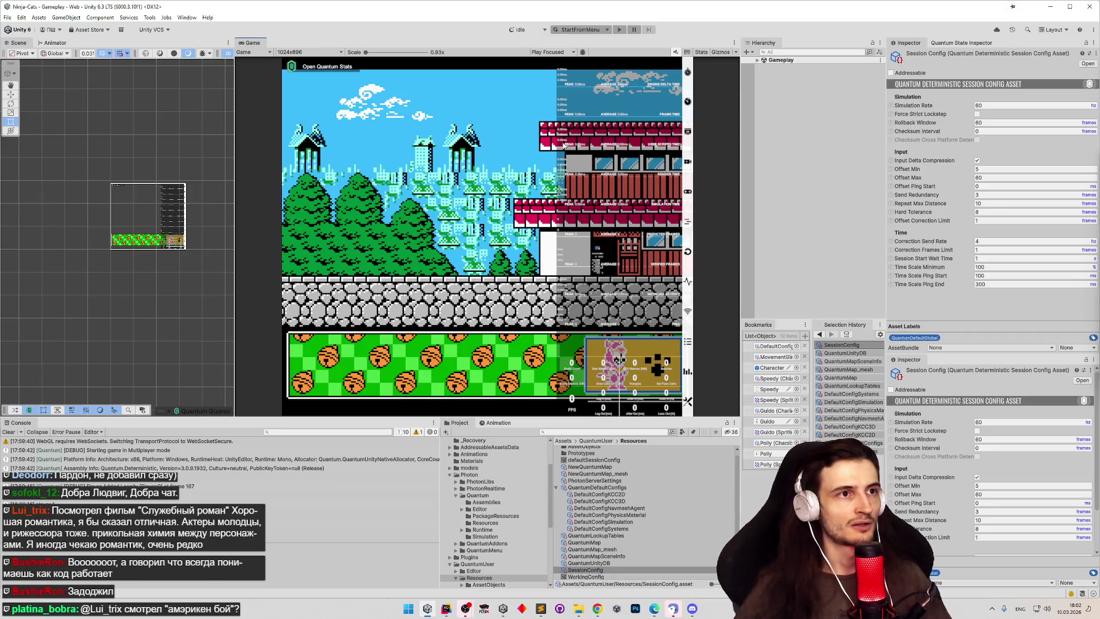
{"action": "left_click", "coordinate": [618, 30]}
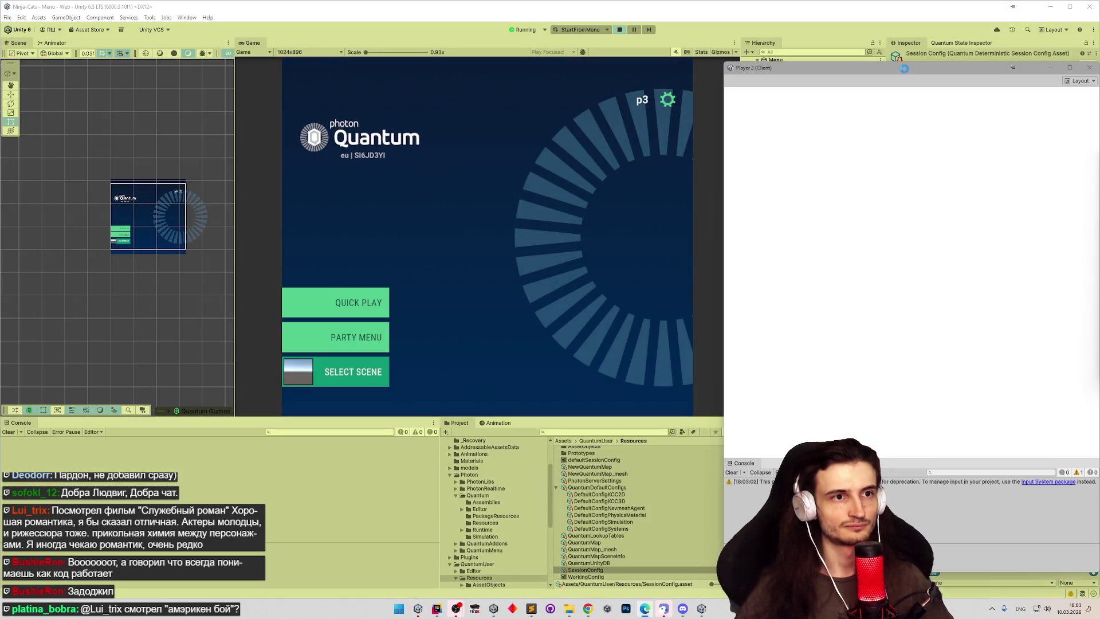
{"action": "left_click", "coordinate": [358, 304]}
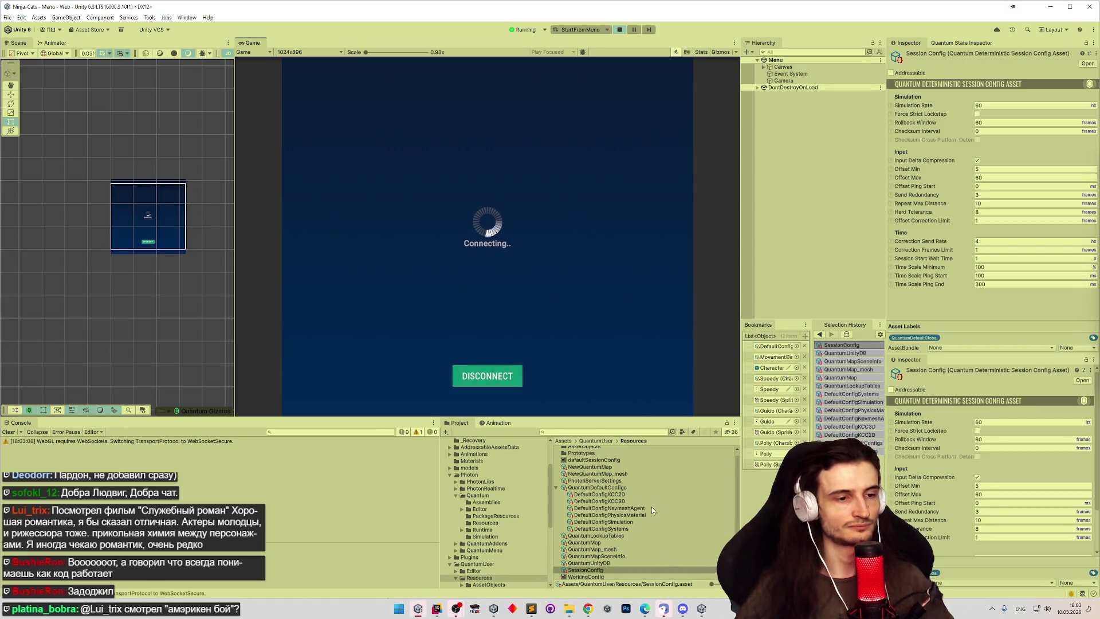
{"action": "left_click", "coordinate": [1035, 101]}
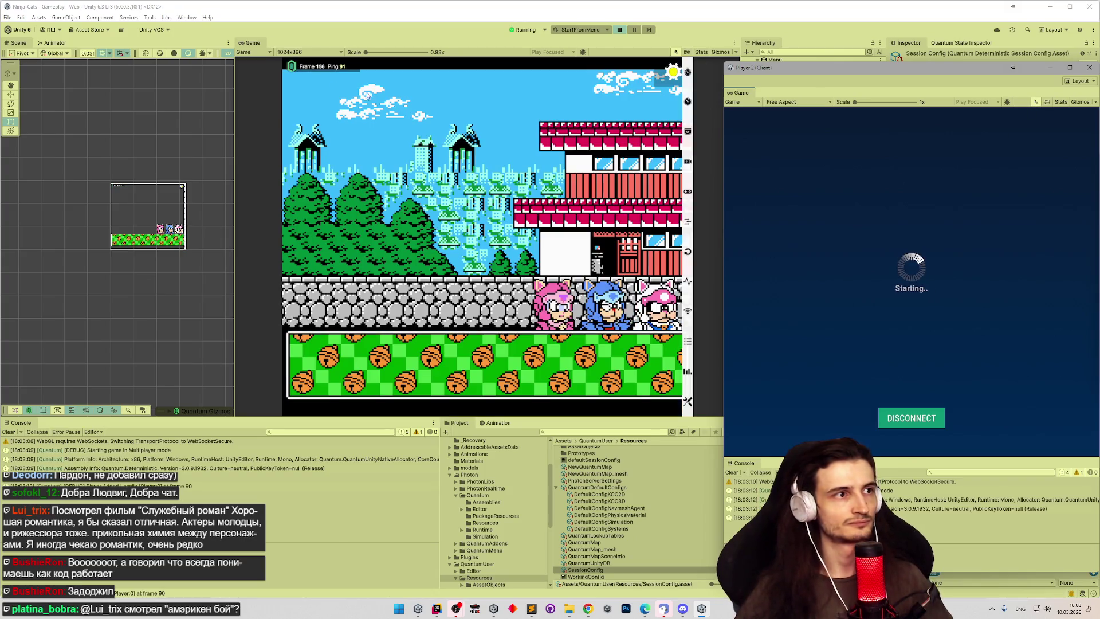
{"action": "left_click", "coordinate": [605, 396]}
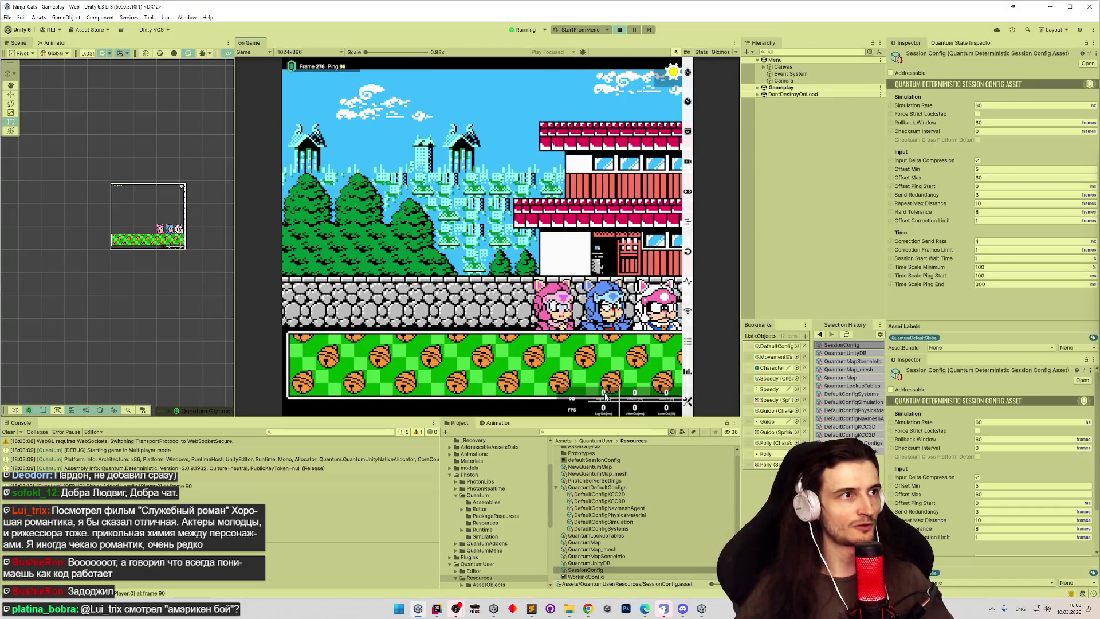
{"action": "left_click", "coordinate": [619, 29]}
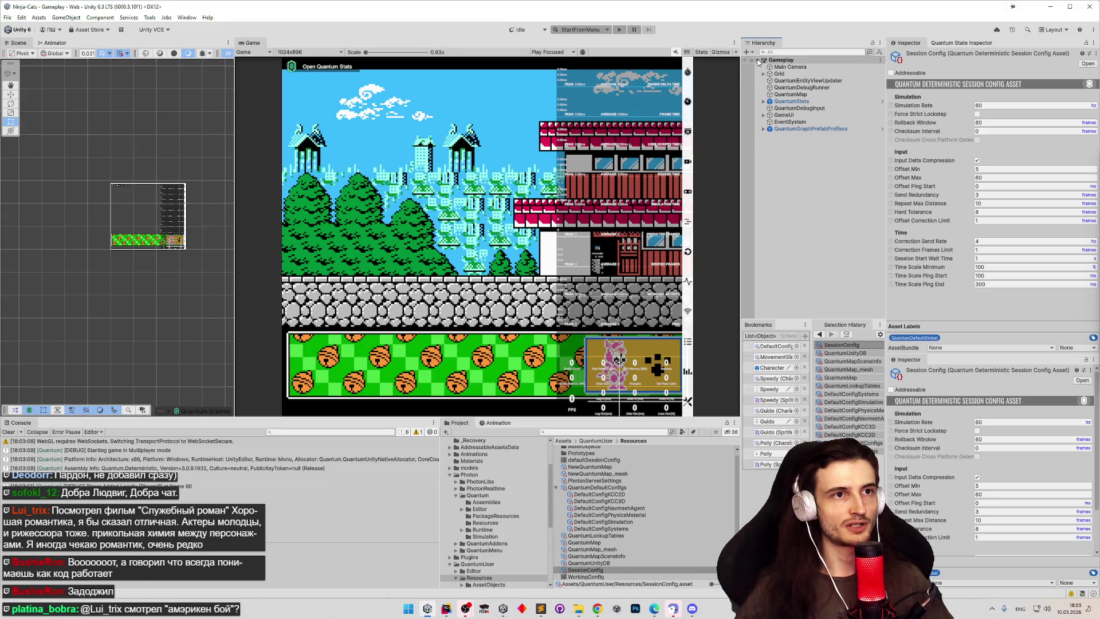
{"action": "left_click", "coordinate": [758, 60]}
{"action": "left_click", "coordinate": [730, 453]}
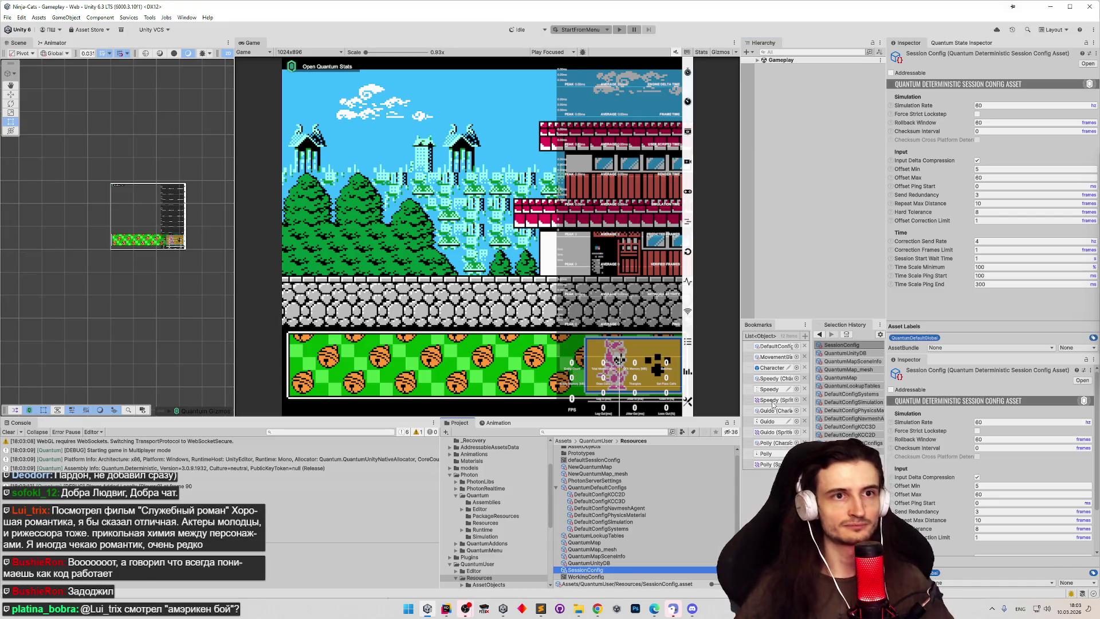
{"action": "left_click", "coordinate": [999, 121]}
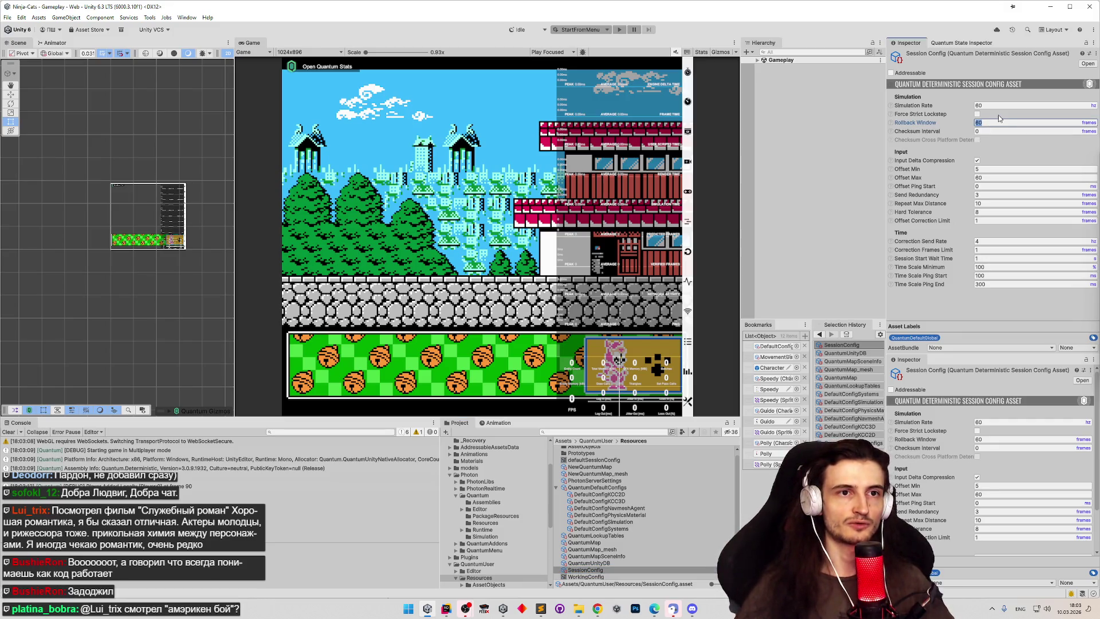
Step: Set Rollback Window to 120, then run a Quick Play test match and stop it
{"action": "type", "text": "120"}
{"action": "key", "text": "Return"}
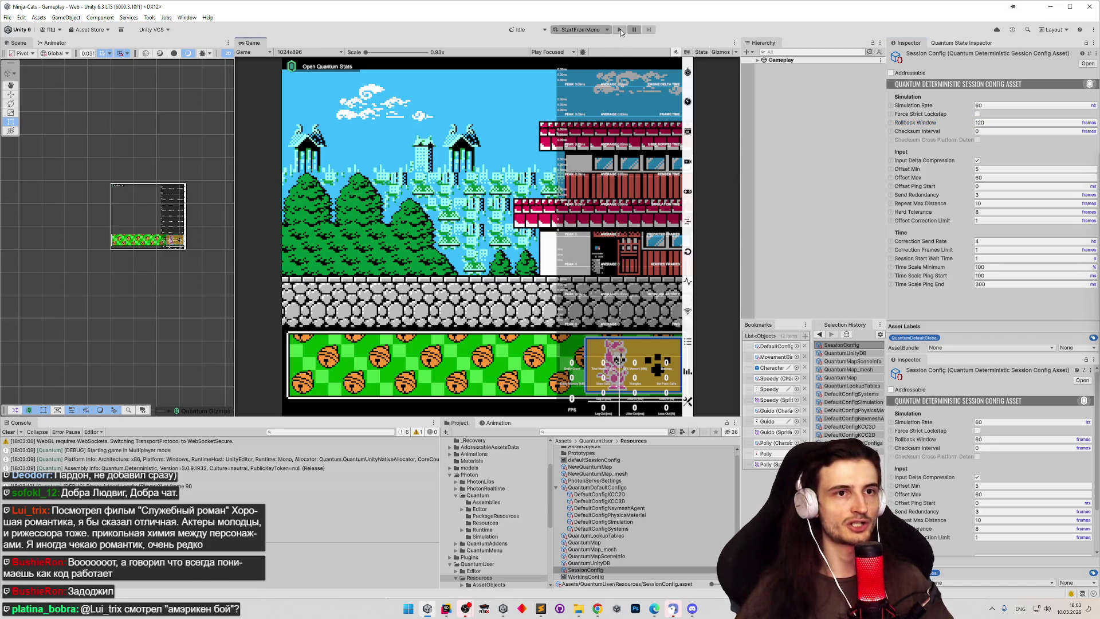
{"action": "key", "text": "ctrl+p"}
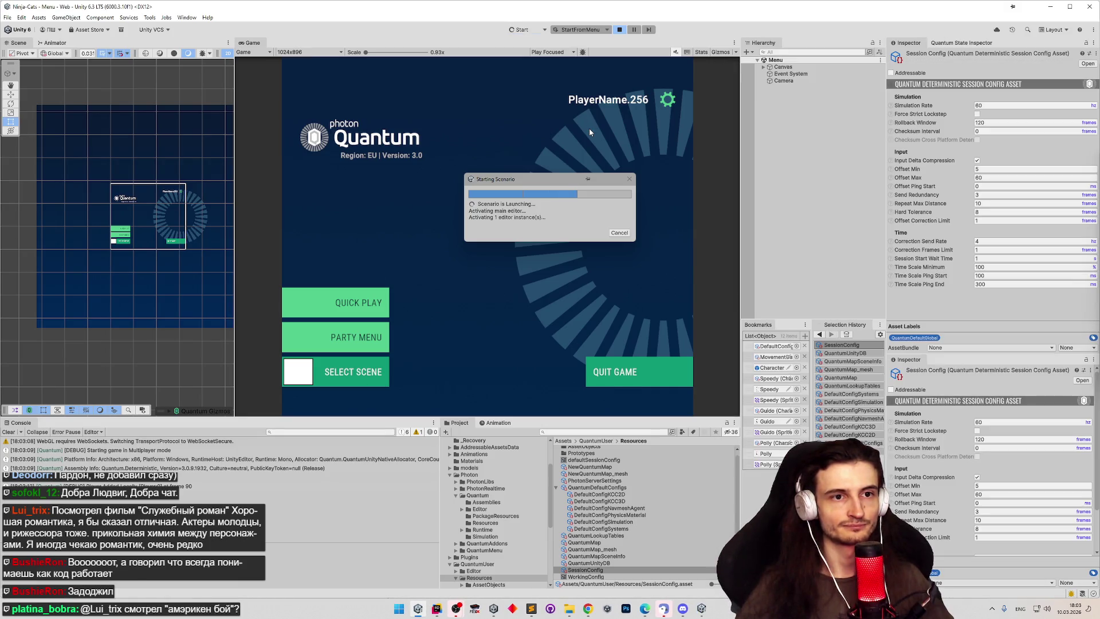
{"action": "left_click", "coordinate": [384, 306]}
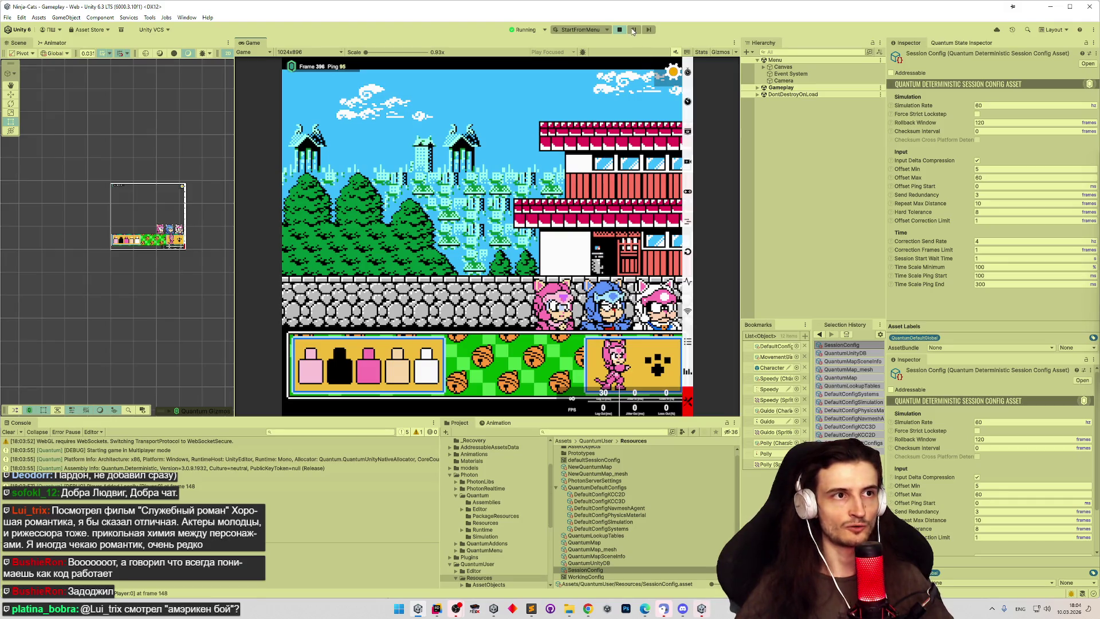
{"action": "left_click", "coordinate": [992, 122]}
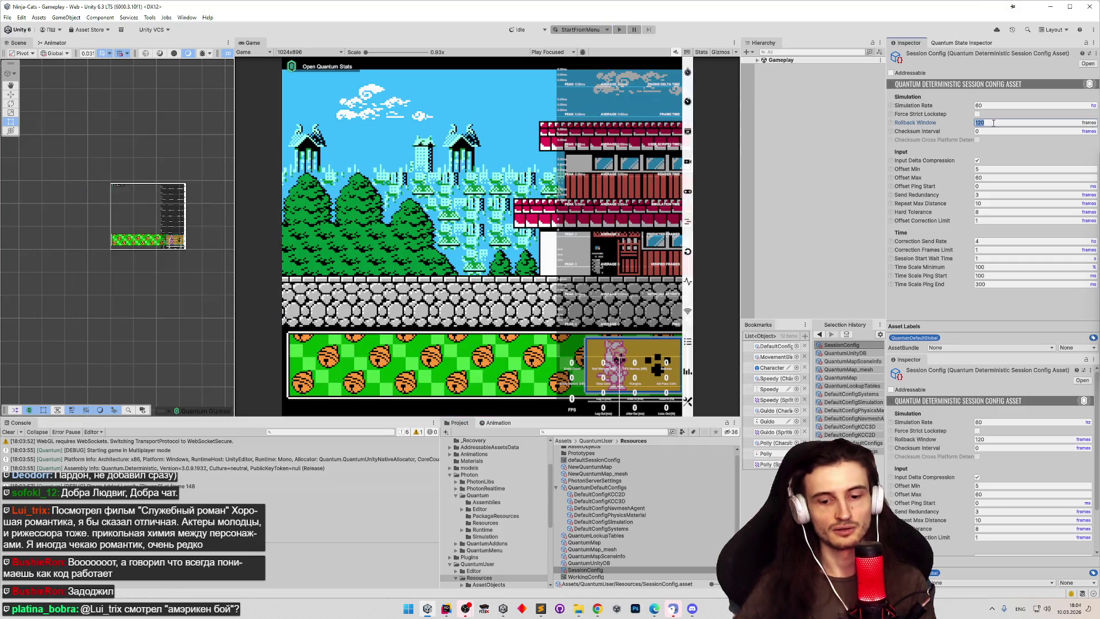
{"action": "type", "text": "60"}
Step: Set Rollback Window back to 60 and Offset Max to 0
{"action": "key", "text": "Return"}
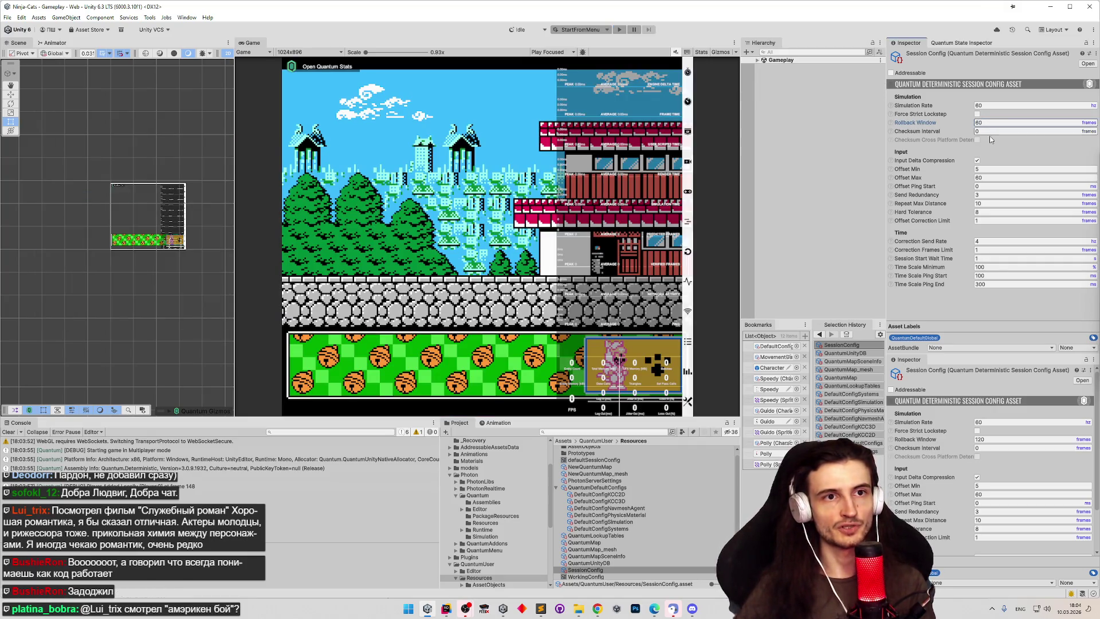
{"action": "left_click", "coordinate": [991, 177]}
{"action": "type", "text": "12"}
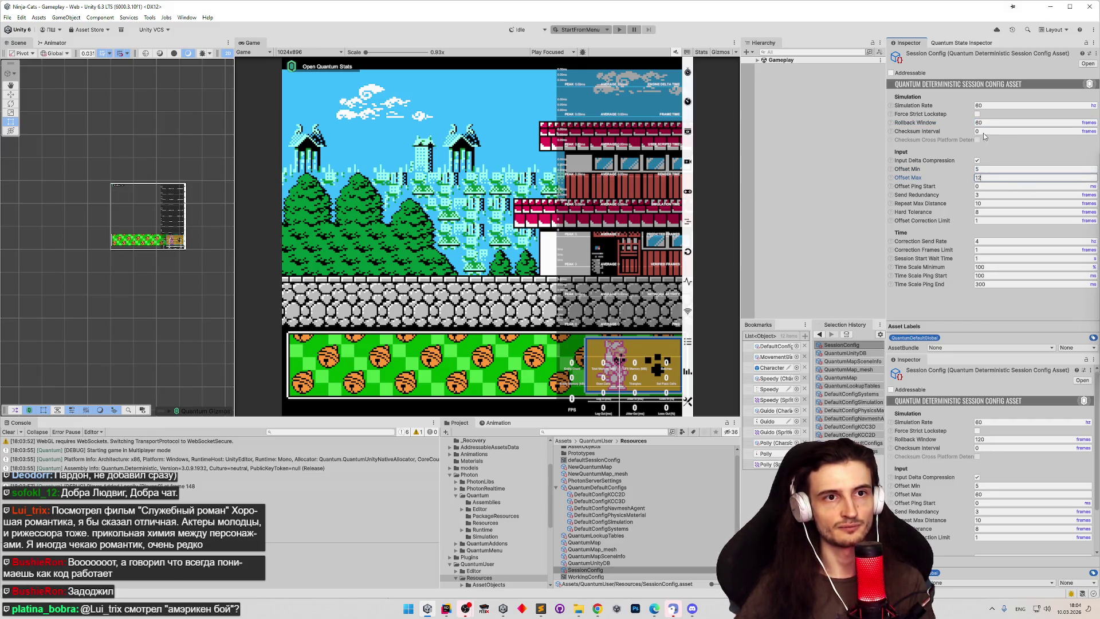
{"action": "type", "text": "0"}
{"action": "left_click", "coordinate": [944, 122]}
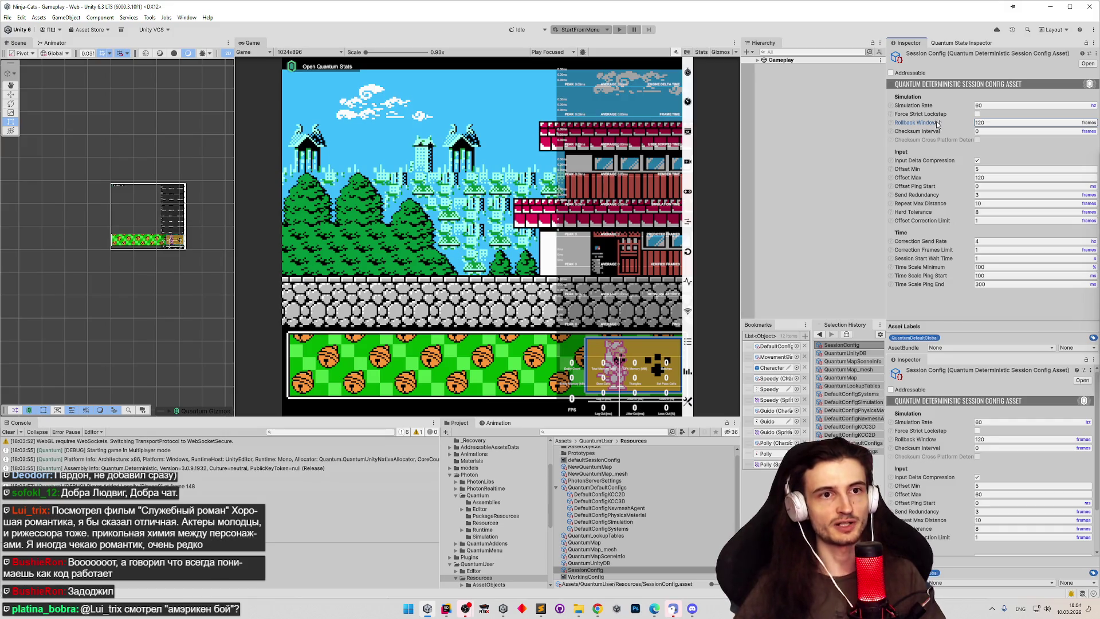
Step: Relaunch play mode, cancel scenario deployment, save scenes, and test a quick match
{"action": "left_click", "coordinate": [619, 31]}
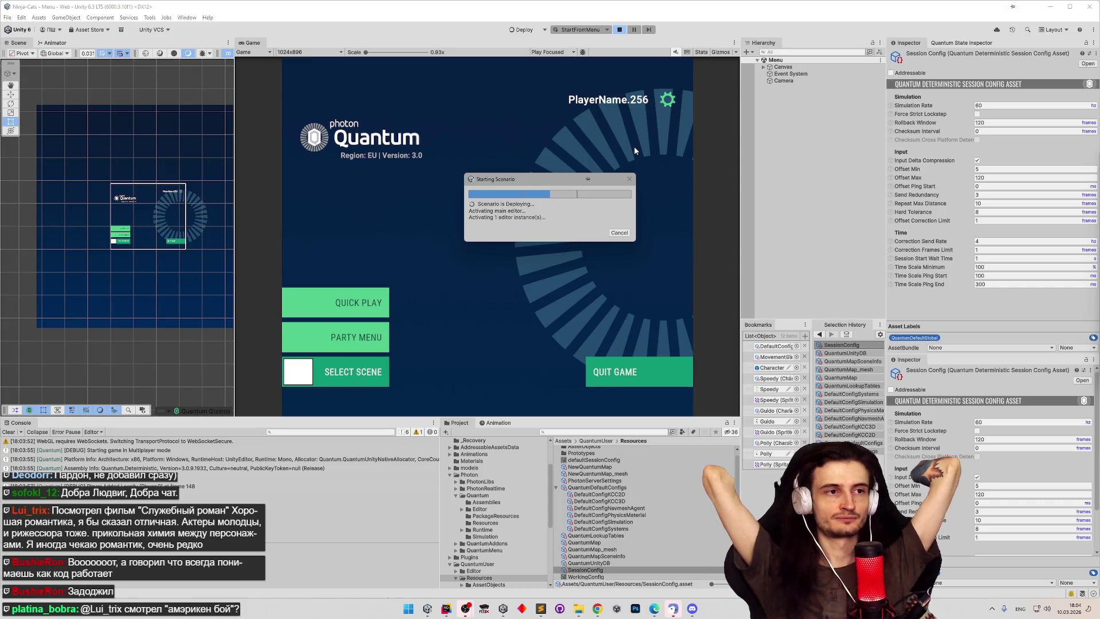
{"action": "left_click", "coordinate": [616, 233]}
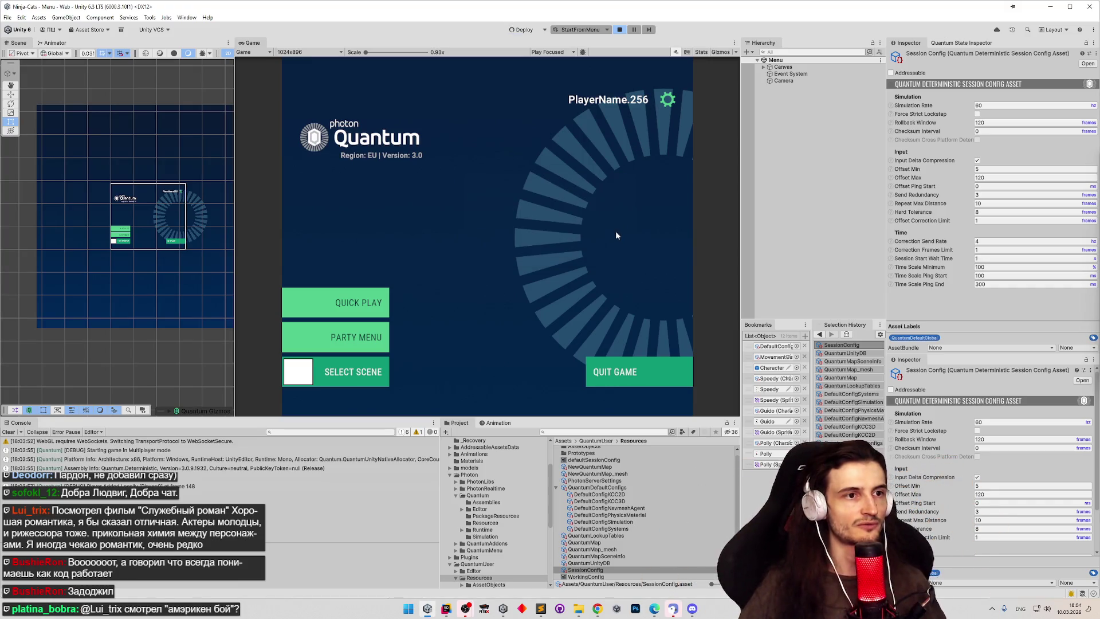
{"action": "left_click", "coordinate": [619, 30]}
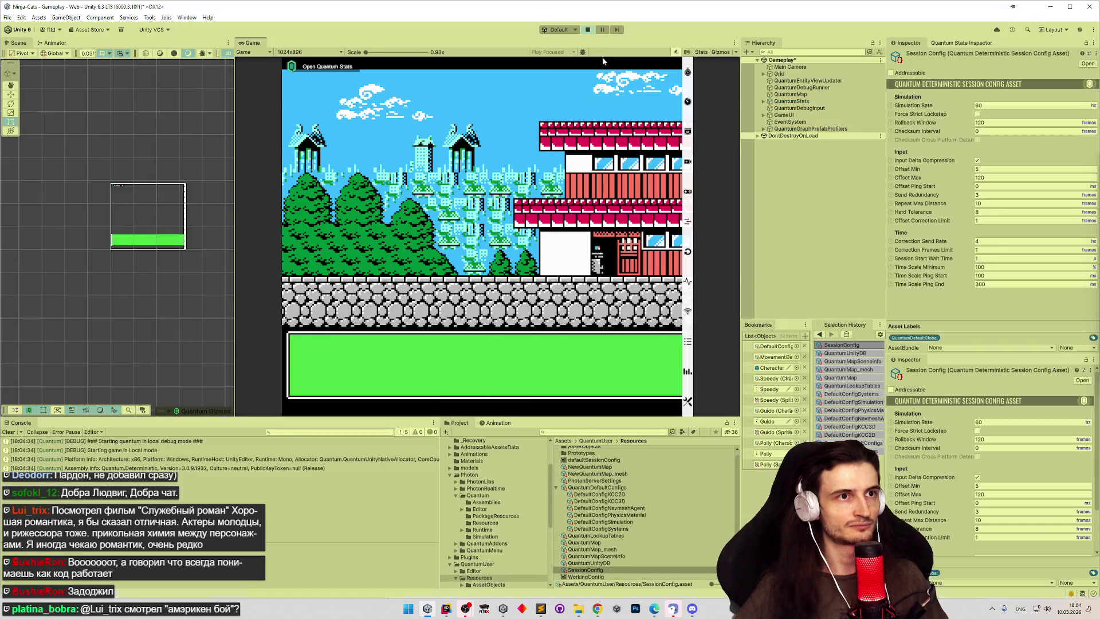
{"action": "left_click", "coordinate": [588, 30]}
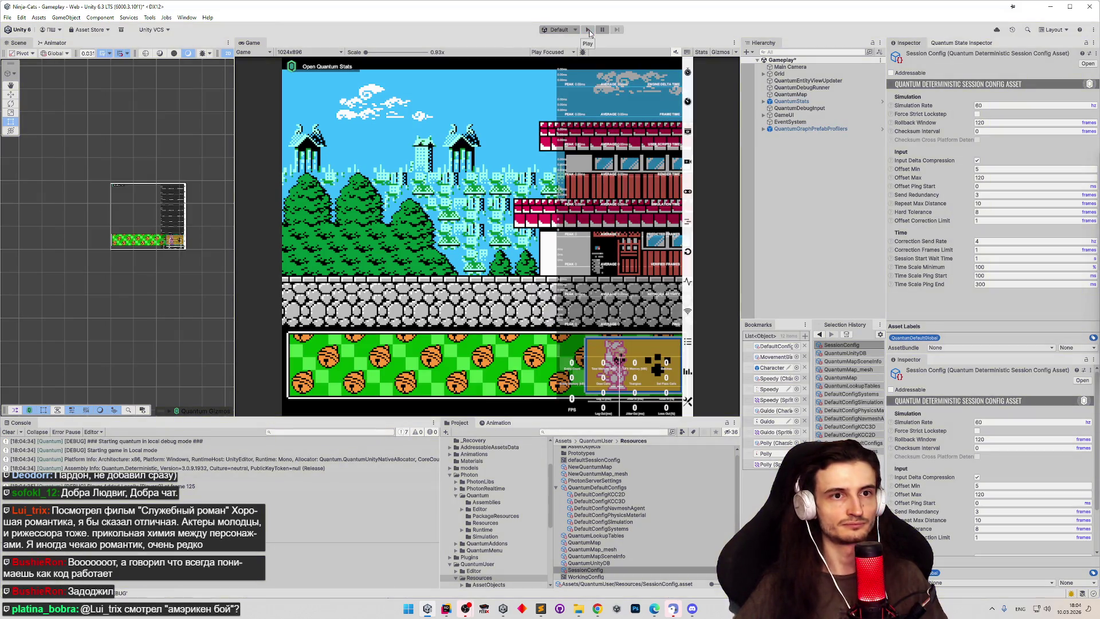
{"action": "left_click", "coordinate": [528, 328]}
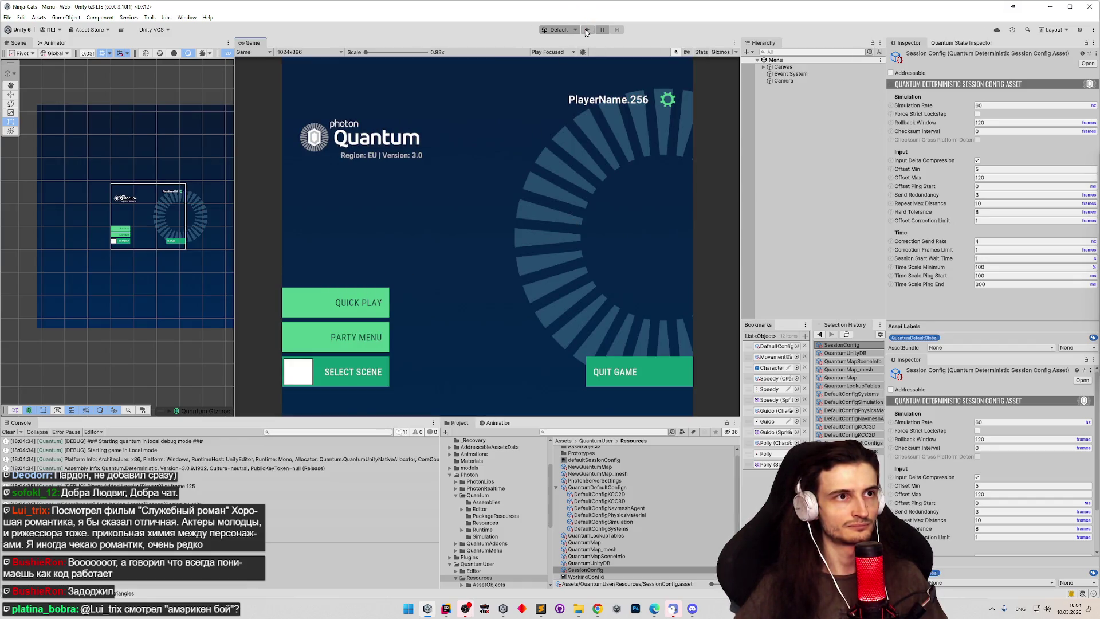
{"action": "left_click", "coordinate": [377, 292]}
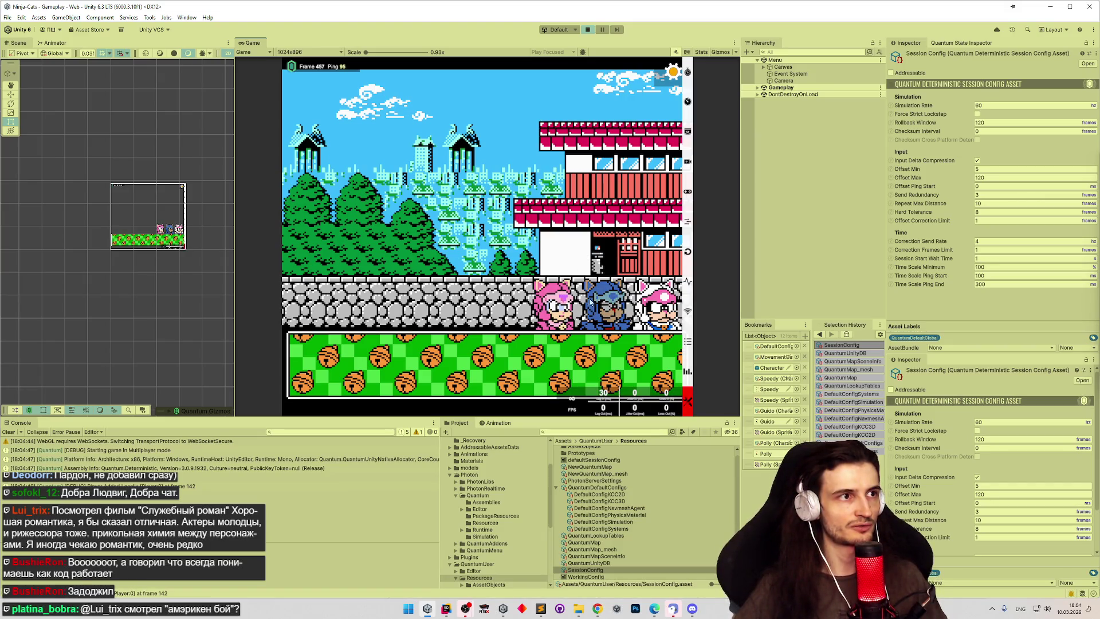
{"action": "left_click", "coordinate": [590, 30]}
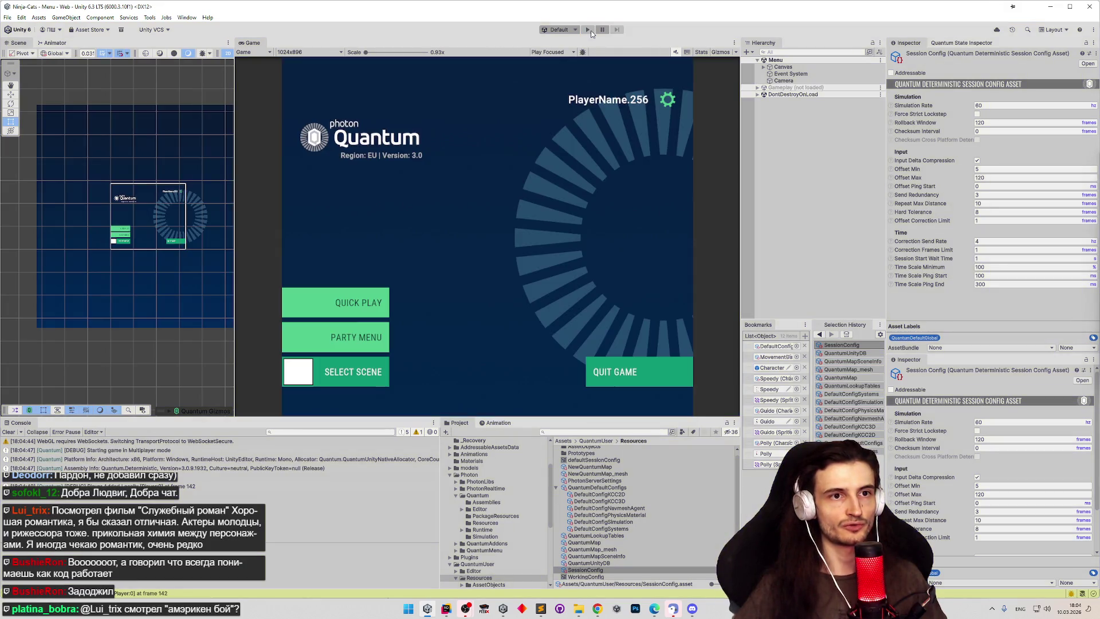
Step: Set Hard Tolerance to 16 during a quick match, closing a stray browser window
{"action": "left_click", "coordinate": [589, 30]}
{"action": "left_click", "coordinate": [378, 305]}
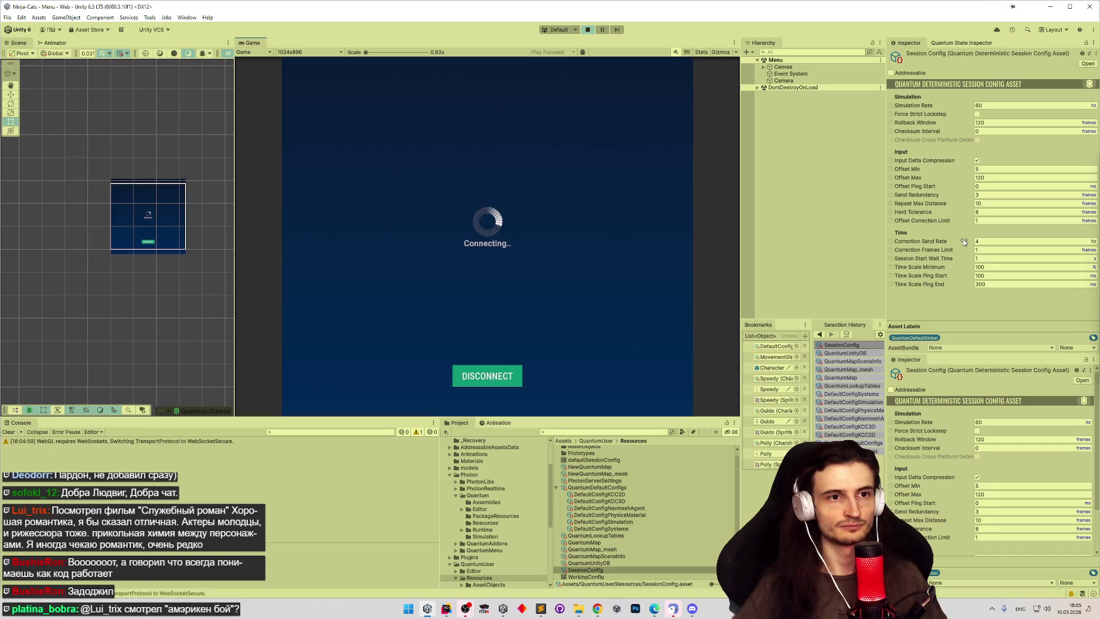
{"action": "left_click", "coordinate": [986, 203]}
{"action": "left_click", "coordinate": [986, 211]}
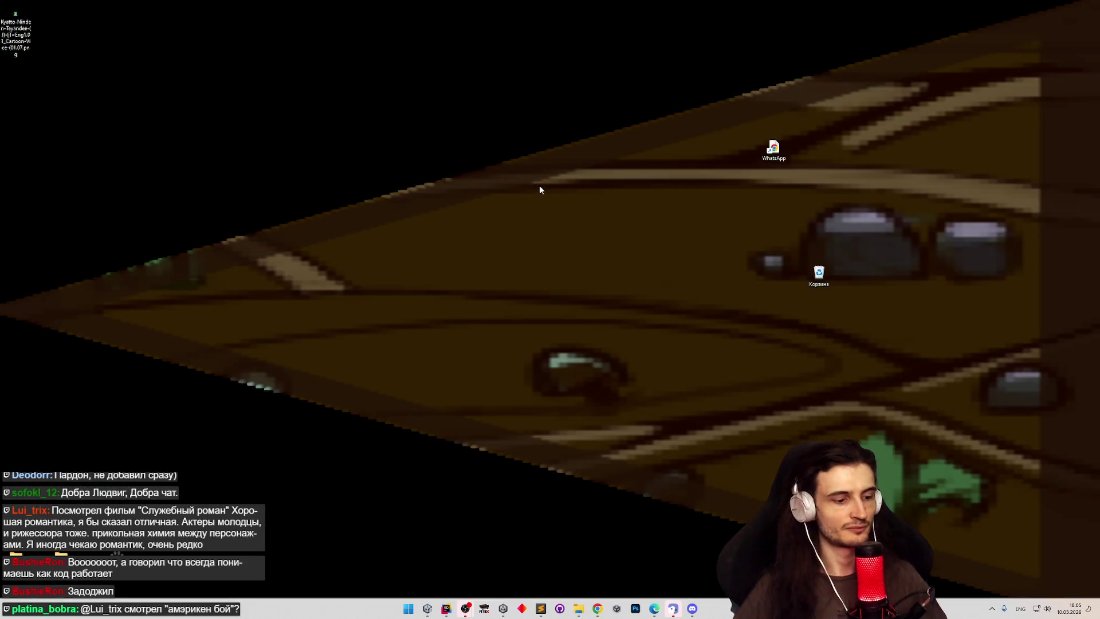
{"action": "key", "text": "alt+Tab"}
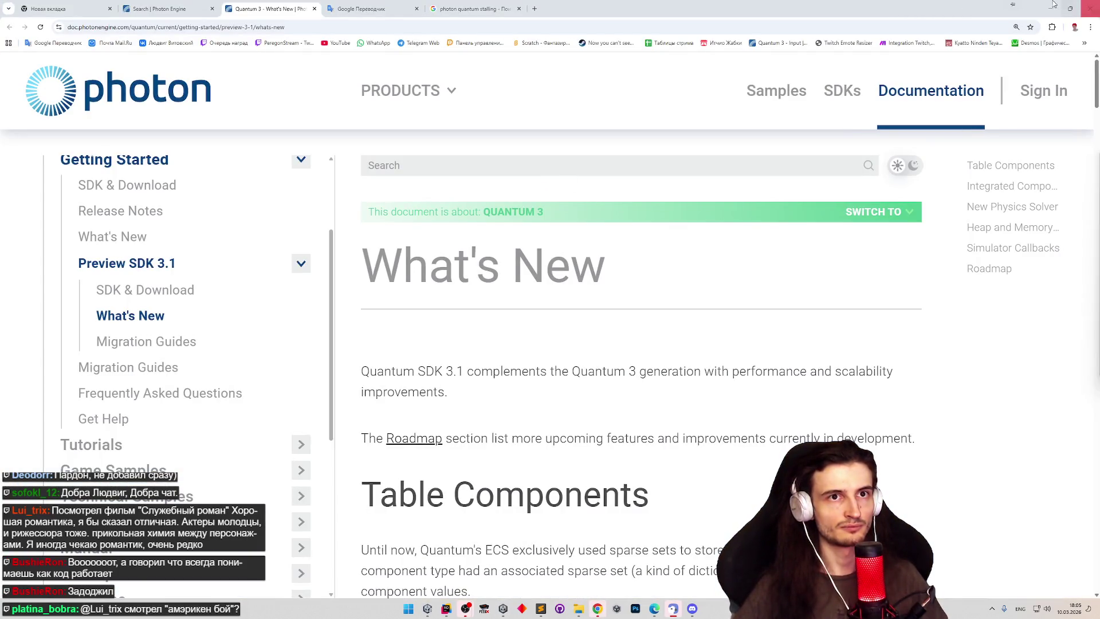
{"action": "left_click", "coordinate": [1085, 4]}
{"action": "left_click", "coordinate": [559, 160]}
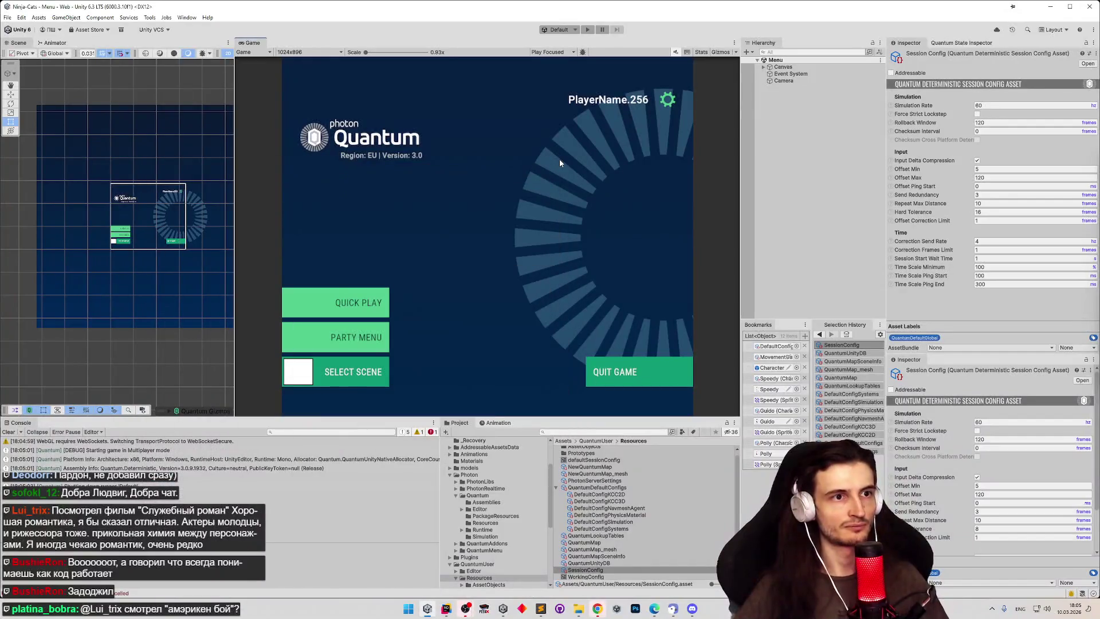
Step: Test a Quick Play match with the network stats overlay, then stop play mode
{"action": "key", "text": "ctrl+p"}
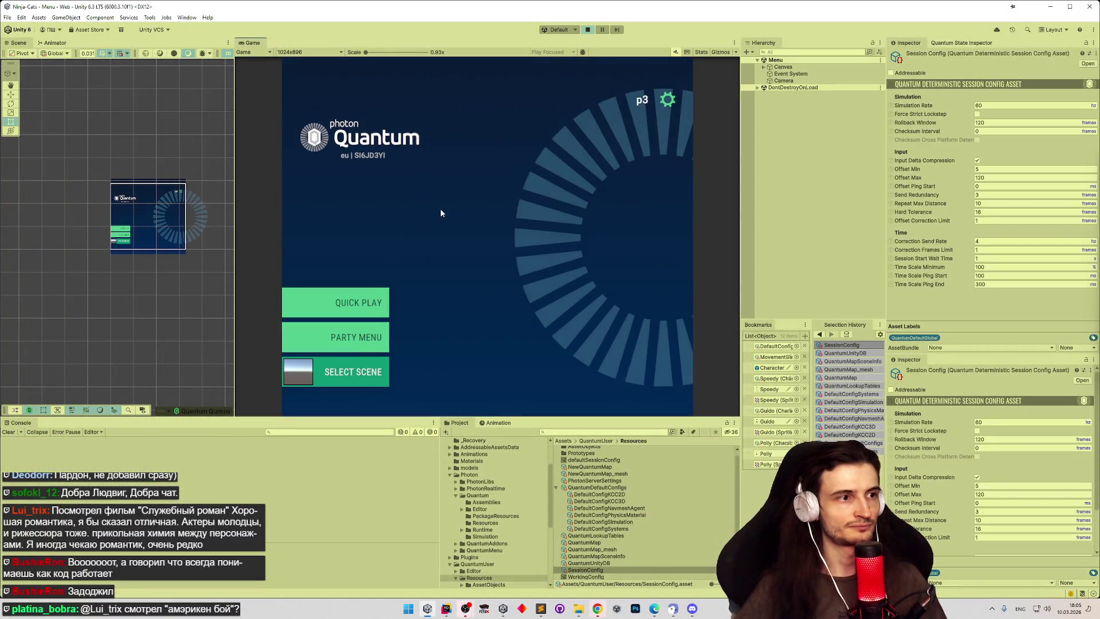
{"action": "left_click", "coordinate": [366, 296]}
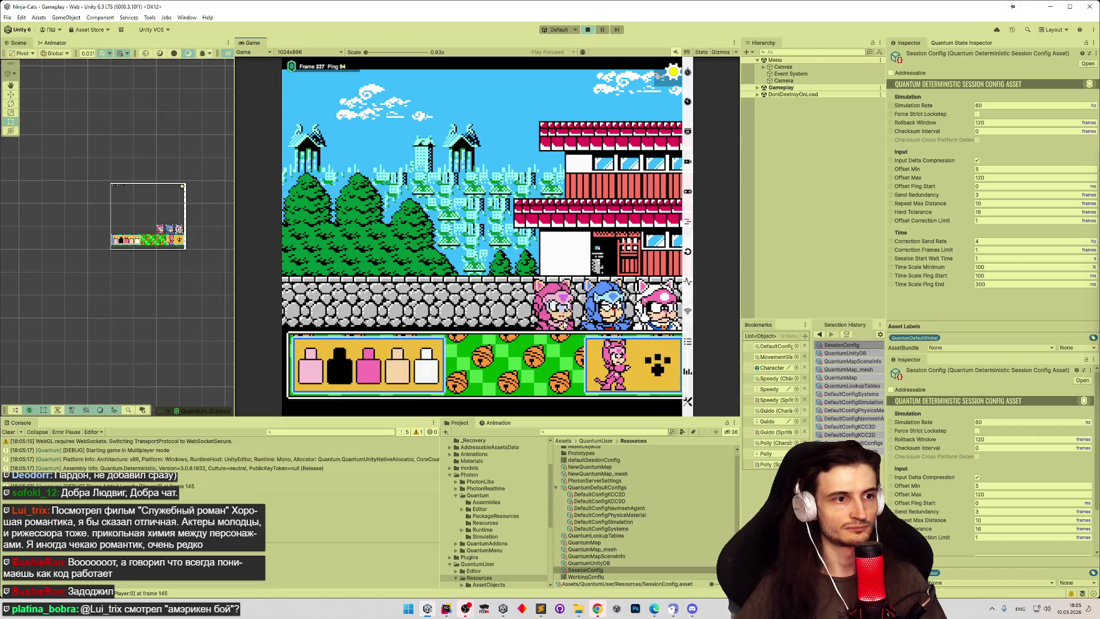
{"action": "left_click", "coordinate": [687, 381]}
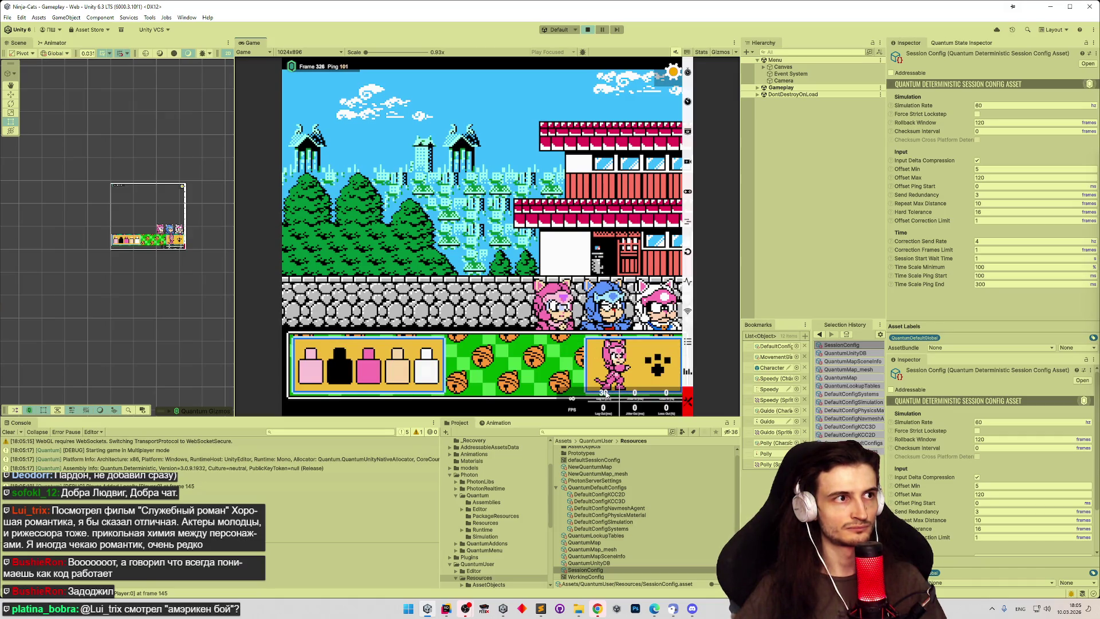
{"action": "left_click", "coordinate": [589, 30]}
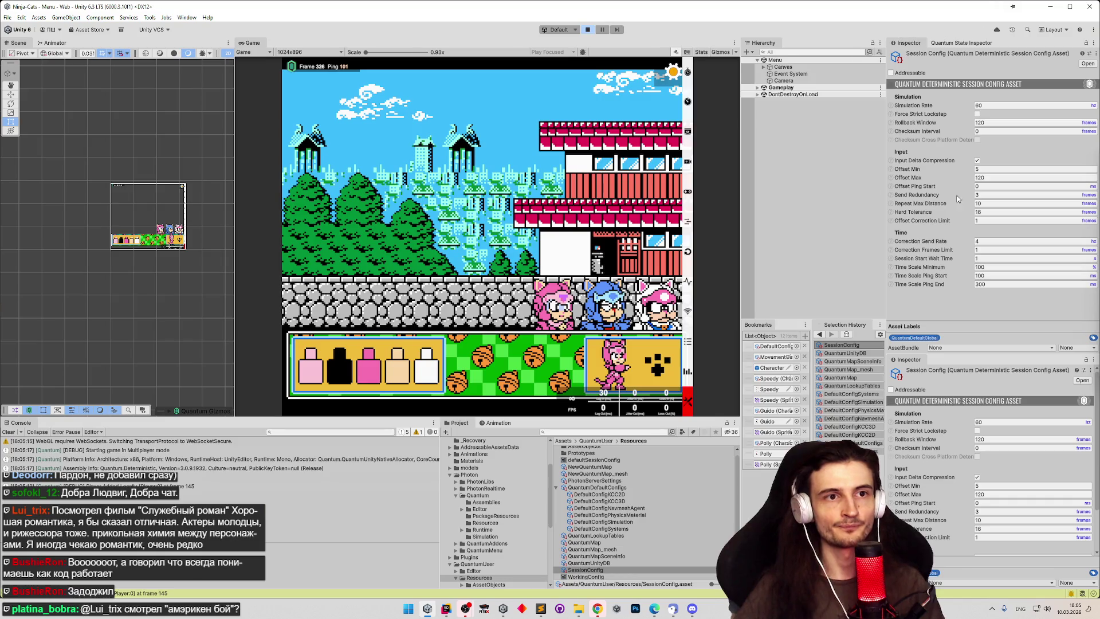
Step: Set Send Redundancy to 6 and Repeat Max Distance to 15, then test in play mode
{"action": "left_click", "coordinate": [984, 194]}
{"action": "type", "text": "4"}
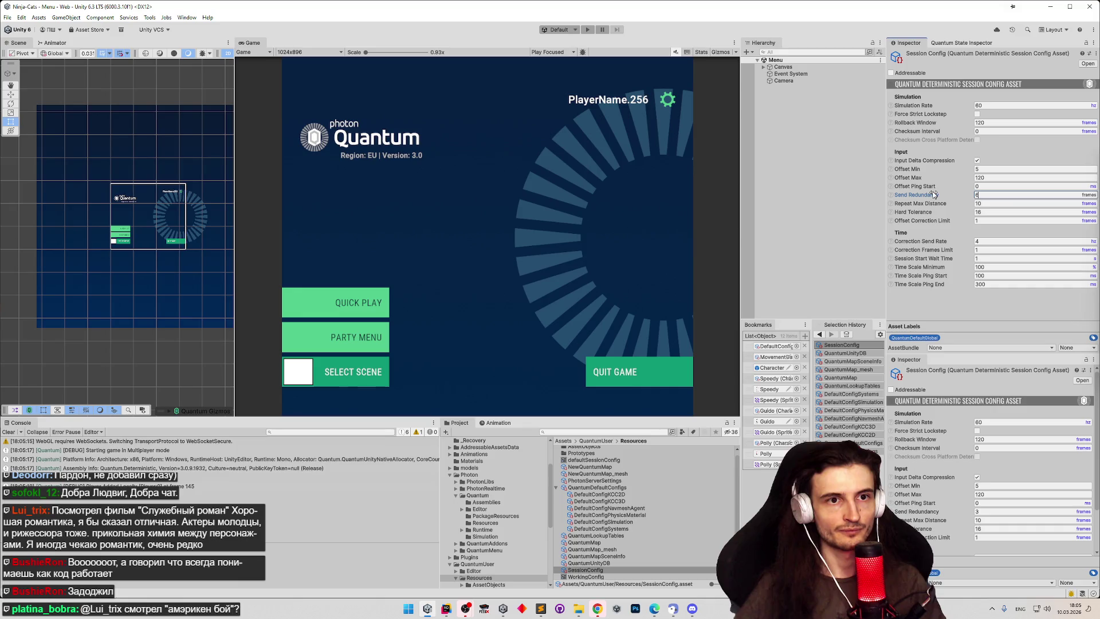
{"action": "left_click", "coordinate": [984, 204]}
{"action": "type", "text": "15"}
{"action": "key", "text": "Return"}
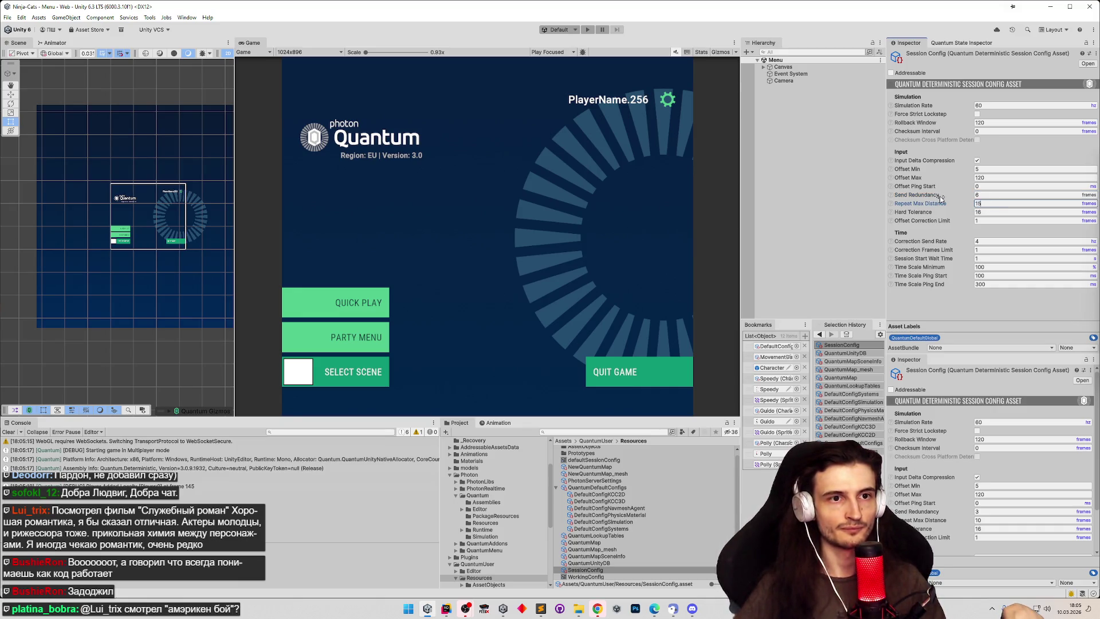
{"action": "left_click", "coordinate": [585, 29]}
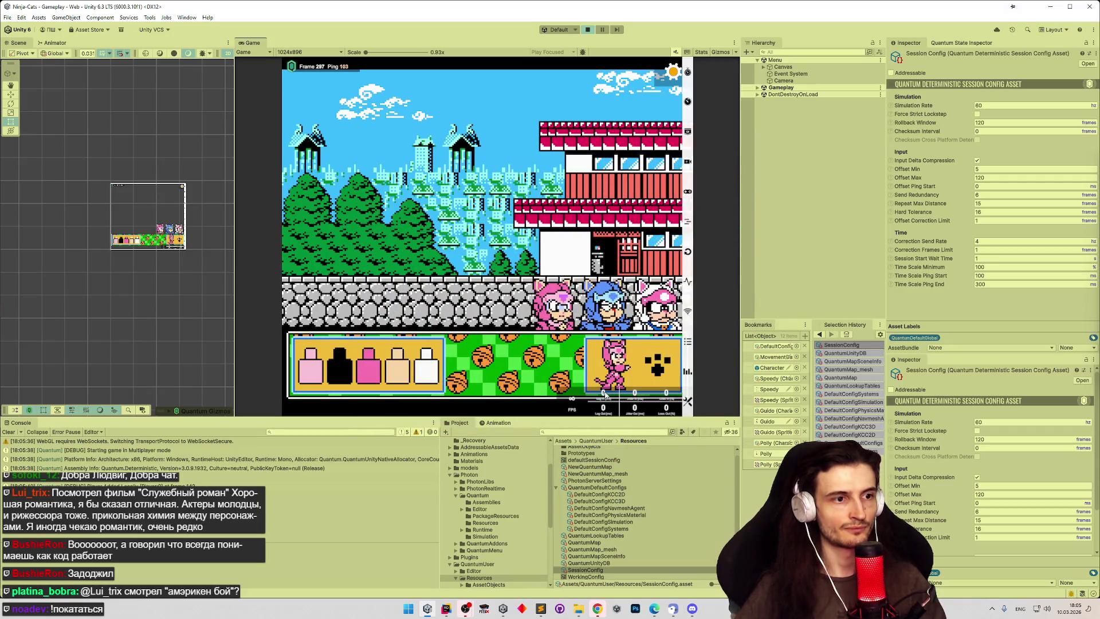
{"action": "left_click", "coordinate": [587, 29]}
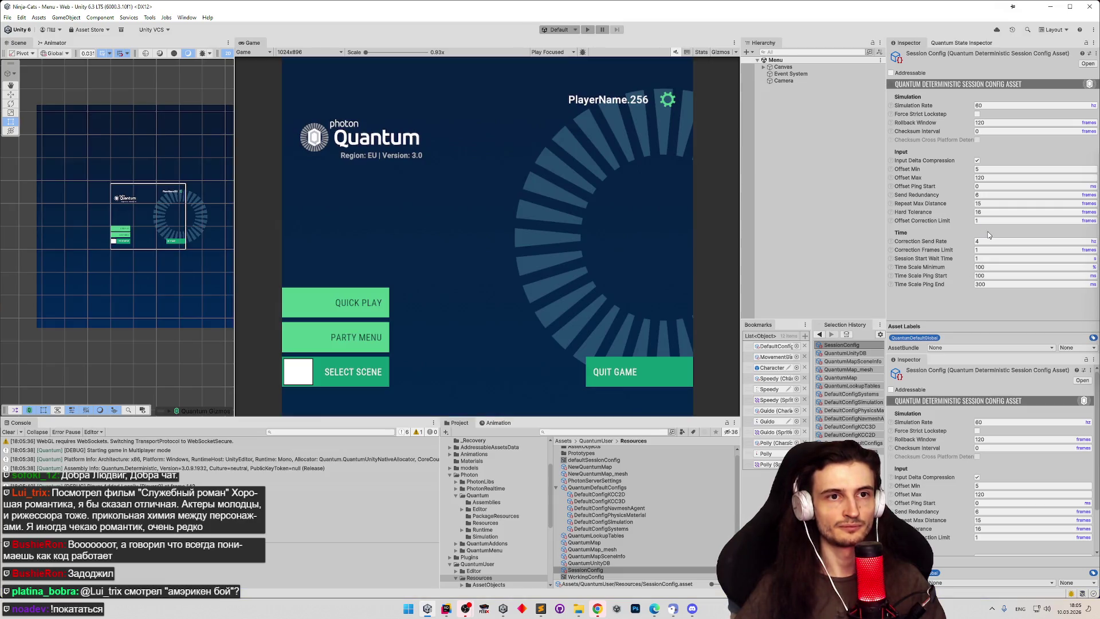
Step: Set Offset Correction Limit to 4 and test a Quick Play match with network stats
{"action": "left_click", "coordinate": [989, 221]}
{"action": "type", "text": "4"}
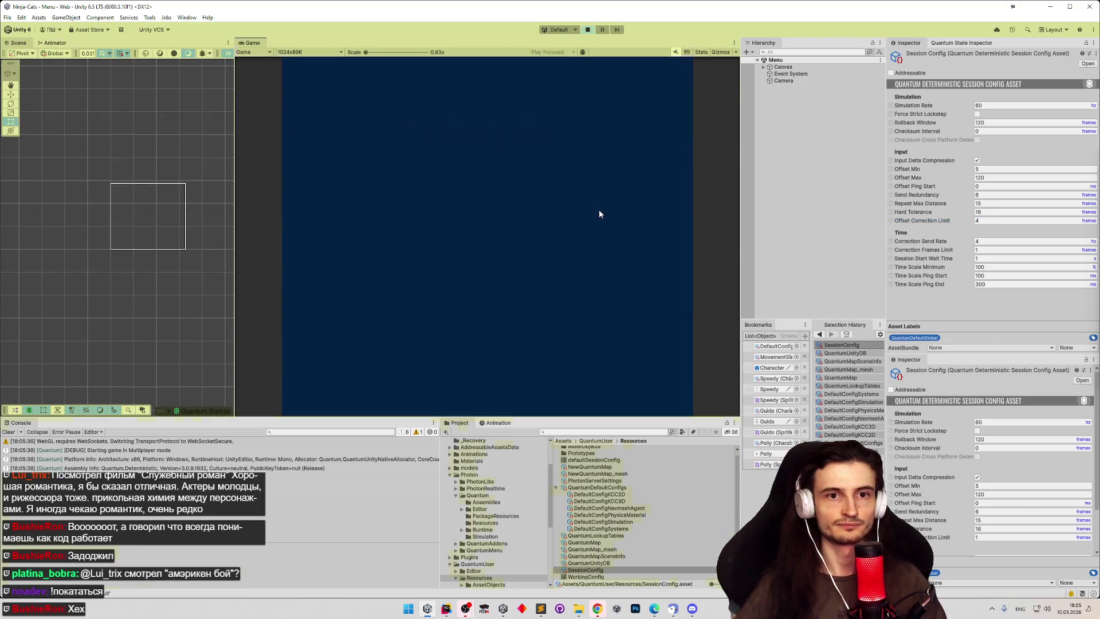
{"action": "left_click", "coordinate": [355, 299]}
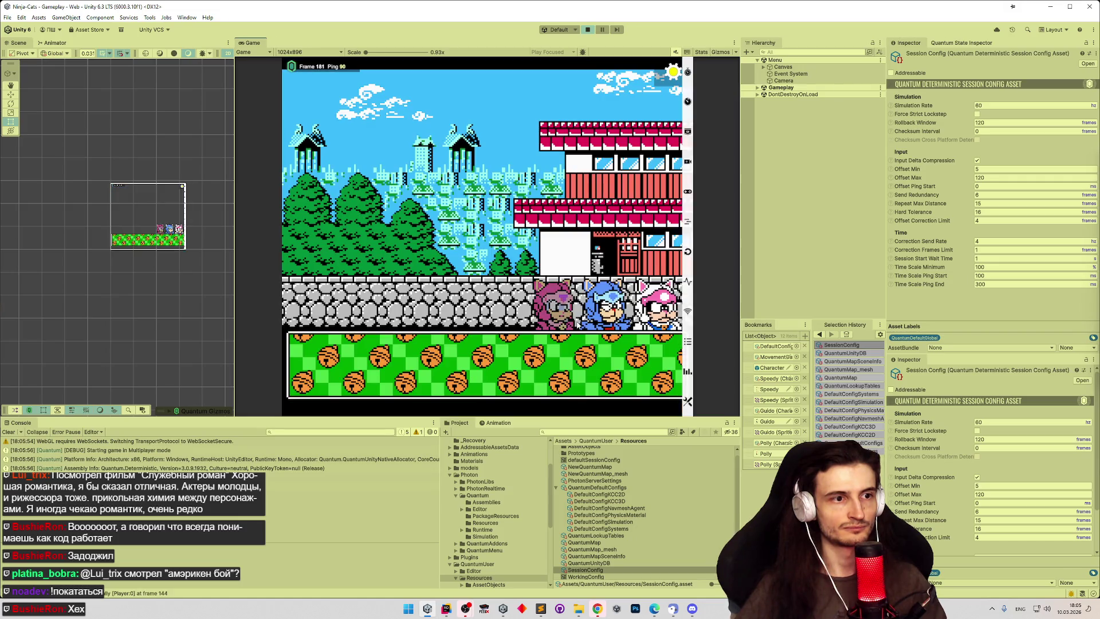
{"action": "left_click", "coordinate": [687, 402]}
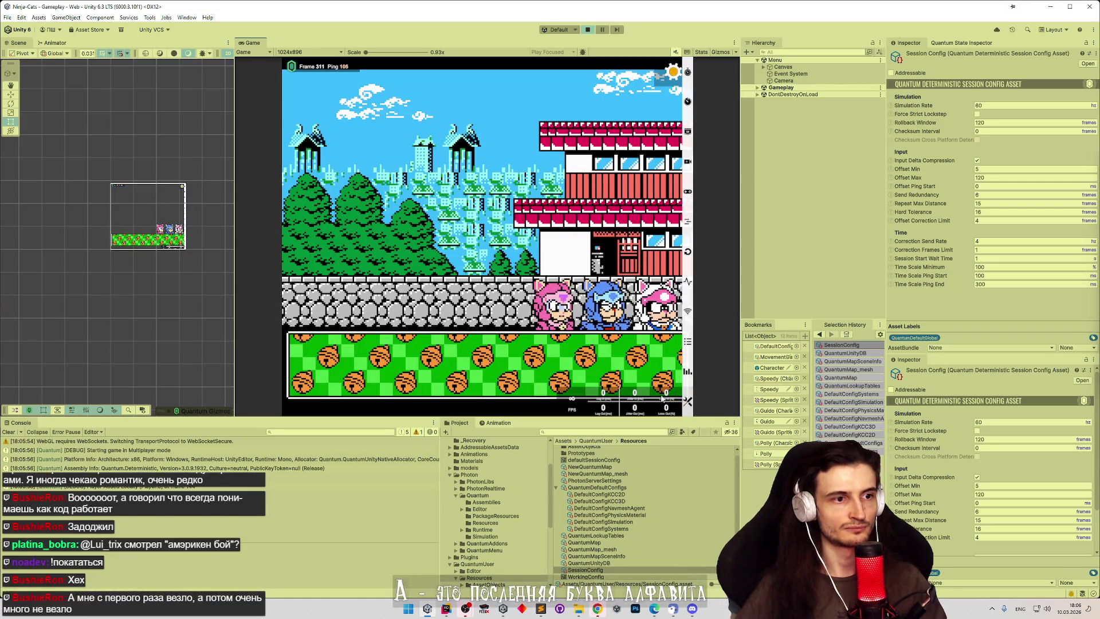
{"action": "left_click", "coordinate": [588, 29]}
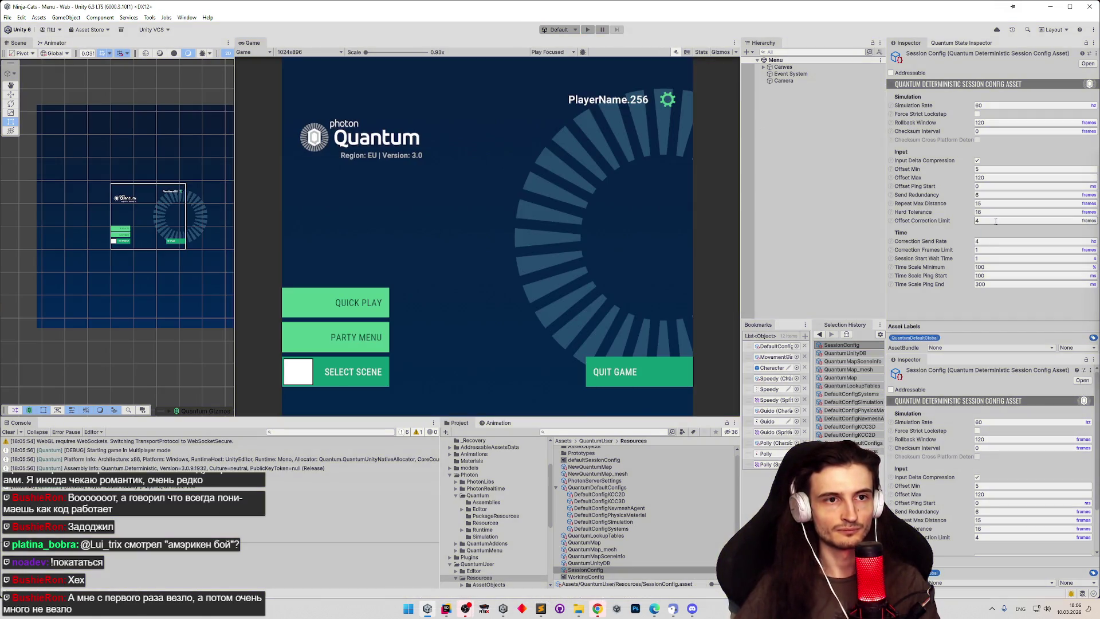
{"action": "left_click", "coordinate": [986, 258]}
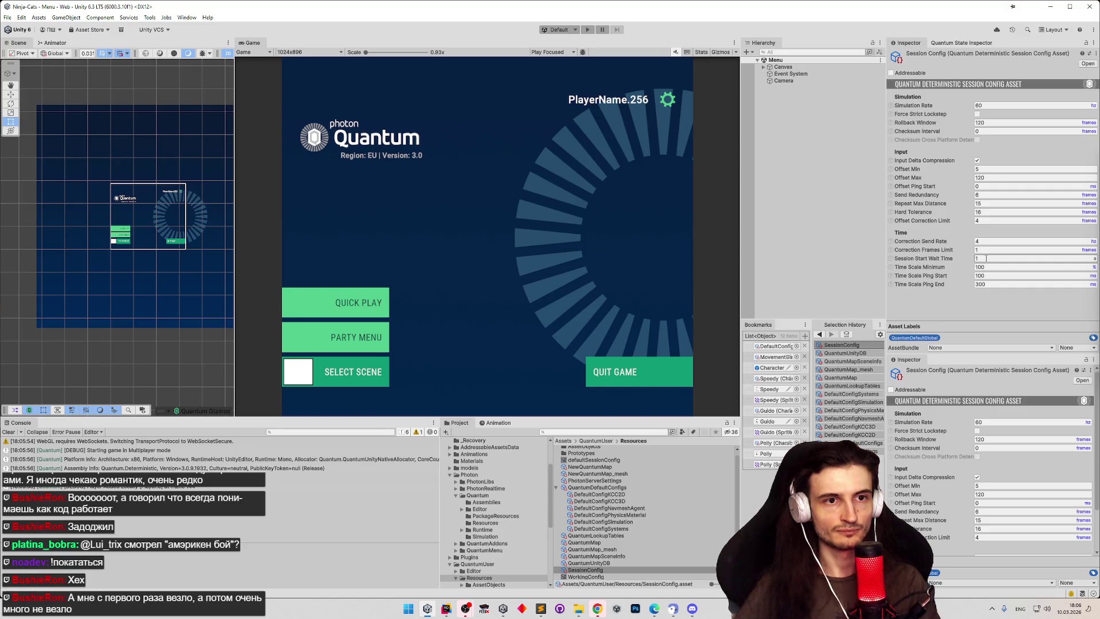
Step: Set Correction Frames Limit to 4 and run a test session in Play mode
{"action": "left_click", "coordinate": [984, 250]}
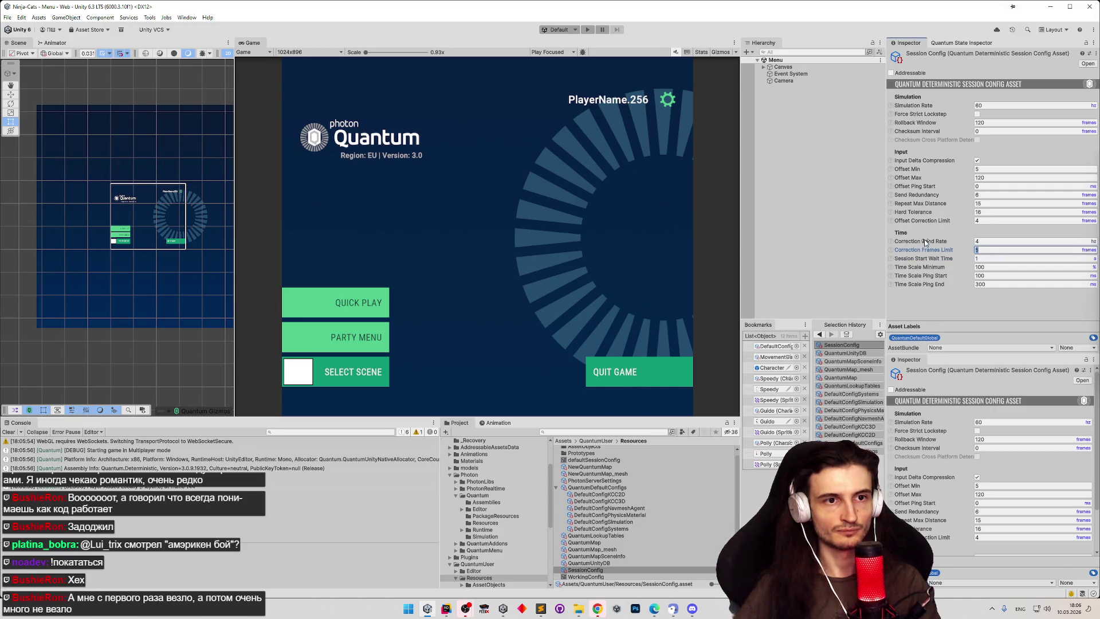
{"action": "type", "text": "4"}
{"action": "left_click", "coordinate": [588, 30]}
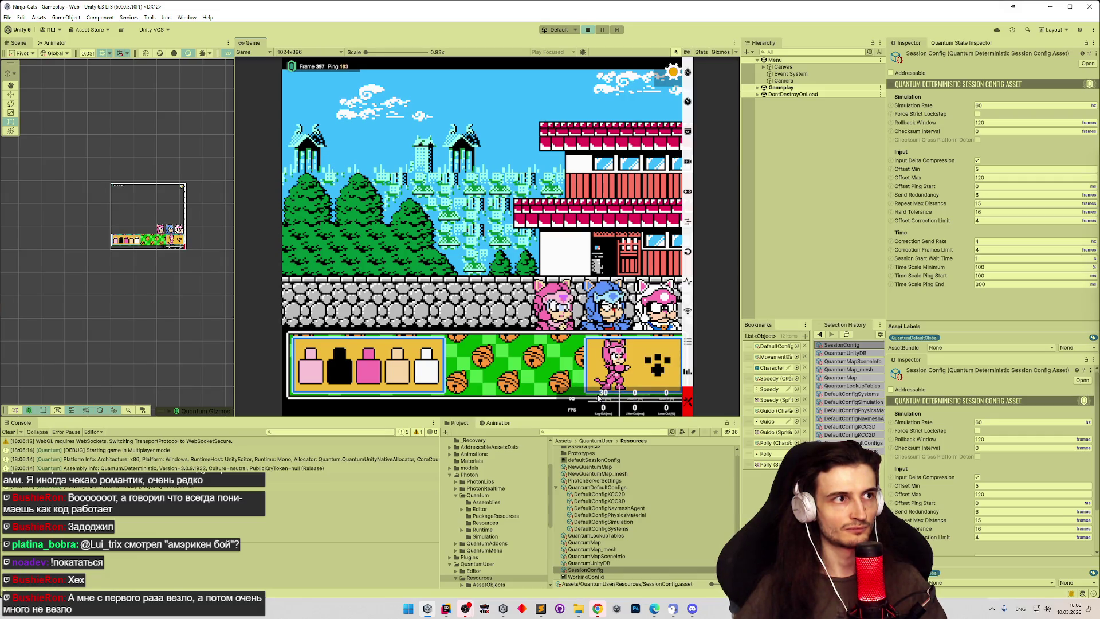
{"action": "key", "text": "ctrl+p"}
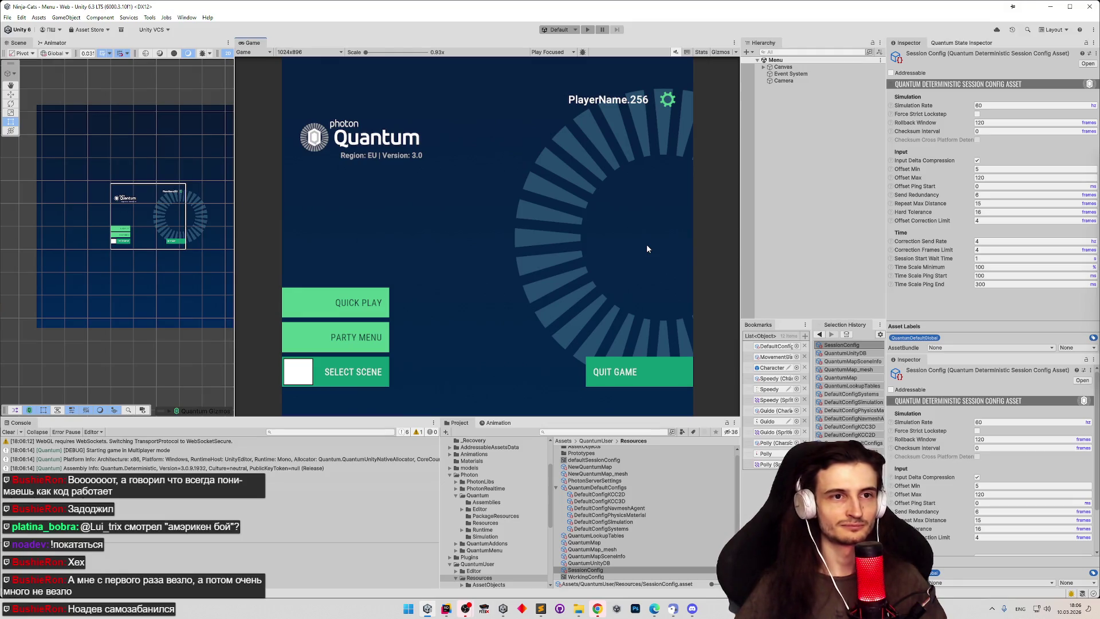
Step: Apply the WorkingConfig preset to the session config and test it in a Quick Play match
{"action": "left_click", "coordinate": [1089, 53]}
{"action": "double_click", "coordinate": [710, 232]}
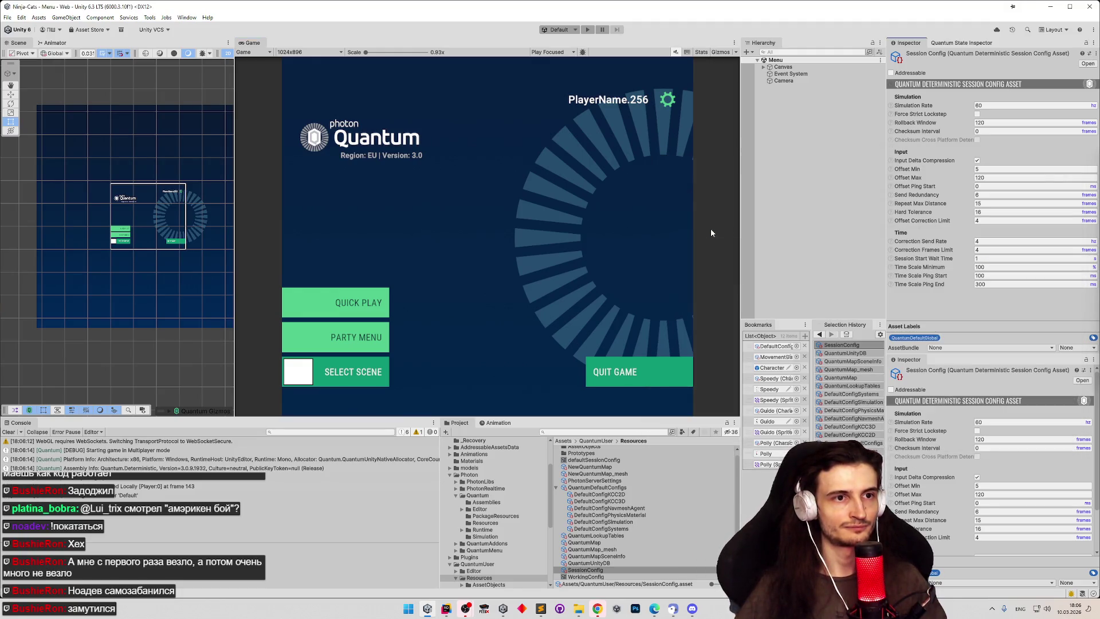
{"action": "left_click", "coordinate": [582, 570]}
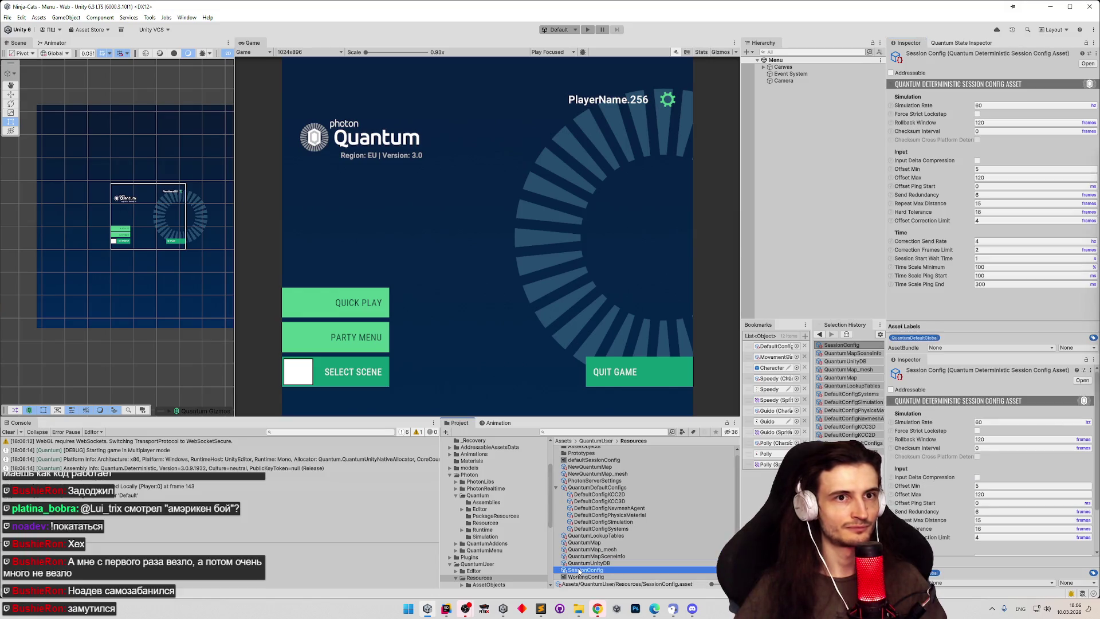
{"action": "left_click", "coordinate": [636, 204]}
{"action": "key", "text": "ctrl+p"}
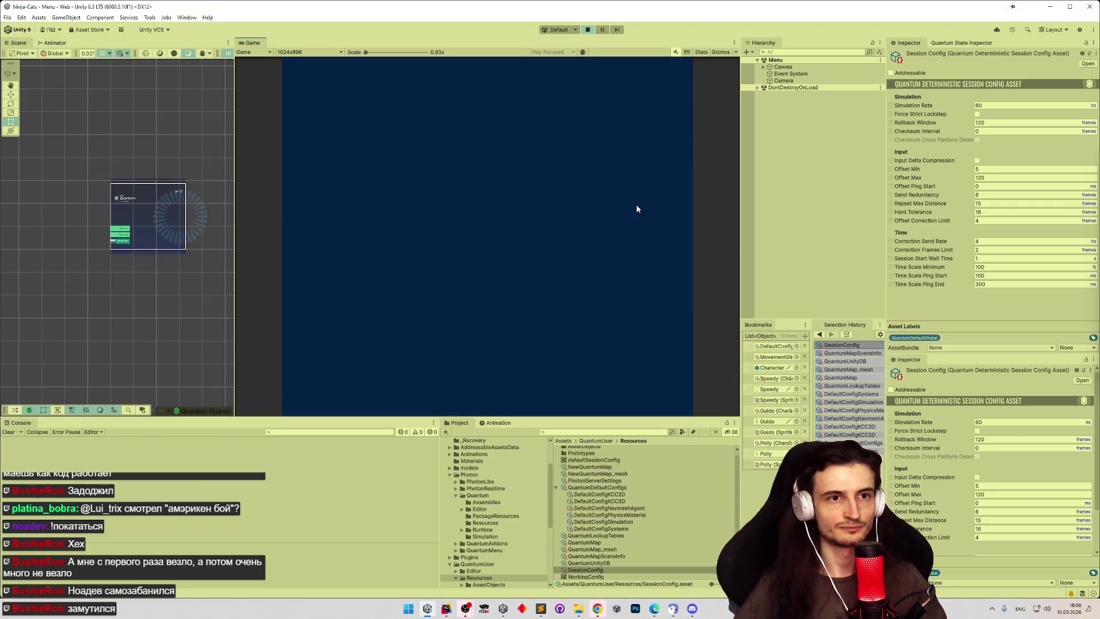
{"action": "left_click", "coordinate": [365, 303]}
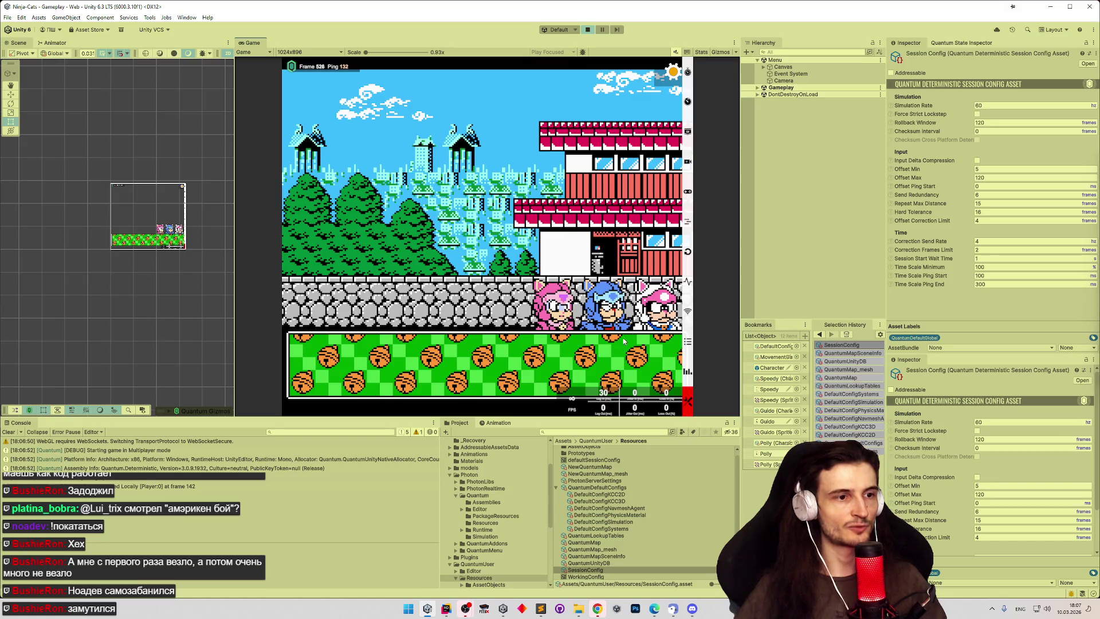
{"action": "key", "text": "ctrl+p"}
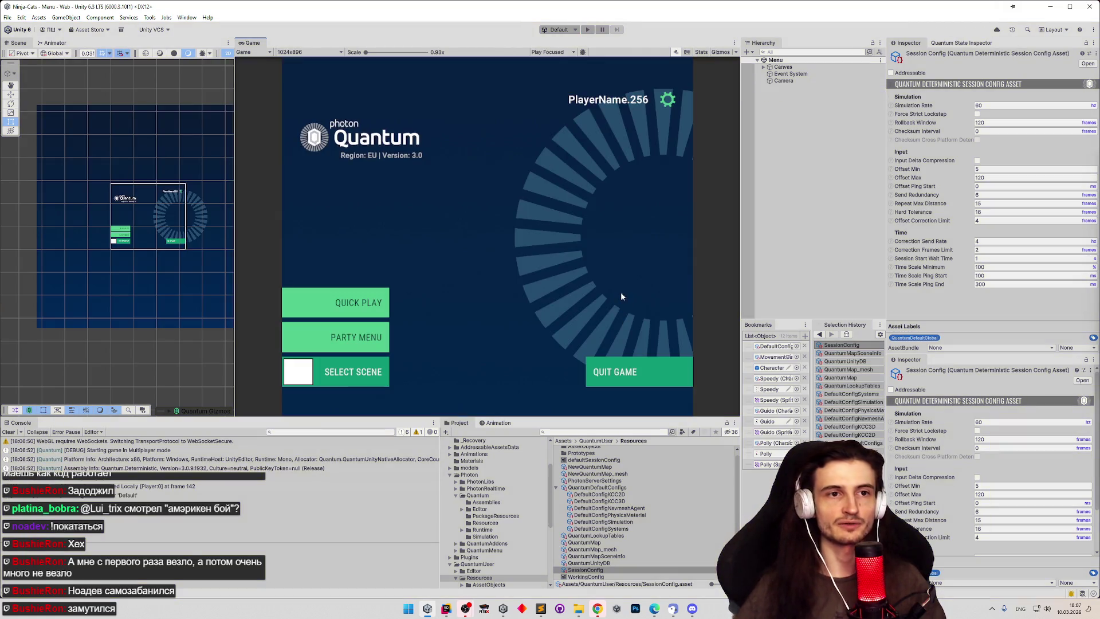
Step: Set Hard Tolerance back to 8 and start another Quick Play match
{"action": "left_click", "coordinate": [996, 211]}
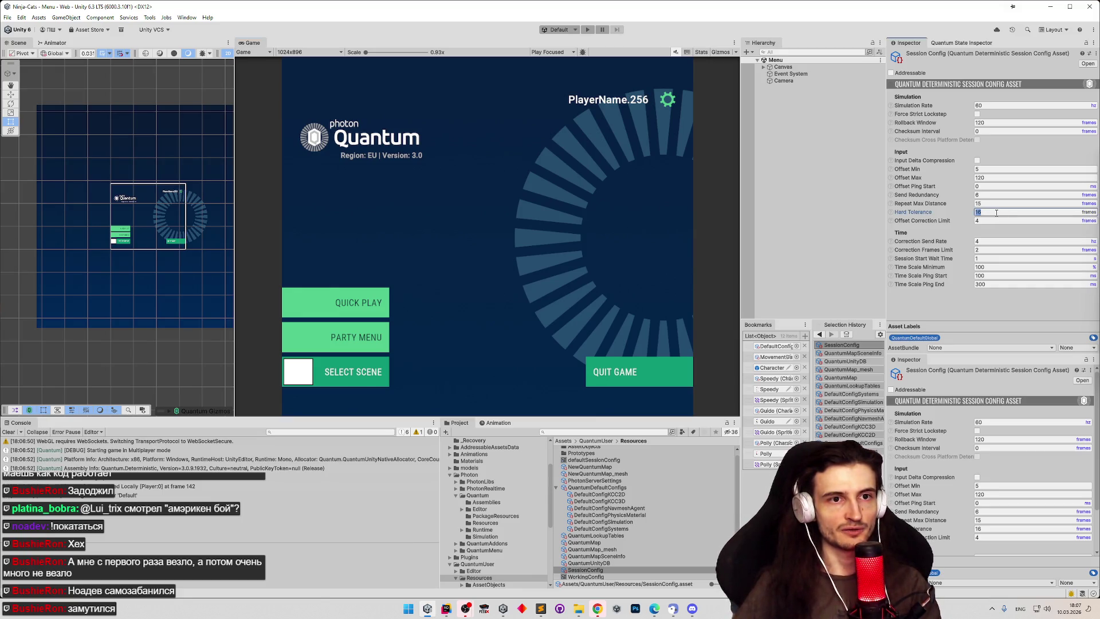
{"action": "type", "text": "8"}
{"action": "left_click", "coordinate": [603, 183]}
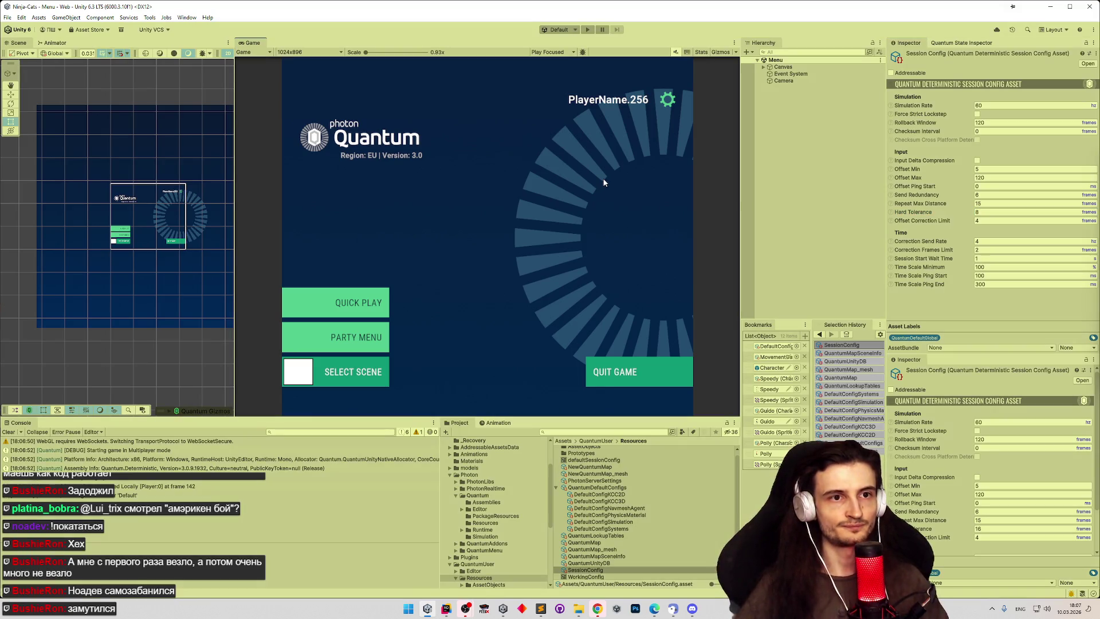
{"action": "key", "text": "ctrl+p"}
{"action": "left_click", "coordinate": [371, 300]}
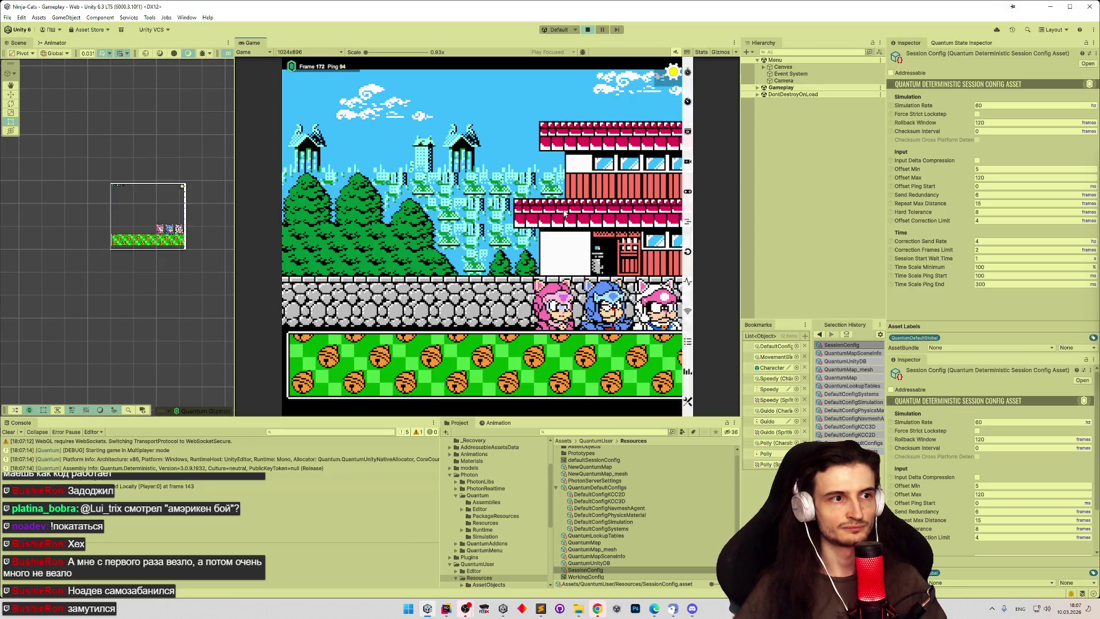
Step: Change the Offset Max value and set the Rollback Window to 60
{"action": "left_click", "coordinate": [996, 178]}
{"action": "type", "text": "0"}
{"action": "left_click", "coordinate": [993, 123]}
{"action": "type", "text": "60"}
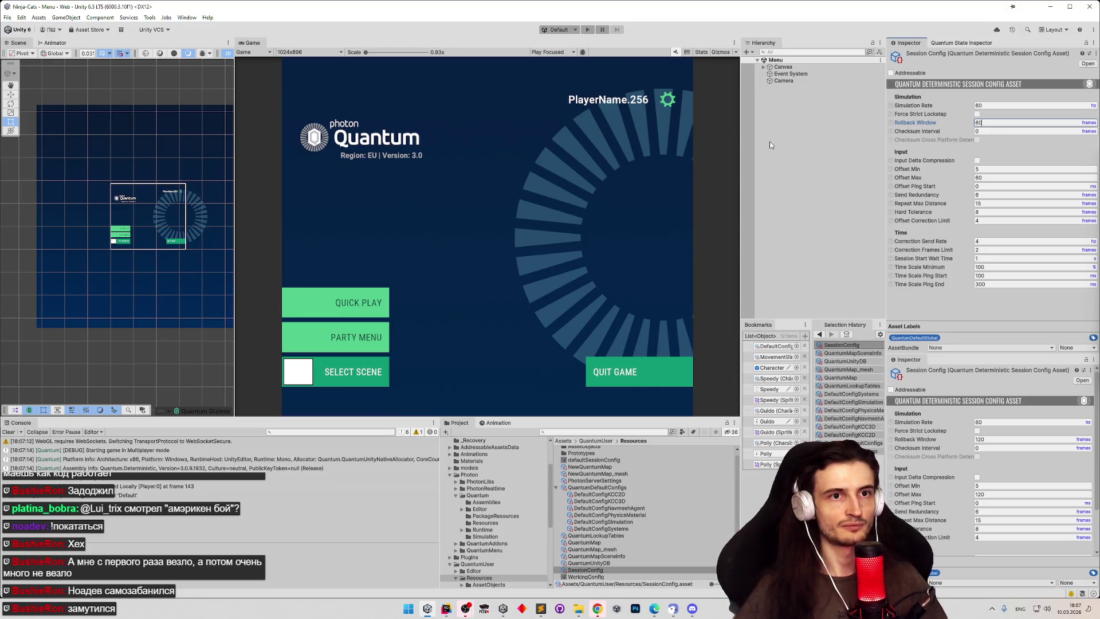
Step: Run a Quick Play match, then enter Send Redundancy 3, Repeat Max Distance 10, Offset Correction Limit 1
{"action": "left_click", "coordinate": [587, 29]}
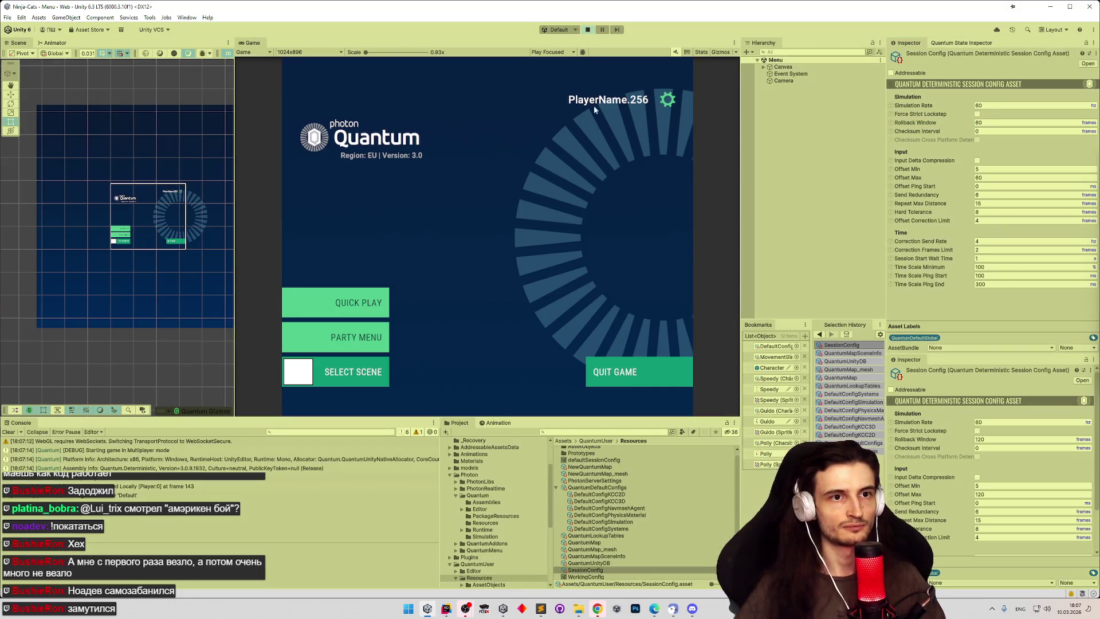
{"action": "left_click", "coordinate": [386, 315]}
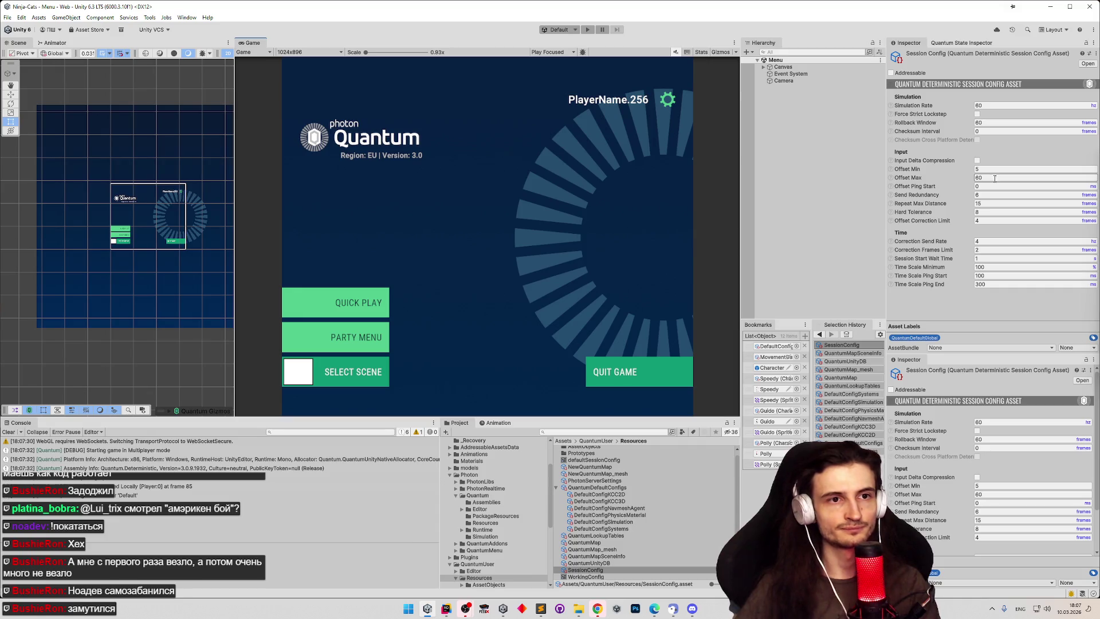
{"action": "left_click", "coordinate": [988, 195]}
{"action": "left_click", "coordinate": [988, 203]}
{"action": "type", "text": "0"}
{"action": "left_click", "coordinate": [988, 221]}
{"action": "type", "text": "1"}
{"action": "key", "text": "Return"}
Step: Restart Play mode and test the new network settings in a Quick Play match
{"action": "key", "text": "ctrl+p"}
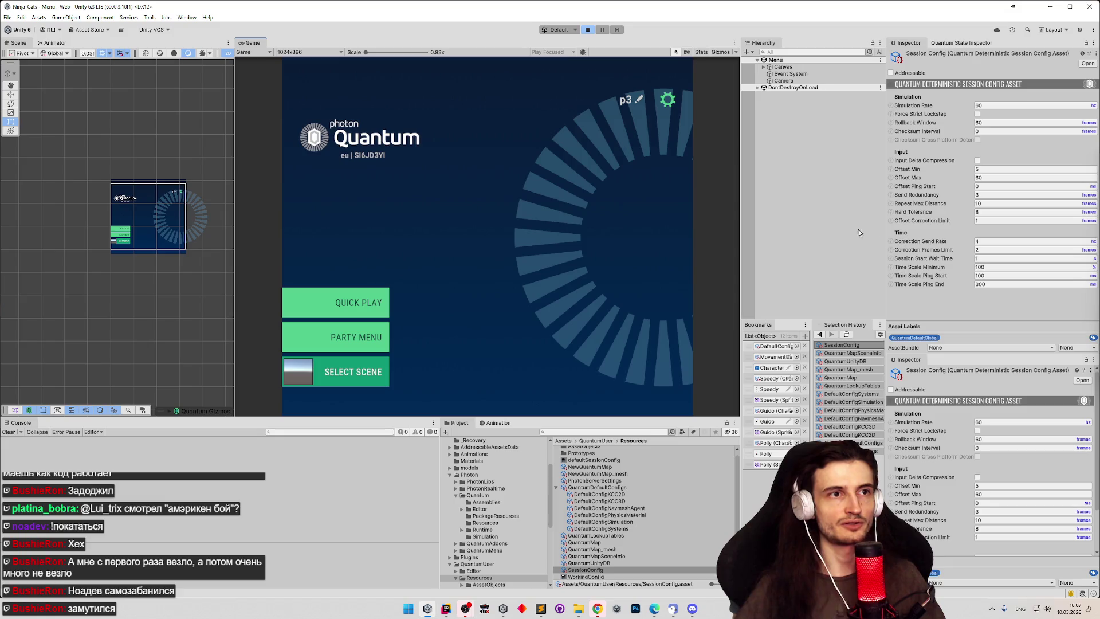
{"action": "key", "text": "ctrl+p"}
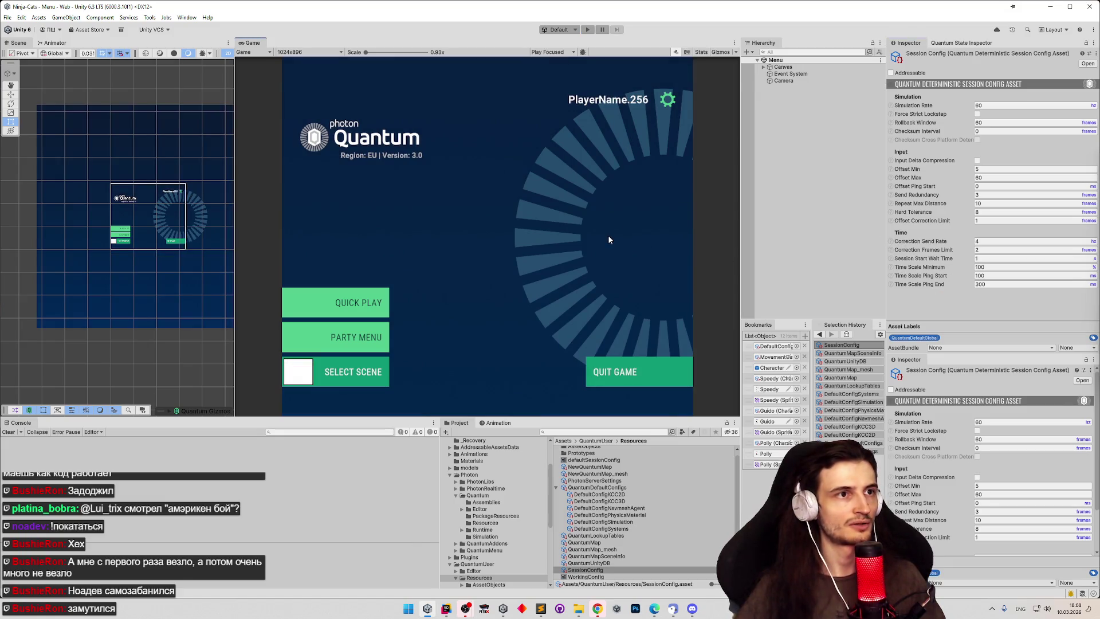
{"action": "key", "text": "ctrl+p"}
{"action": "left_click", "coordinate": [383, 305]}
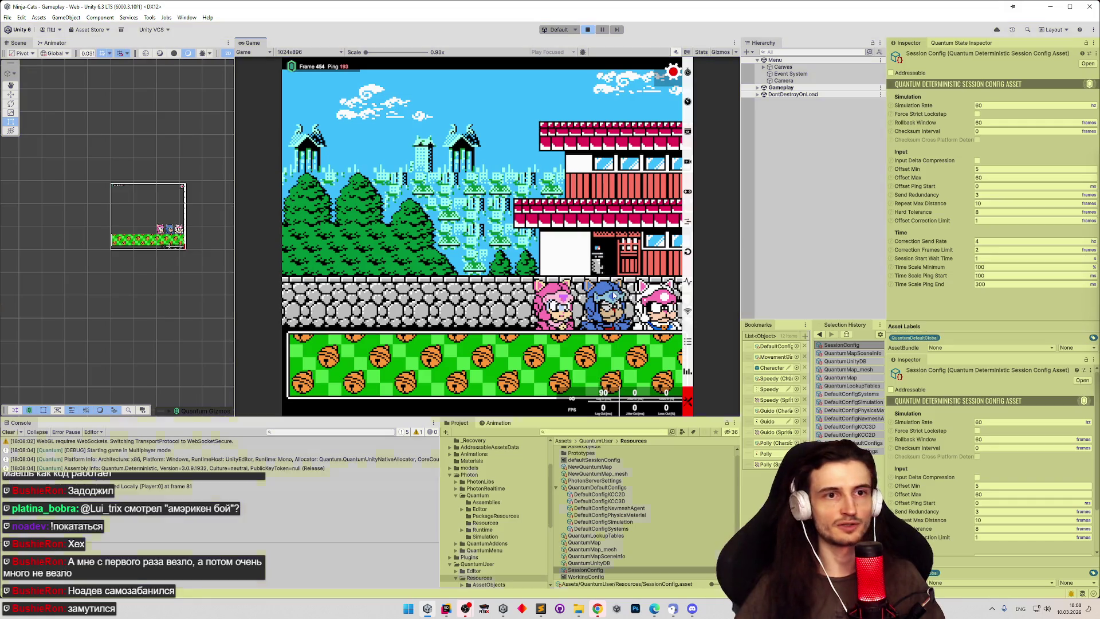
{"action": "key", "text": "ctrl+p"}
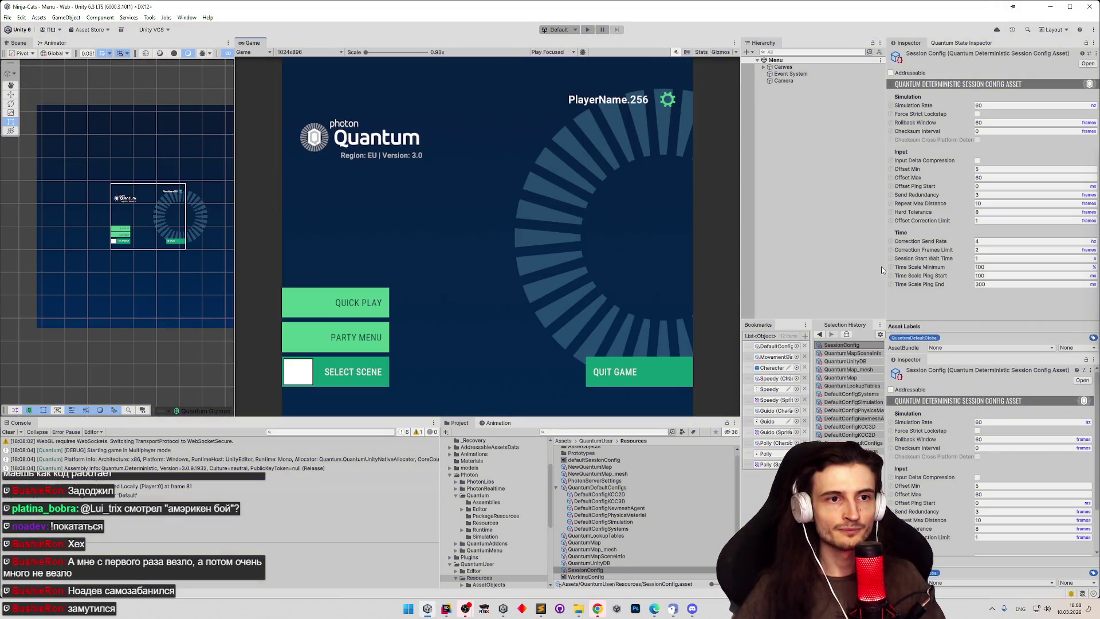
Step: Set Correction Frames Limit to 1 and test it in a quick match
{"action": "left_click", "coordinate": [994, 252]}
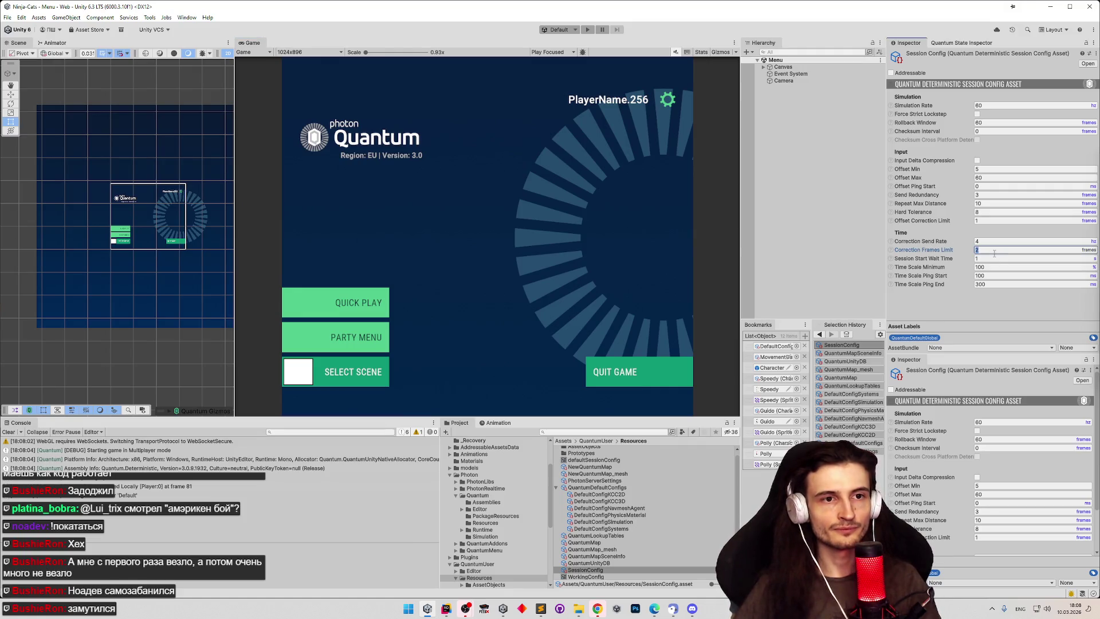
{"action": "type", "text": "1"}
{"action": "left_click", "coordinate": [603, 129]}
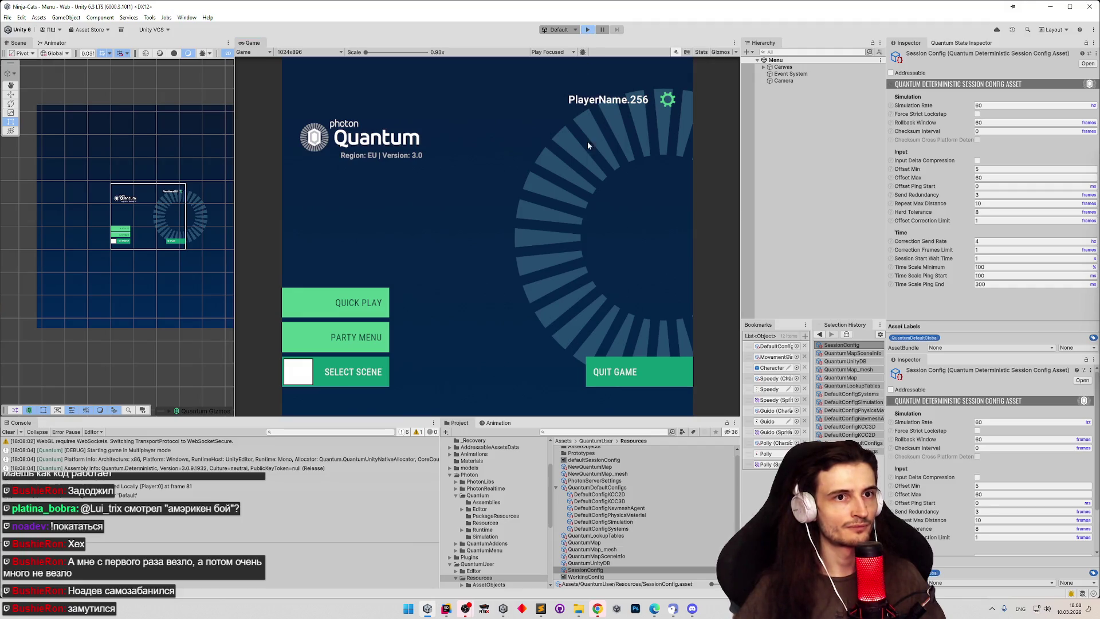
{"action": "left_click", "coordinate": [373, 295]}
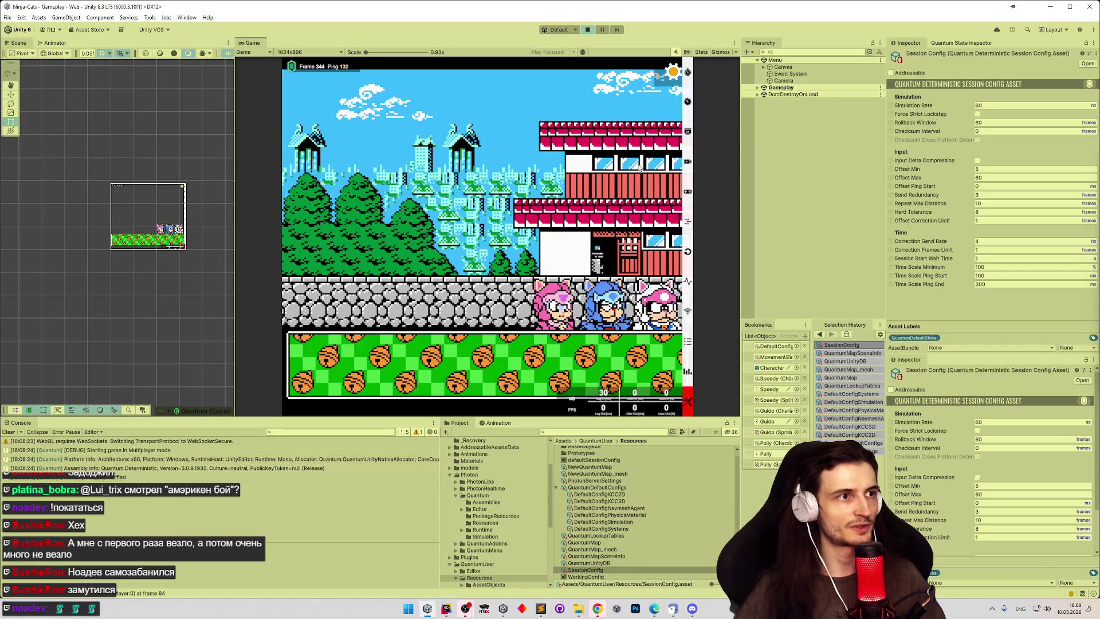
{"action": "left_click", "coordinate": [592, 31]}
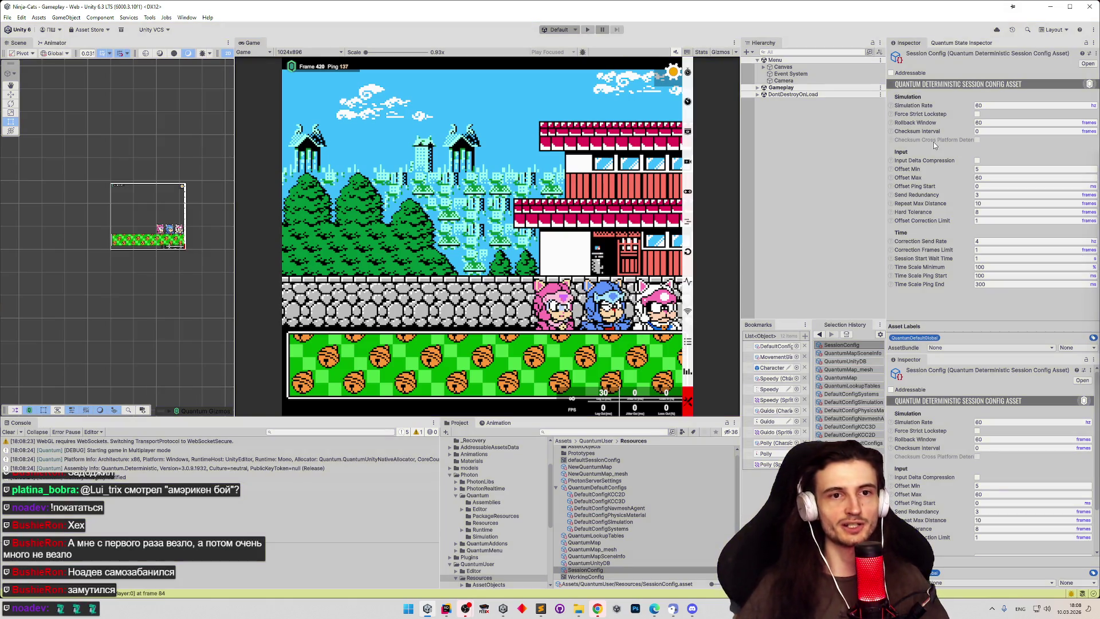
Step: Take a screenshot of the session config settings panel
{"action": "key", "text": "super+shift+s"}
{"action": "mouse_move", "coordinate": [886, 66]}
{"action": "left_mouse_down"}
{"action": "mouse_move", "coordinate": [1021, 226]}
{"action": "mouse_move", "coordinate": [1078, 323]}
{"action": "left_mouse_up"}
{"action": "left_click", "coordinate": [408, 608]}
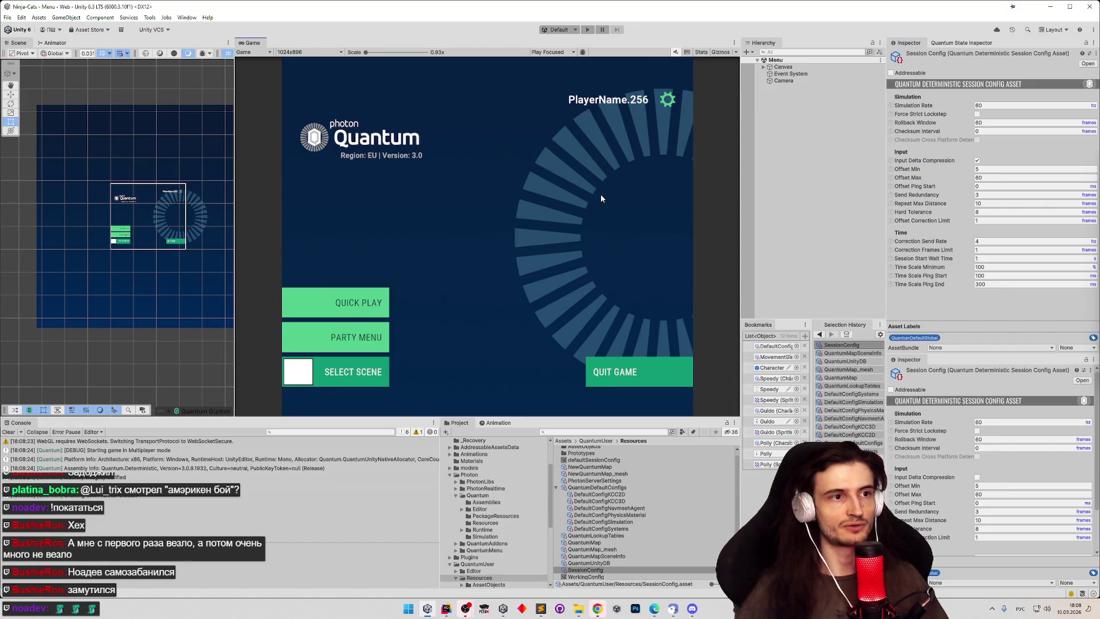
Step: Play another Quick Play match to test the settings, then stop
{"action": "key", "text": "ctrl+p"}
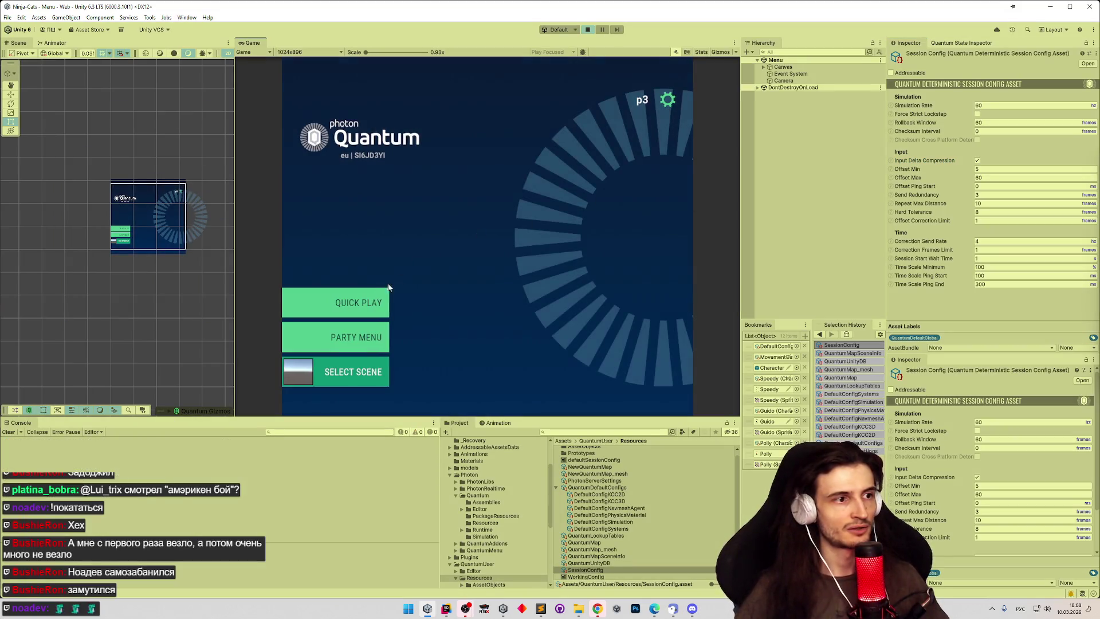
{"action": "left_click", "coordinate": [374, 297]}
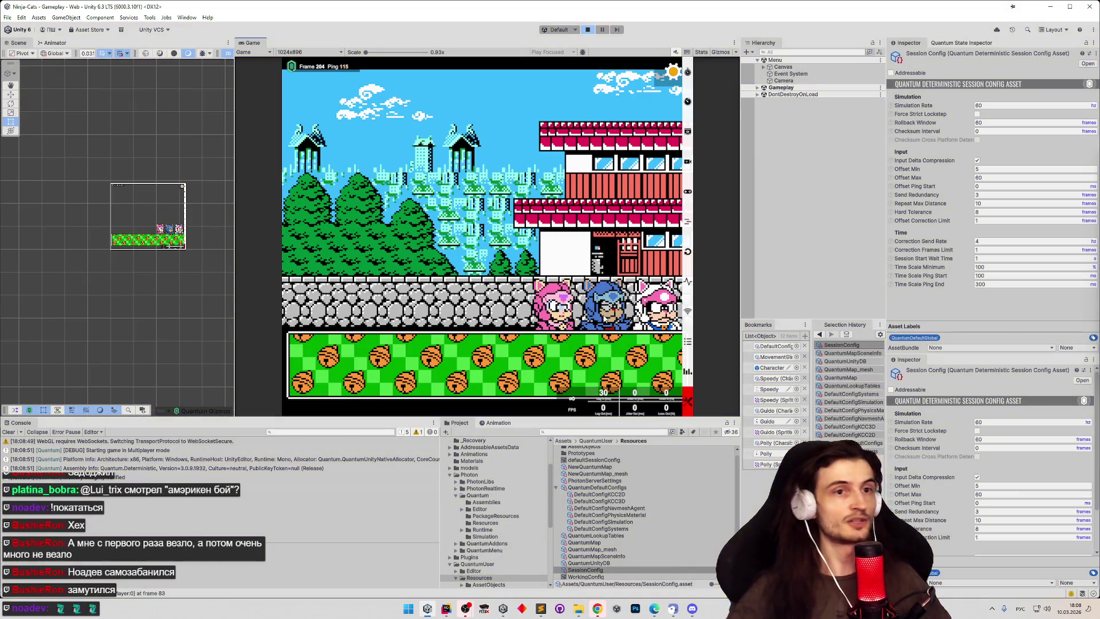
{"action": "key", "text": "ctrl+p"}
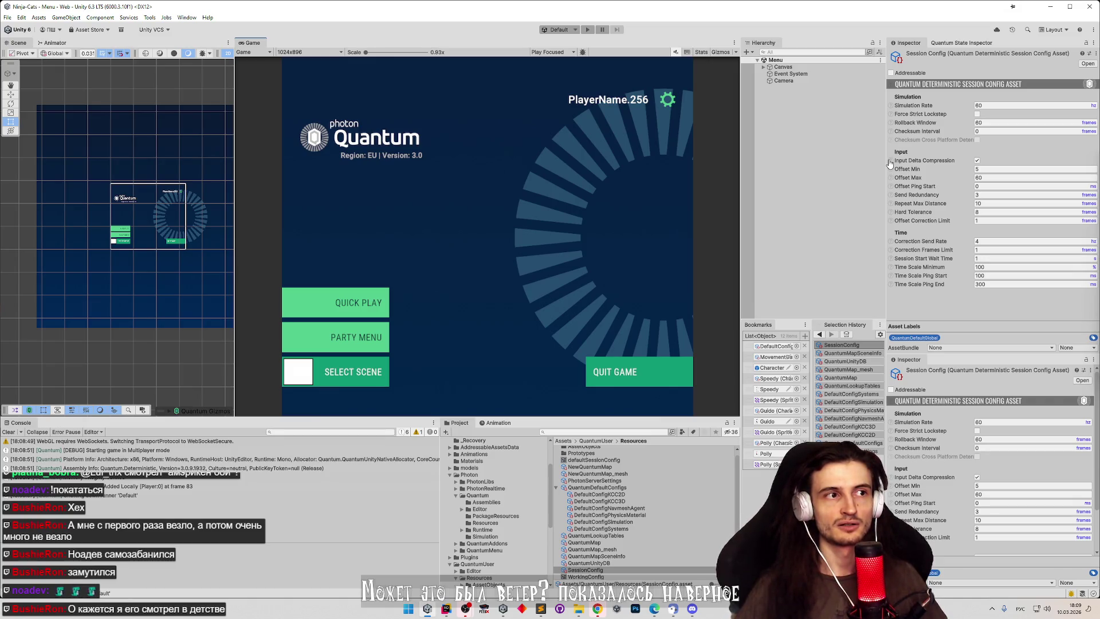
Step: Close the preset picker without applying a preset and reselect the SessionConfig asset
{"action": "left_click", "coordinate": [1088, 53]}
{"action": "double_click", "coordinate": [777, 222]}
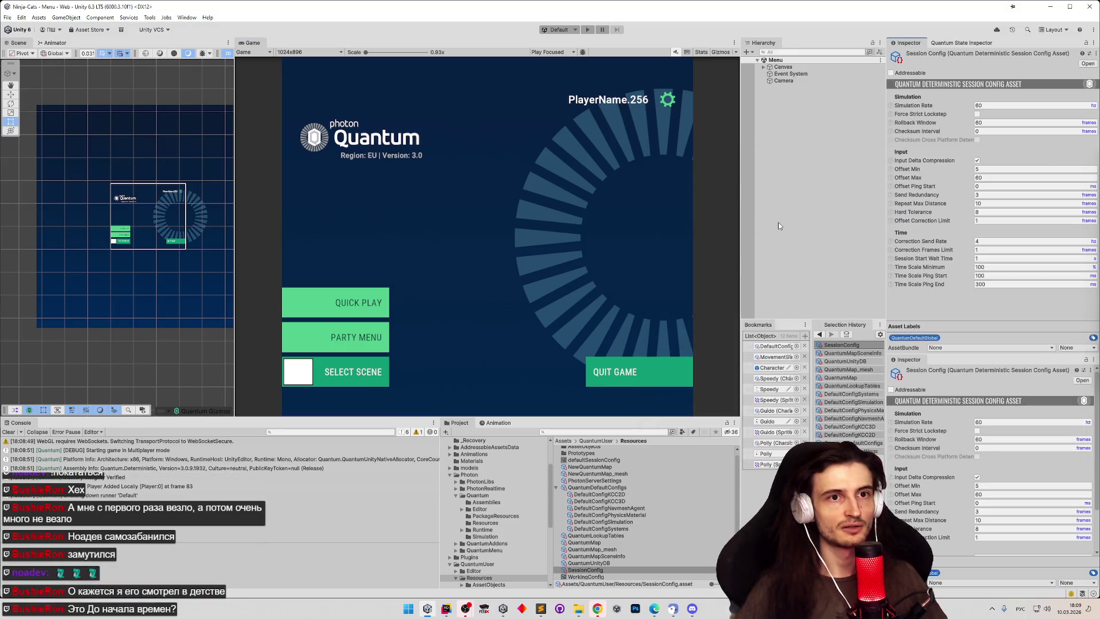
{"action": "left_click", "coordinate": [602, 528]}
{"action": "left_click", "coordinate": [593, 571]}
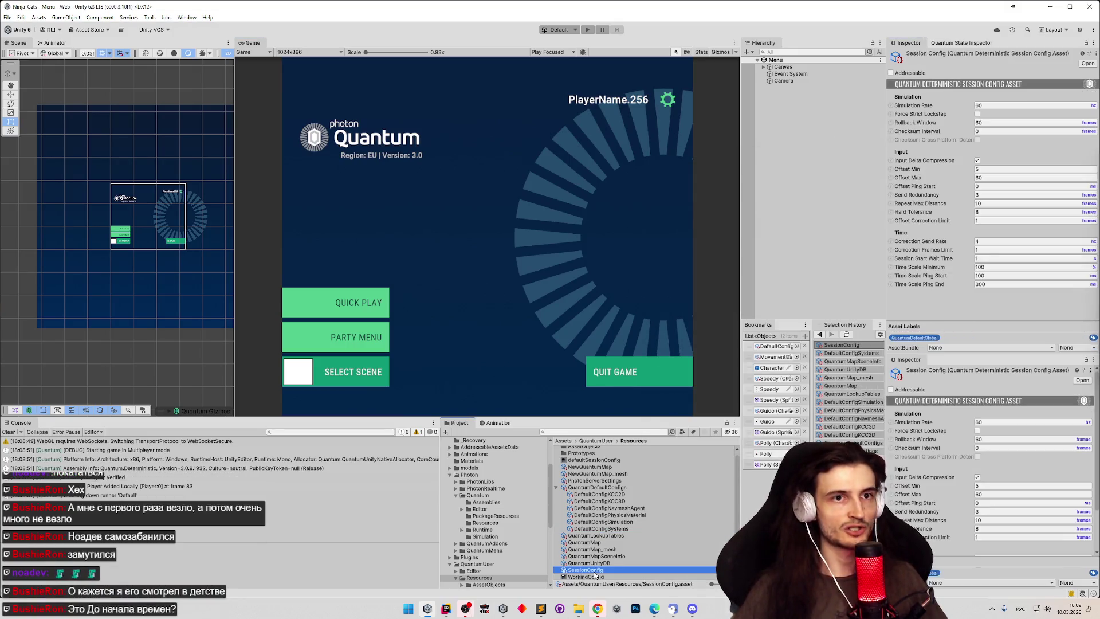
Step: Turn off Input Delta Compression and set Offset Min to 3
{"action": "left_click", "coordinate": [977, 160]}
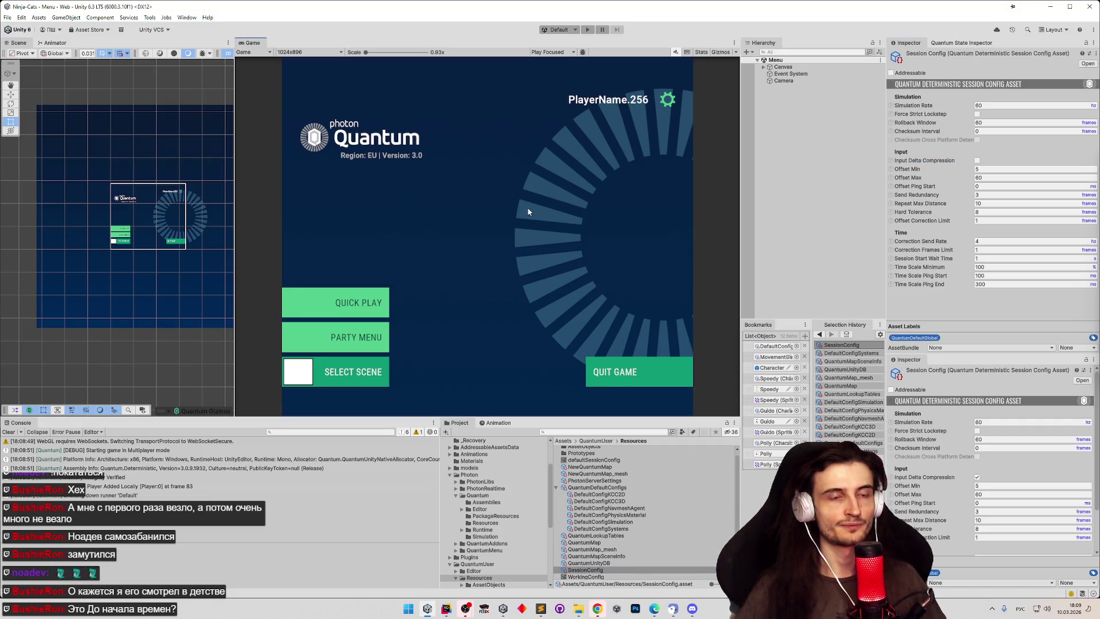
{"action": "left_click", "coordinate": [982, 169]}
{"action": "left_click", "coordinate": [641, 202]}
Step: Start a Quick Play match as the pink cat with the Game view maximized
{"action": "key", "text": "ctrl+p"}
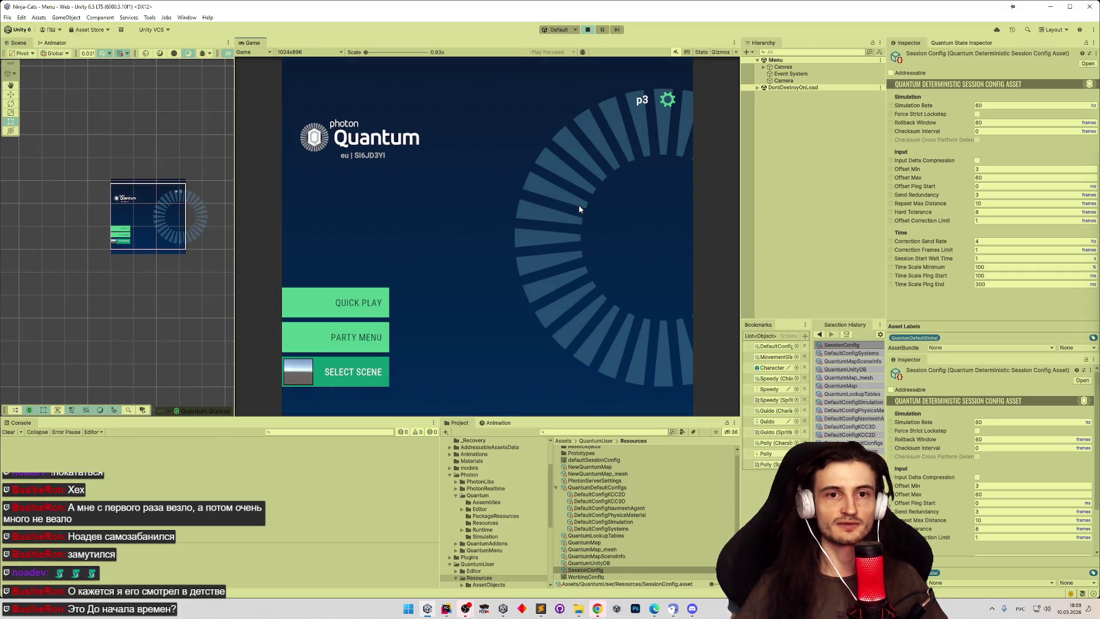
{"action": "left_click", "coordinate": [387, 306]}
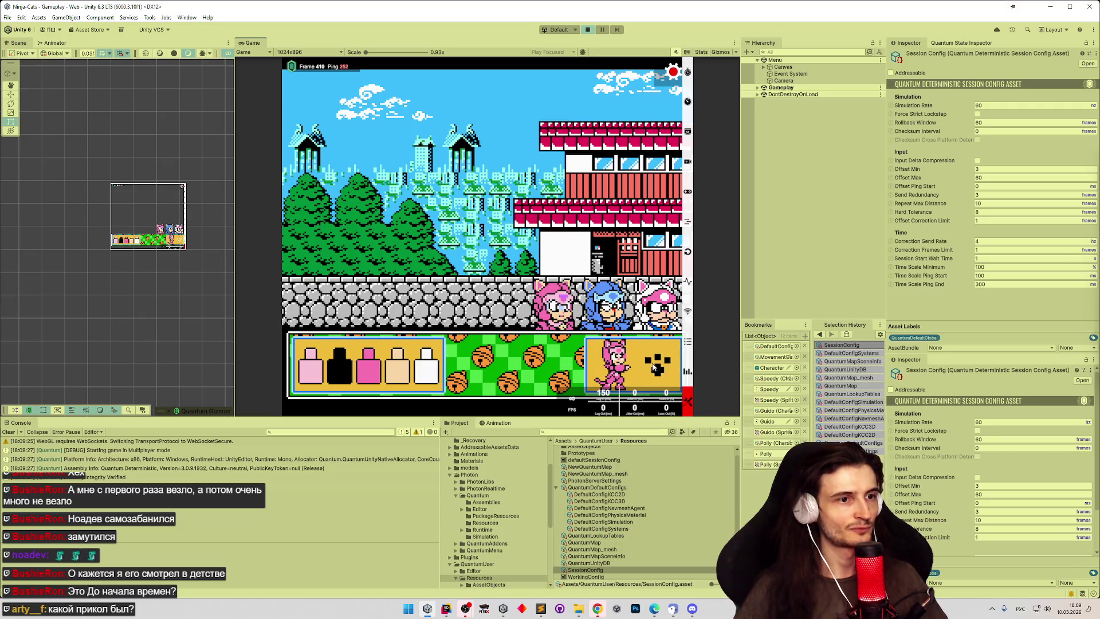
{"action": "left_click", "coordinate": [654, 369]}
{"action": "key", "text": "shift+space"}
Step: Run the pink cat right across the roofs and jump onto the higher stone wall
{"action": "key", "text": "Right"}
{"action": "key", "text": "space"}
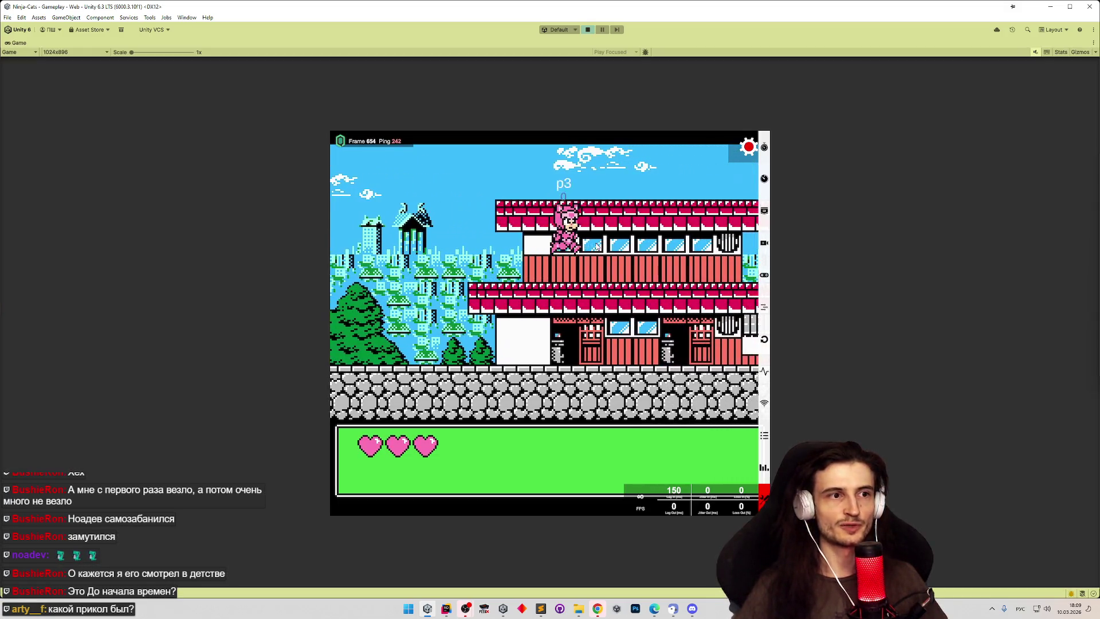
{"action": "key", "text": "Right"}
{"action": "key", "text": "space"}
{"action": "key", "text": "Right"}
{"action": "key", "text": "space"}
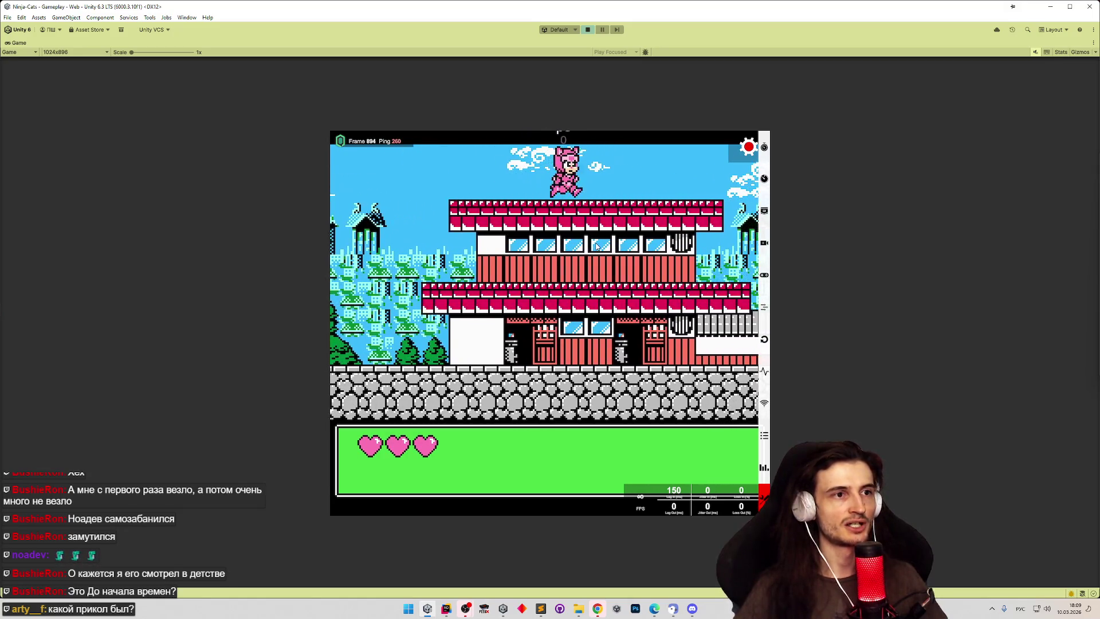
{"action": "key", "text": "Right"}
{"action": "key", "text": "space"}
{"action": "key", "text": "Right"}
{"action": "key", "text": "space"}
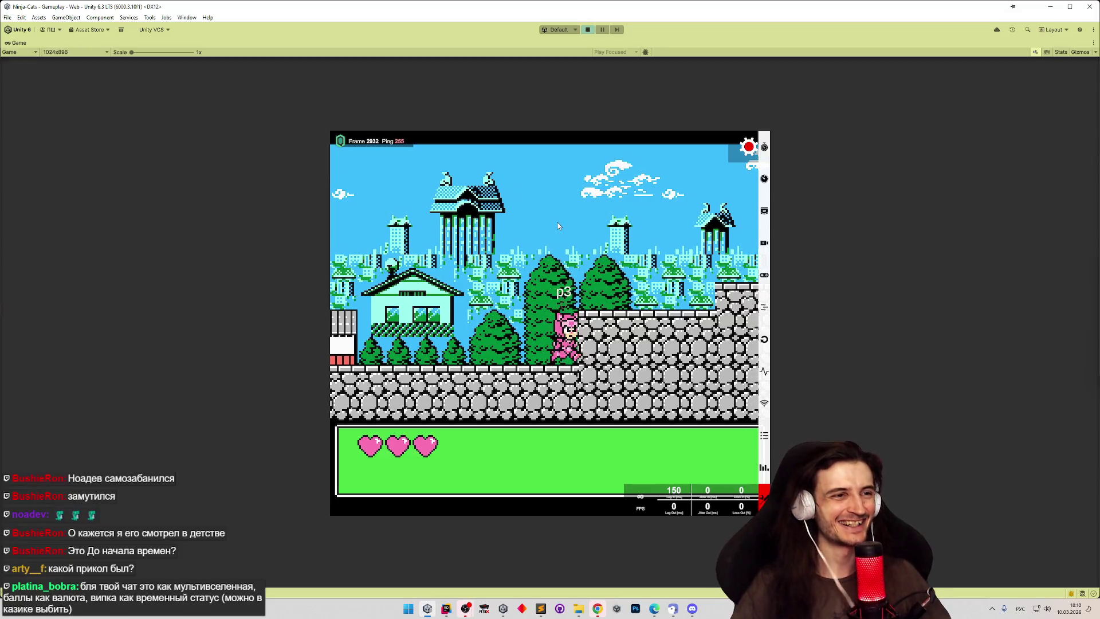
Step: Continue right to the ladder and climb it, then stop the game and show tasks.todo
{"action": "key", "text": "Right"}
{"action": "key", "text": "space"}
{"action": "key", "text": "Right"}
{"action": "key", "text": "space"}
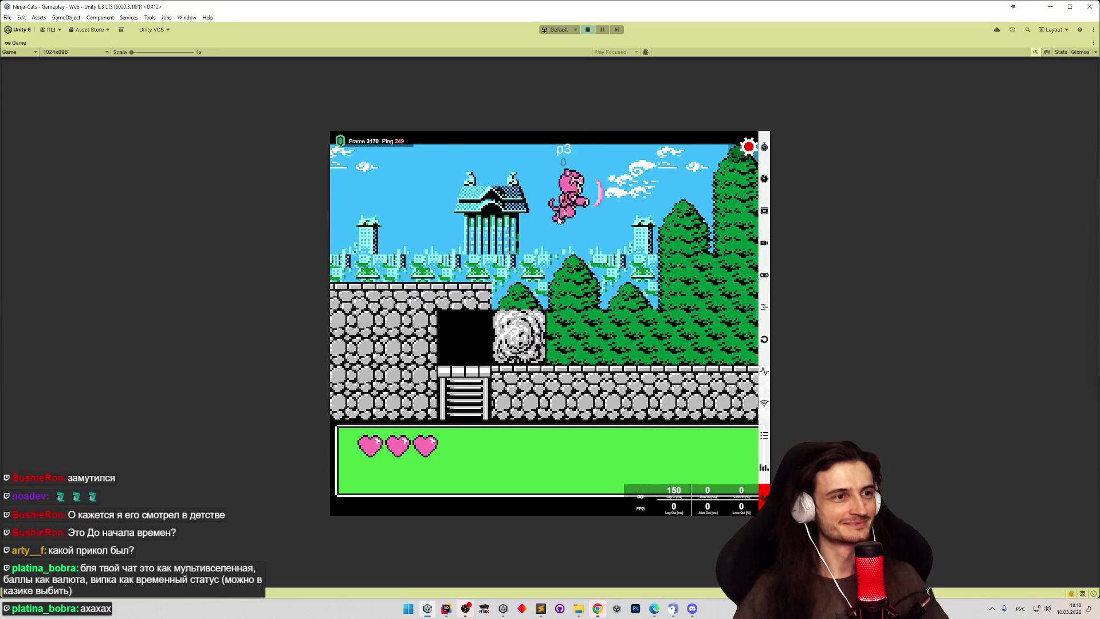
{"action": "key", "text": "Right"}
{"action": "key", "text": "Up"}
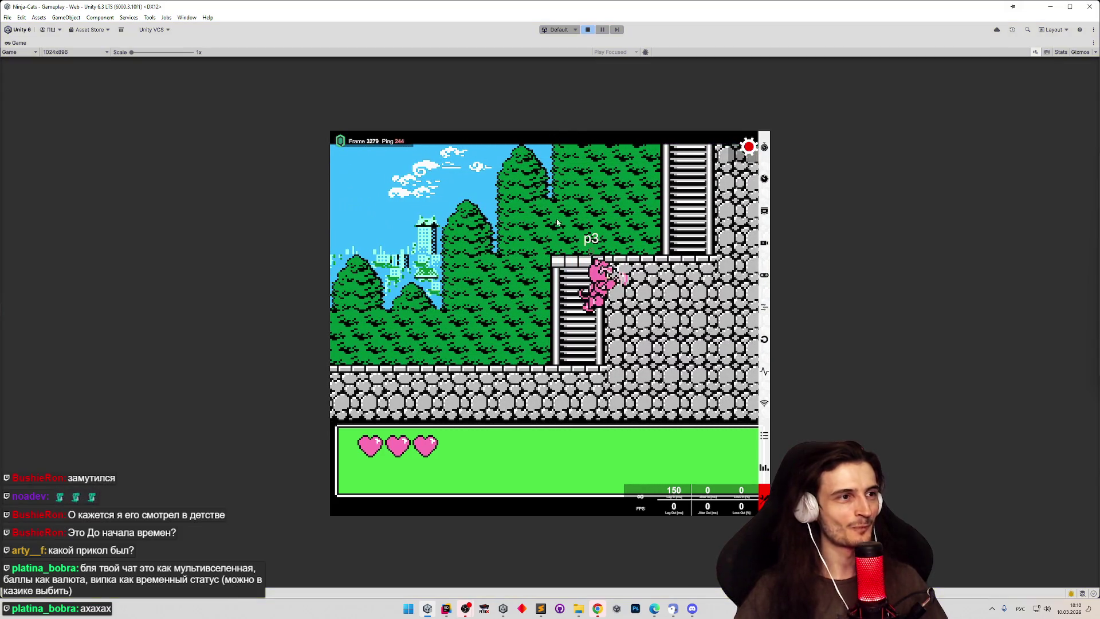
{"action": "key", "text": "ctrl+p"}
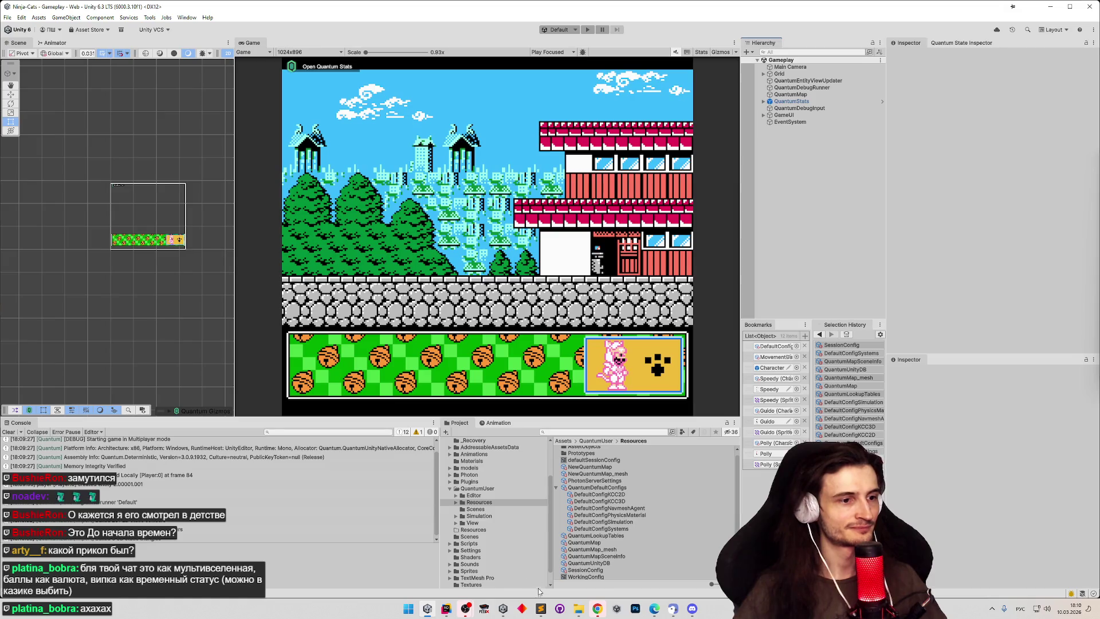
{"action": "left_click", "coordinate": [541, 606]}
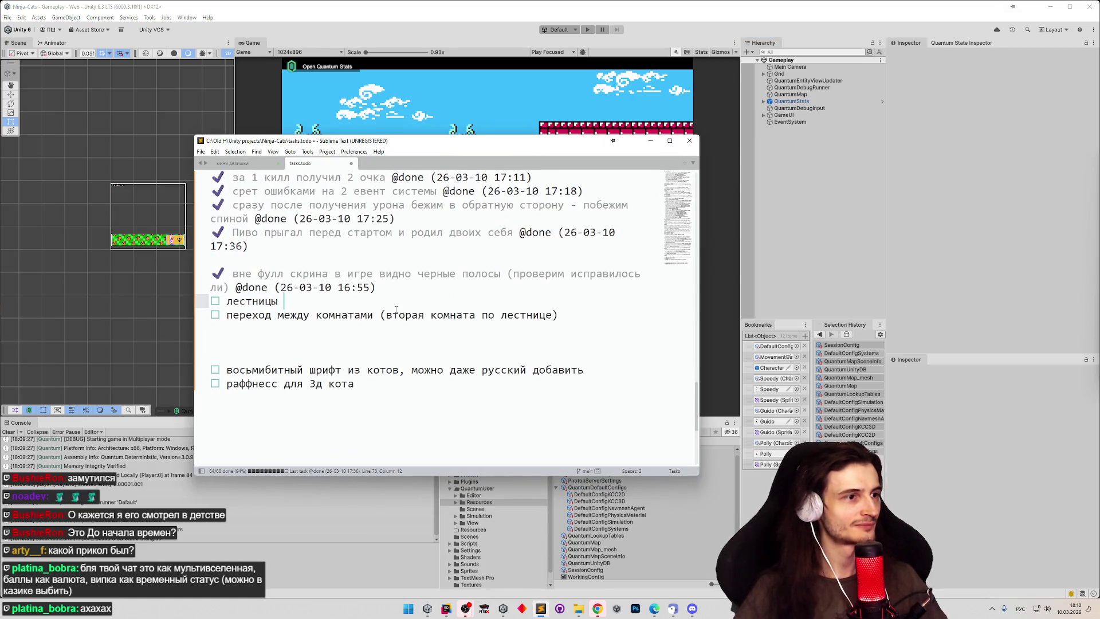
Step: Scroll through tasks.todo's open ladder (лестницы) items, then minimize Sublime Text
{"action": "scroll", "coordinate": [395, 310], "scroll_direction": "up", "scroll_amount": 1}
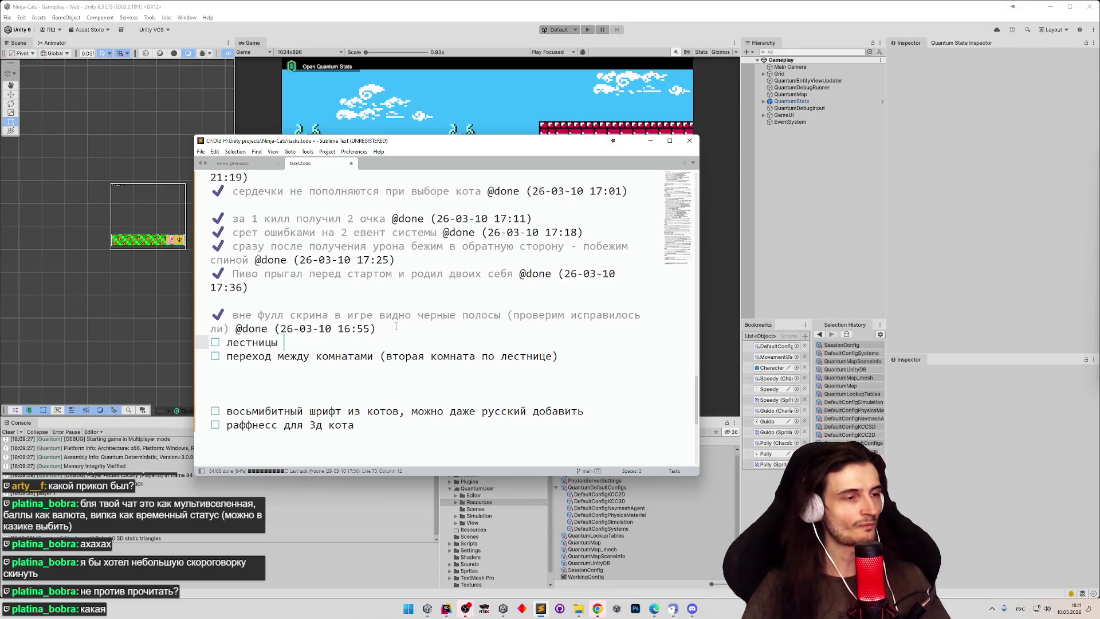
{"action": "left_click", "coordinate": [650, 141]}
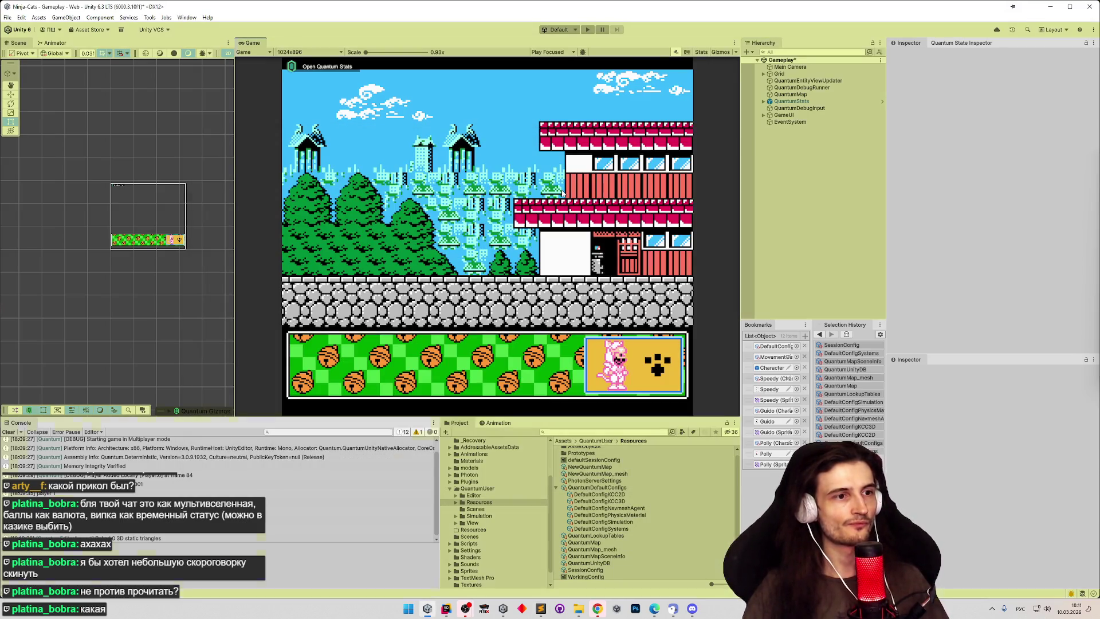
Step: Start a play session with the pink cat and run right onto the rooftop and stone wall
{"action": "key", "text": "ctrl+p"}
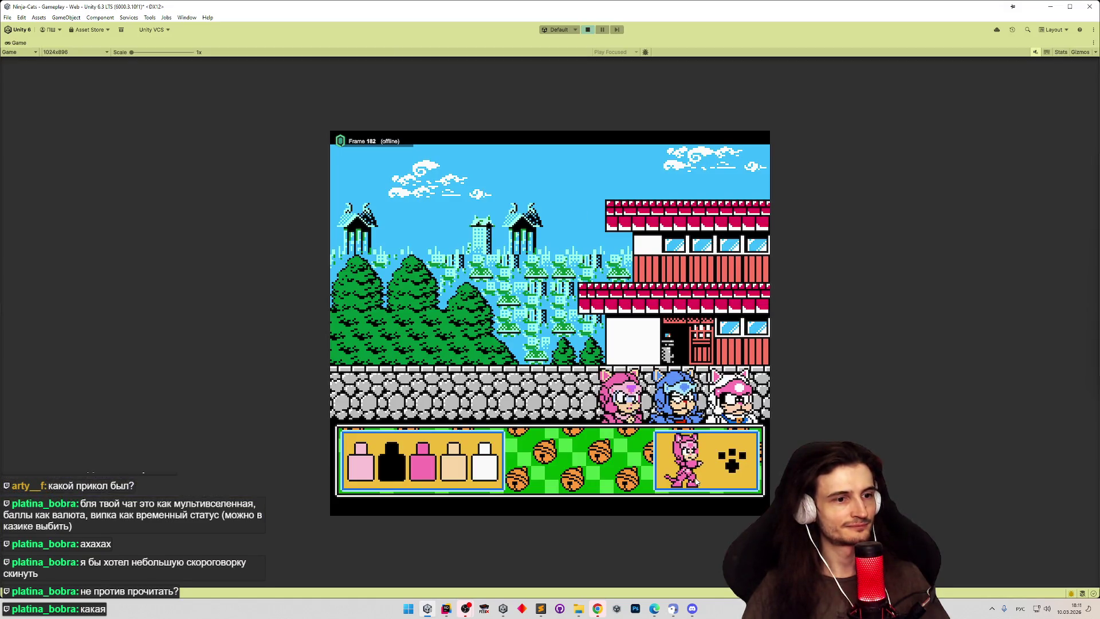
{"action": "left_click", "coordinate": [697, 483]}
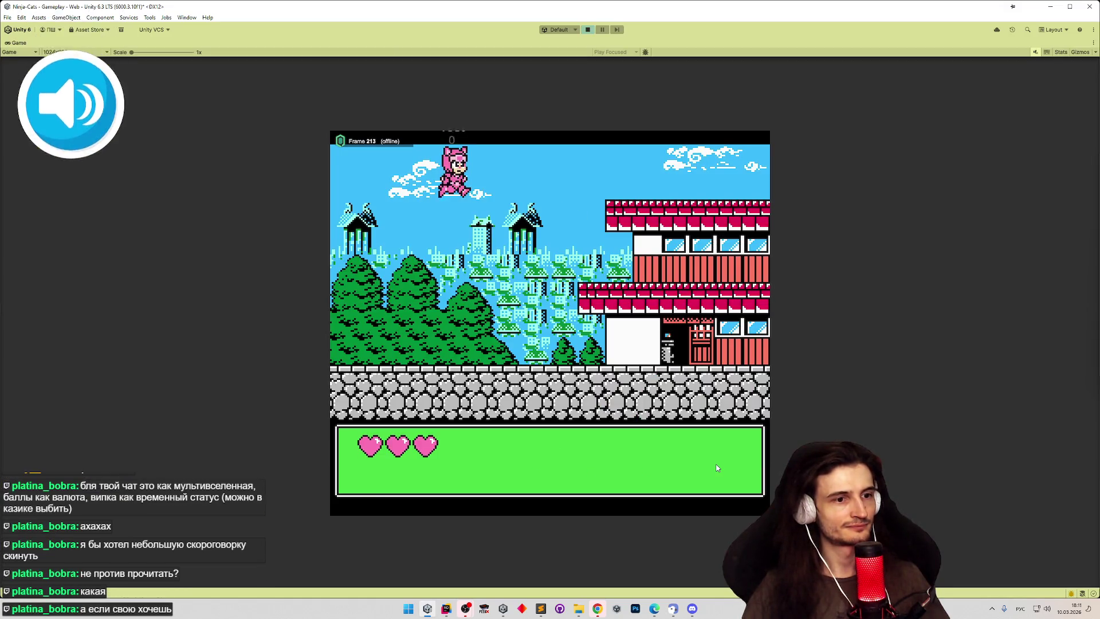
{"action": "key", "text": "Right"}
{"action": "key", "text": "space"}
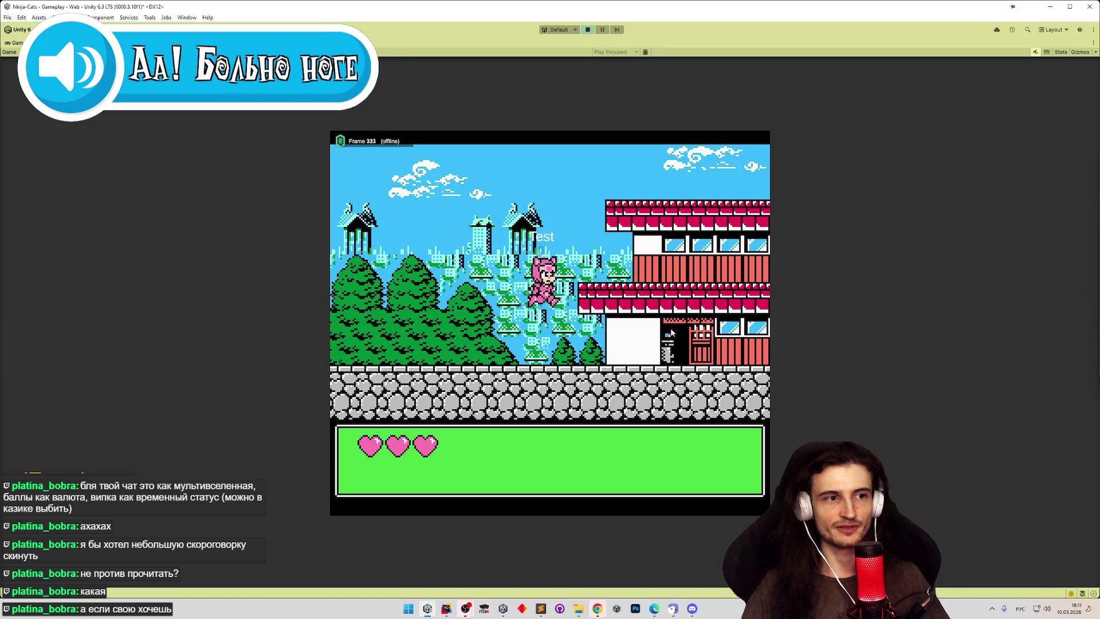
{"action": "key", "text": "Right"}
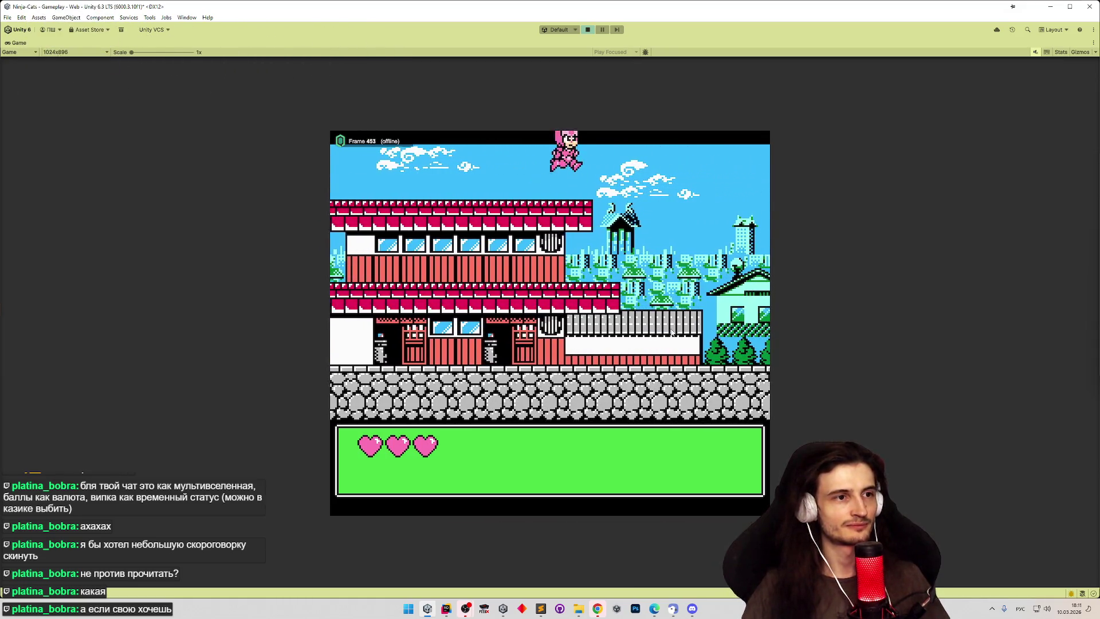
{"action": "key", "text": "Right"}
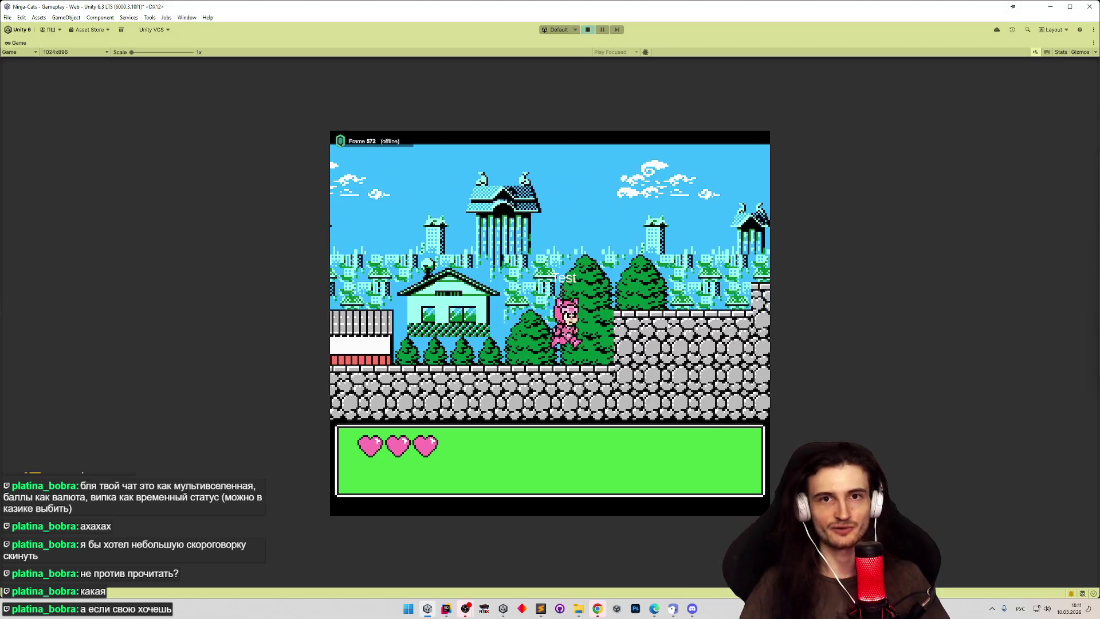
{"action": "key", "text": "Right"}
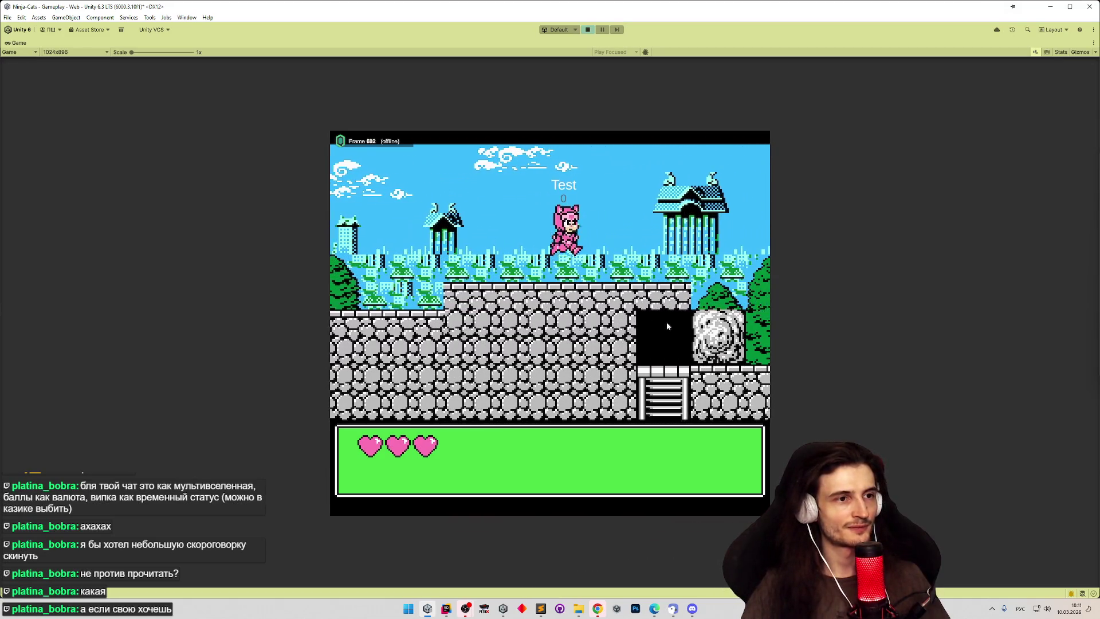
{"action": "key", "text": "Right"}
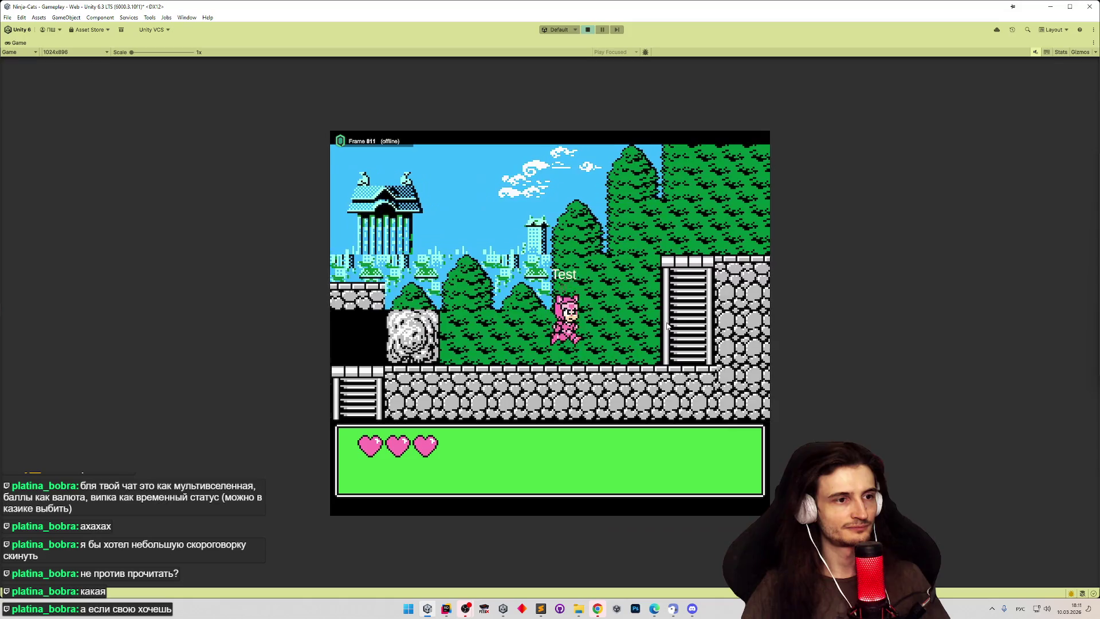
Step: Run the cat back left, jumping high onto the rooftop
{"action": "key", "text": "Left"}
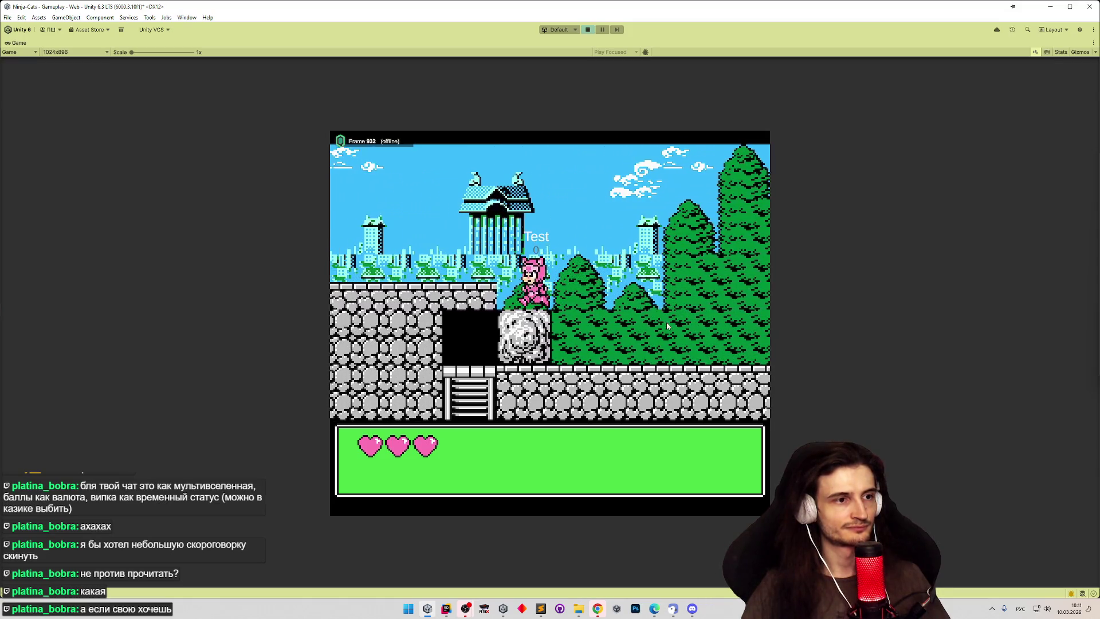
{"action": "key", "text": "Left"}
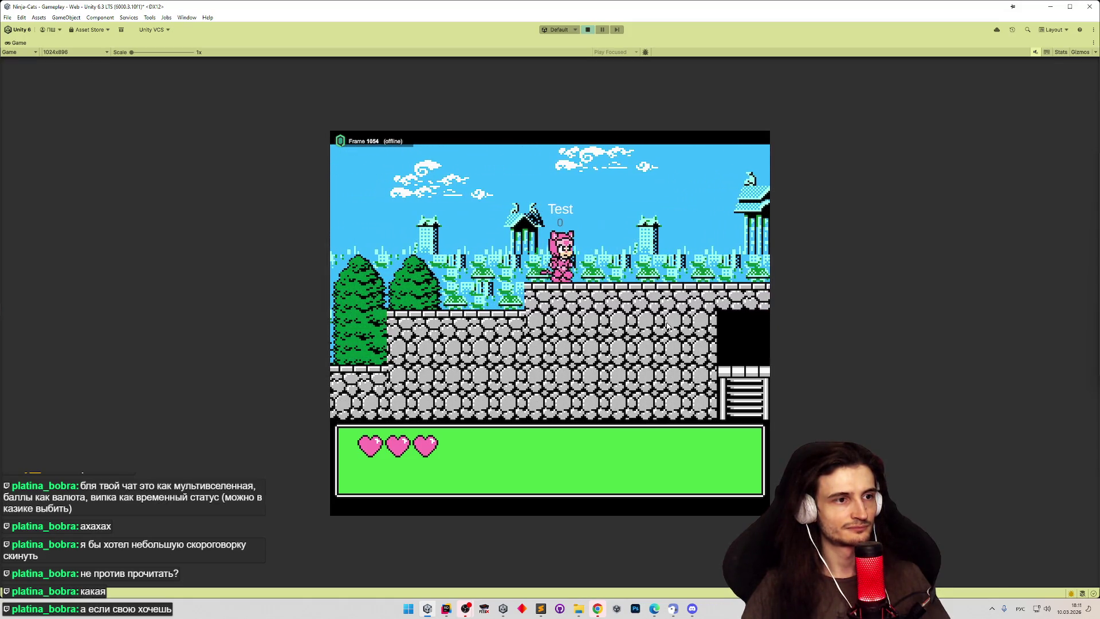
{"action": "key", "text": "Left"}
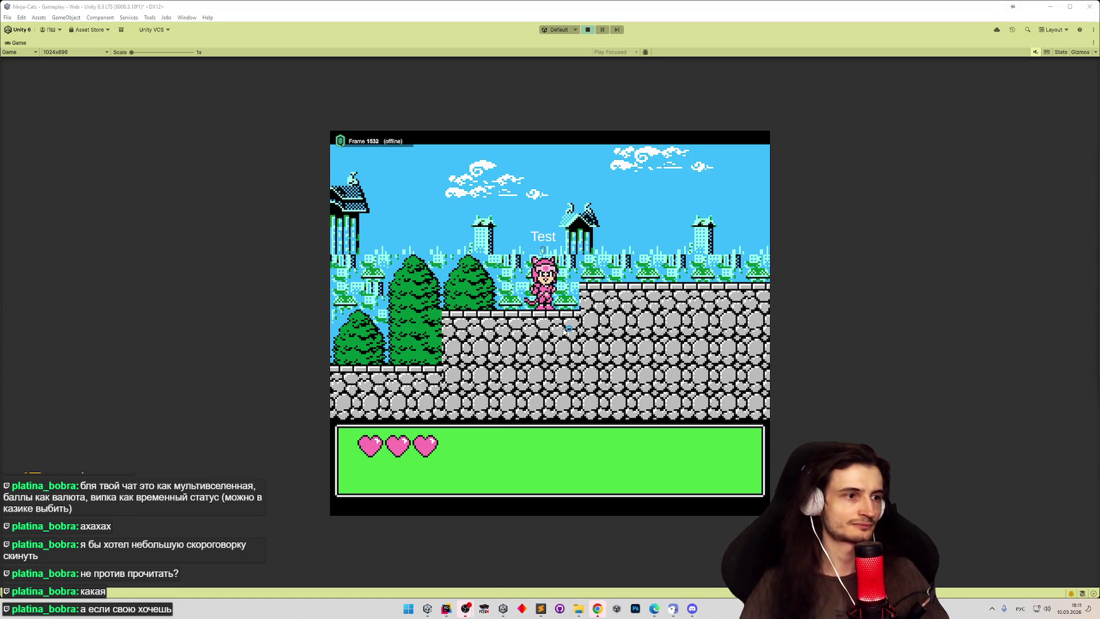
{"action": "key", "text": "space"}
{"action": "key", "text": "Left"}
{"action": "key", "text": "Left"}
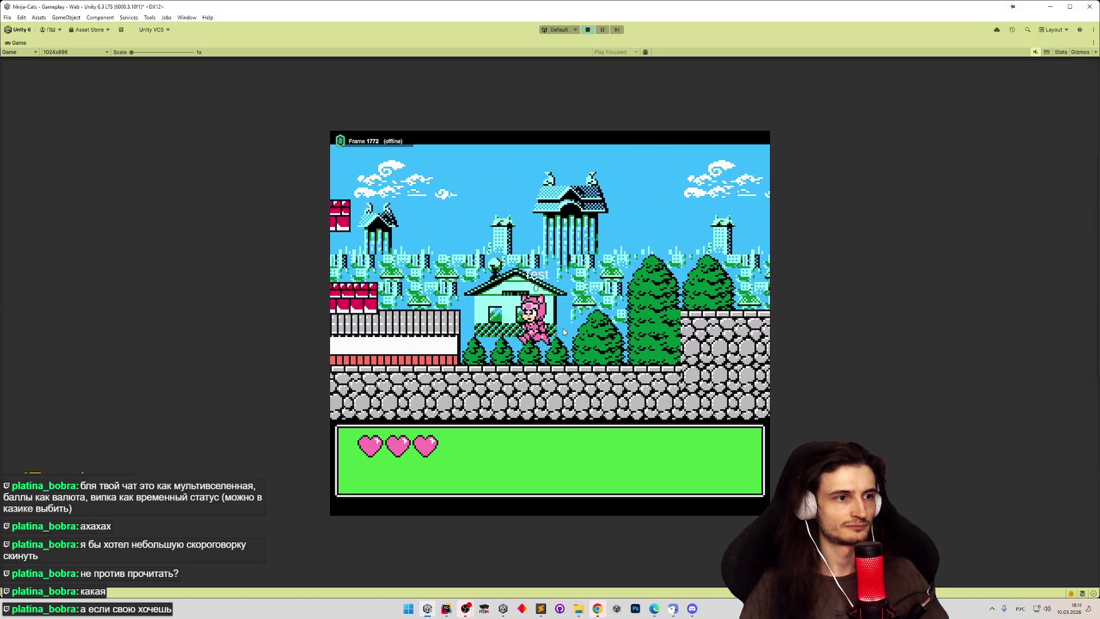
{"action": "key", "text": "space"}
{"action": "key", "text": "Left"}
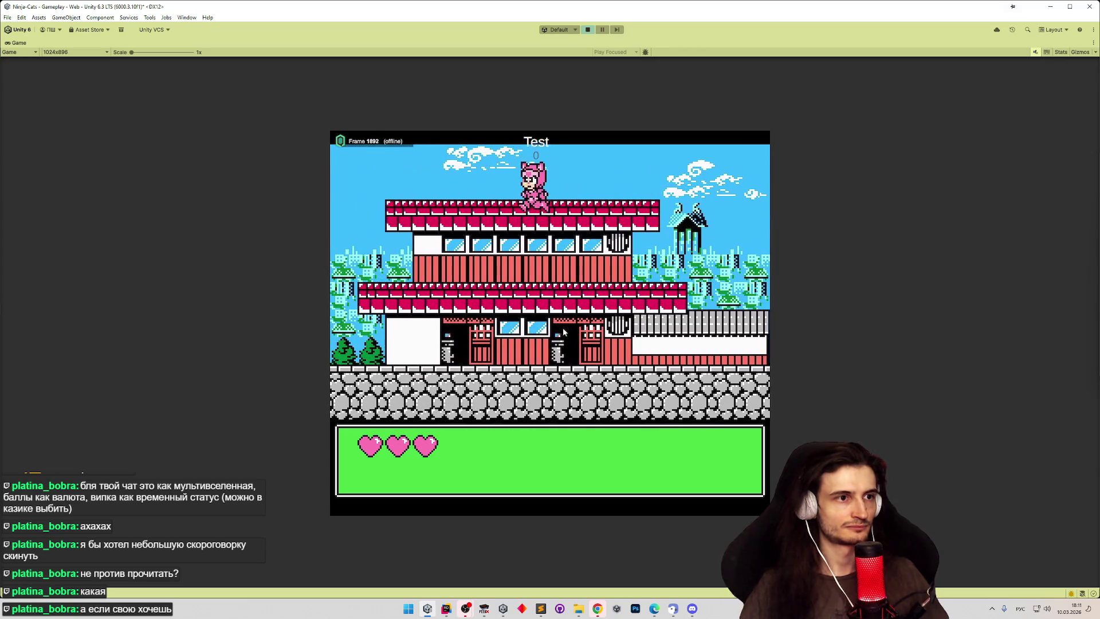
Step: Run the cat right again, jumping along the way up to the ladder
{"action": "key", "text": "Right"}
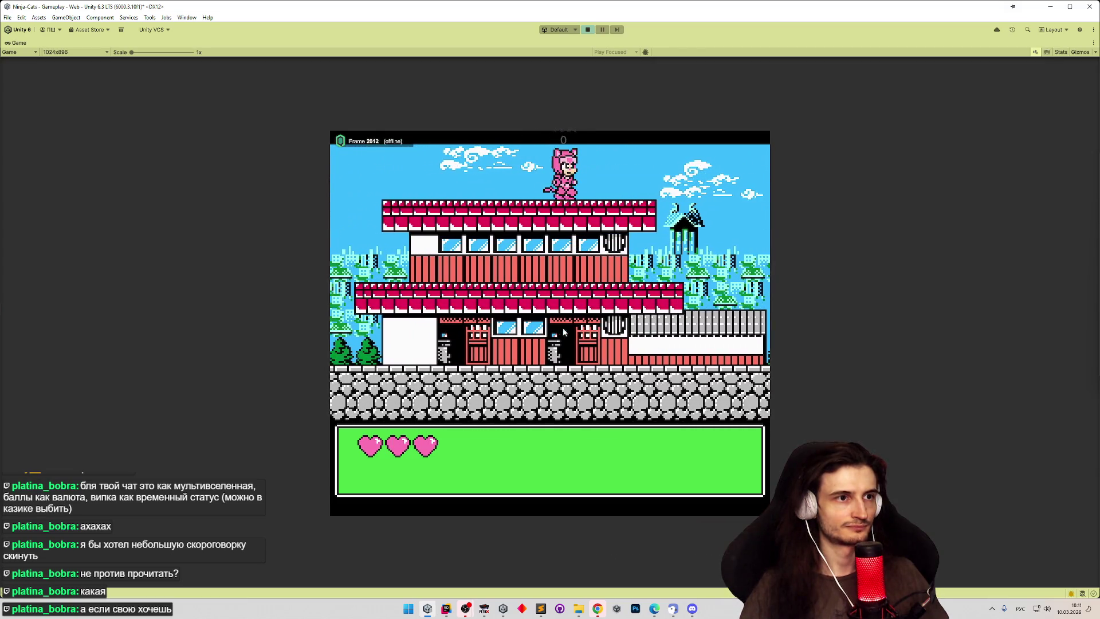
{"action": "key", "text": "Right"}
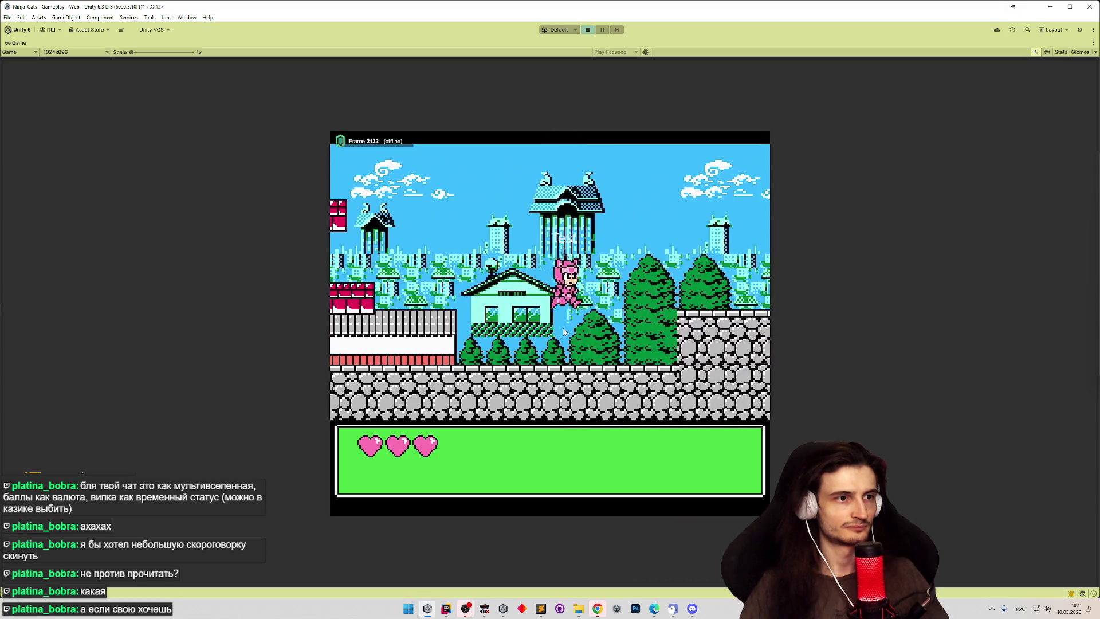
{"action": "key", "text": "Right"}
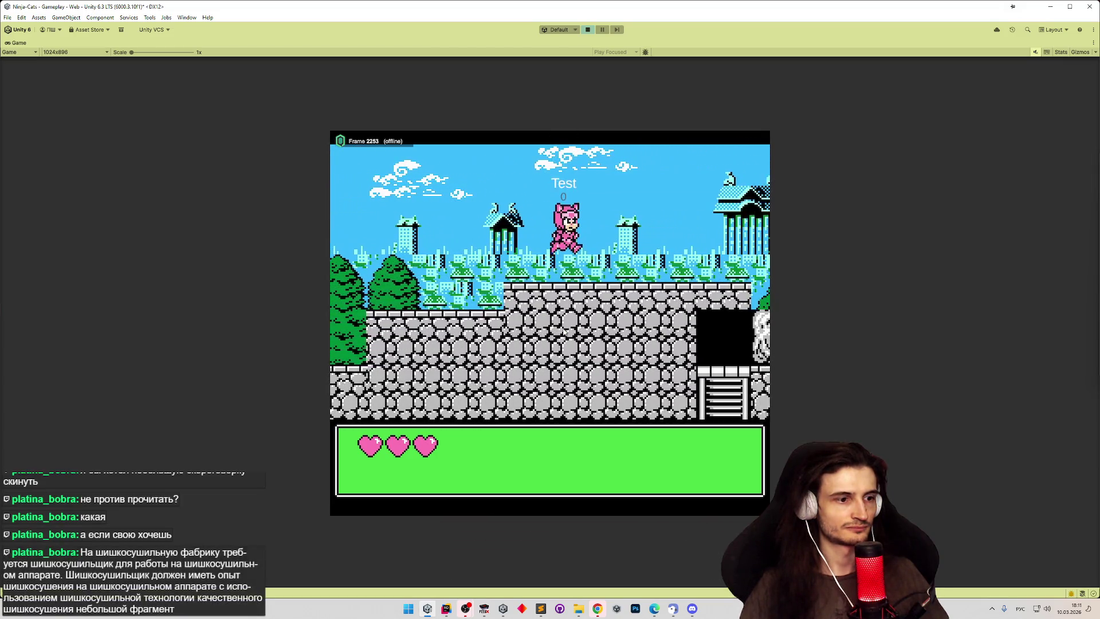
{"action": "key", "text": "space"}
{"action": "key", "text": "Right"}
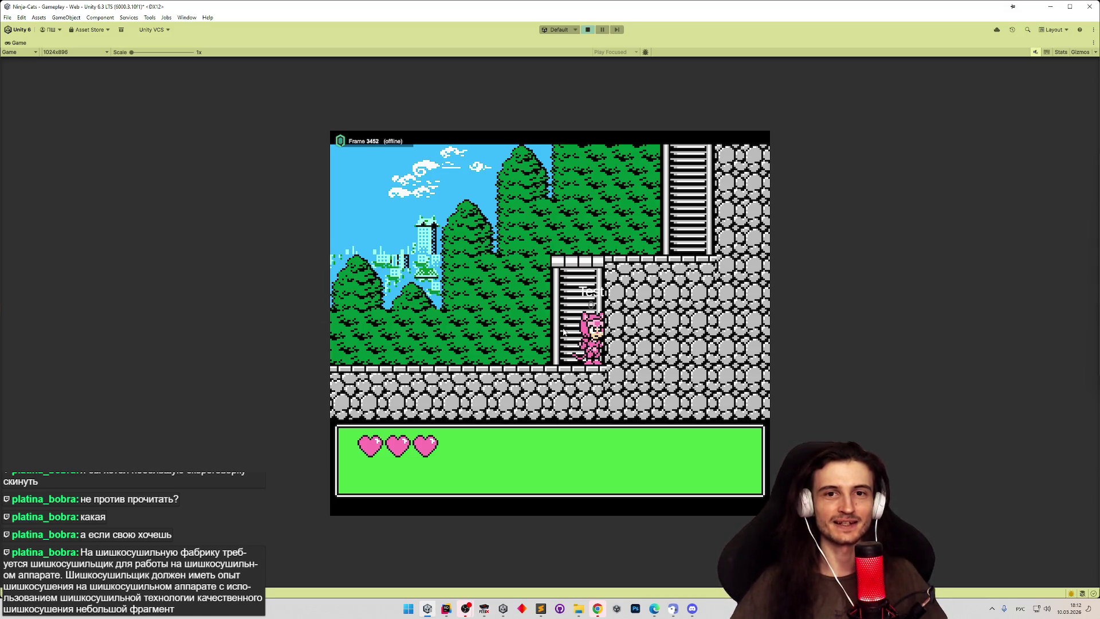
Step: Move the cat left off the ladder and back along the level
{"action": "key", "text": "Left"}
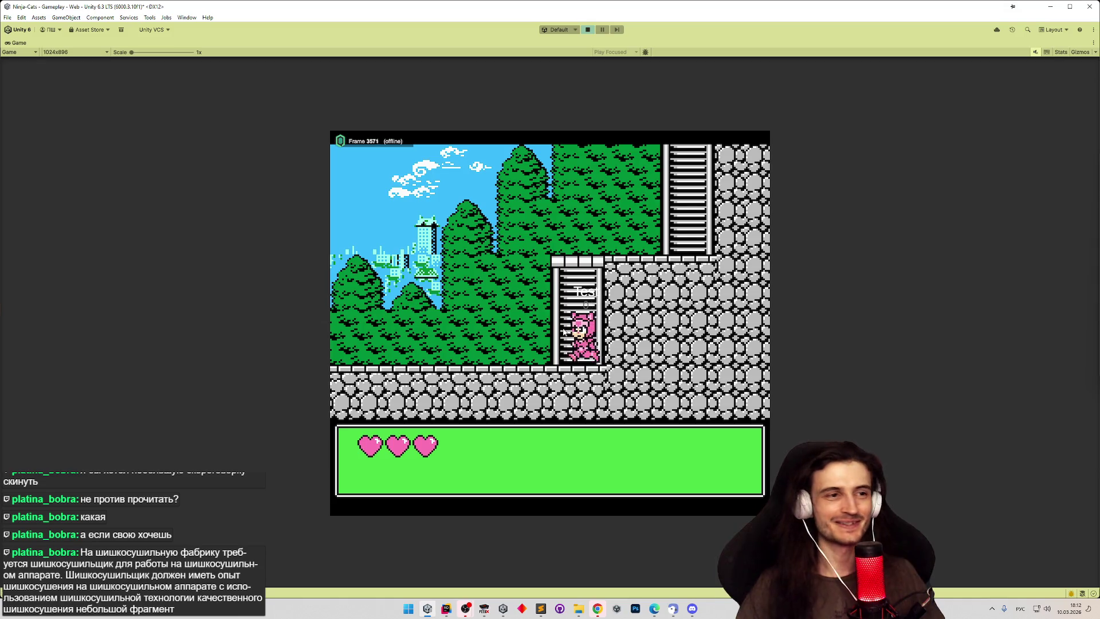
{"action": "key", "text": "Left"}
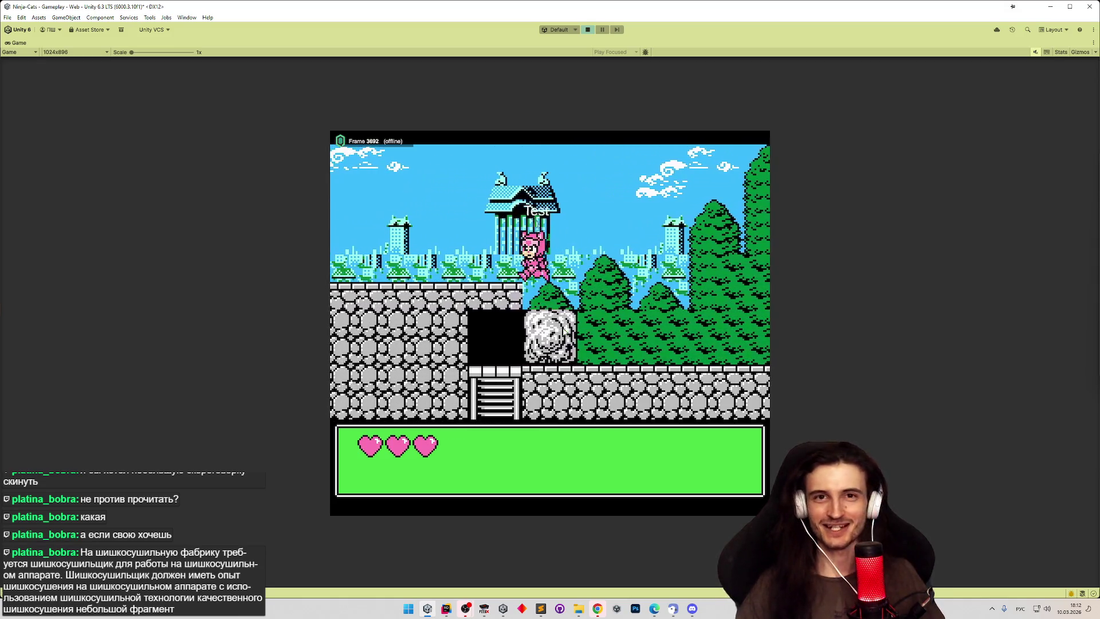
{"action": "key", "text": "Left"}
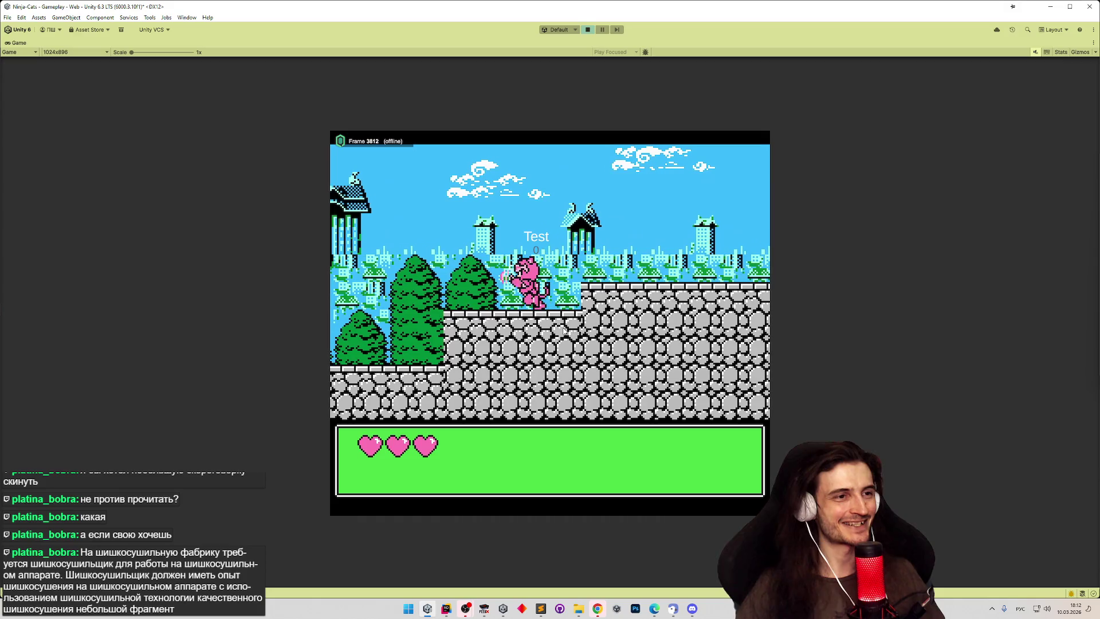
{"action": "key", "text": "Left"}
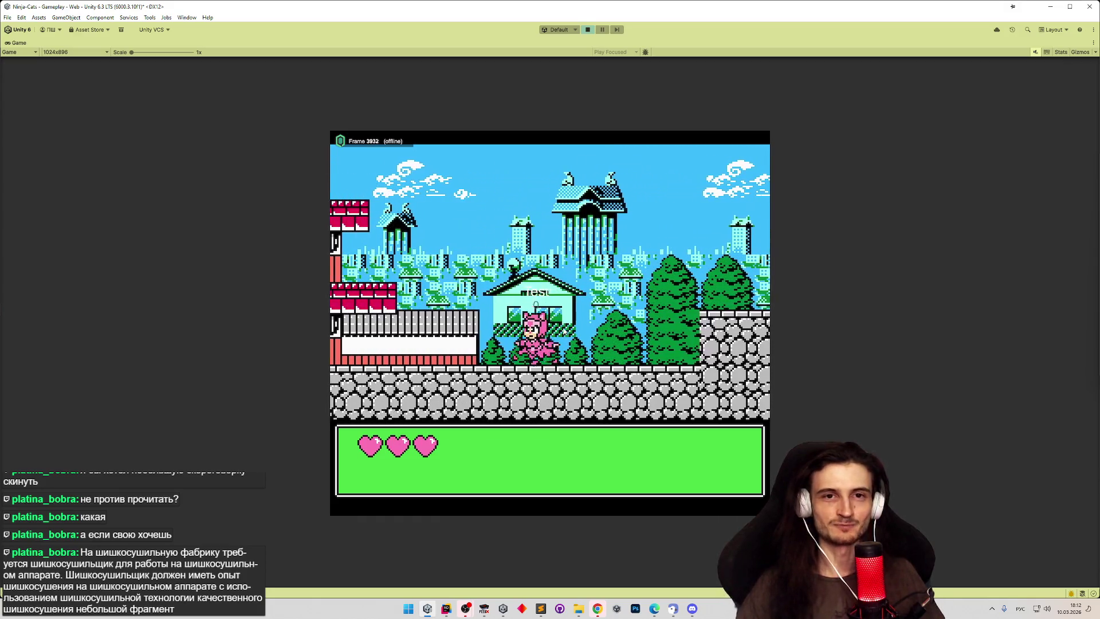
{"action": "key", "text": "Left"}
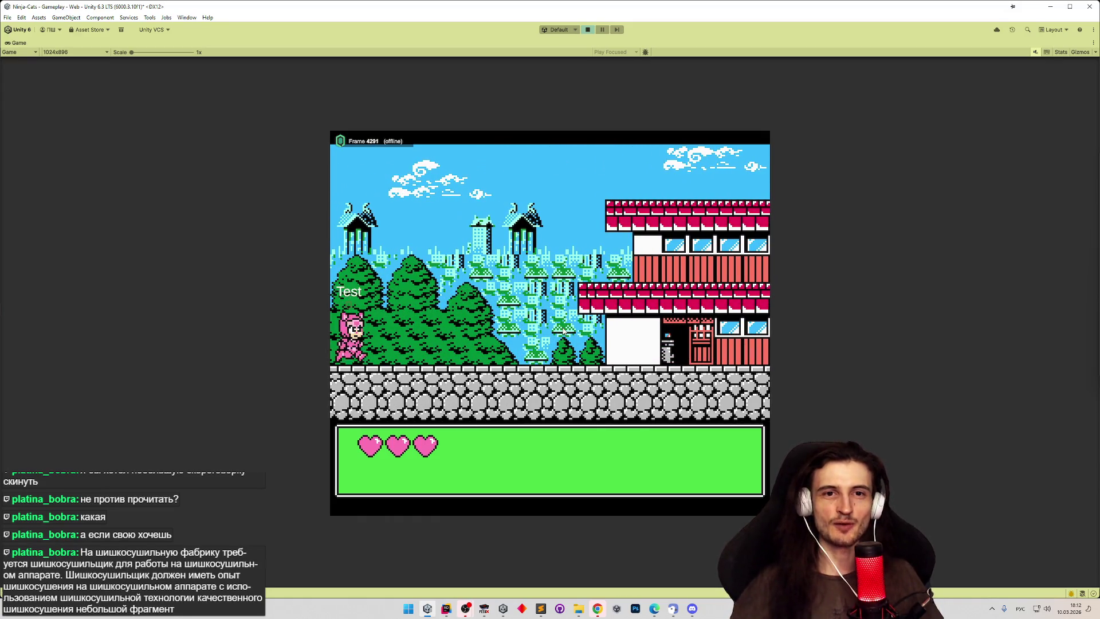
Step: Run right past the green house onto the higher stone wall, then bring up FCEUX
{"action": "key", "text": "Right"}
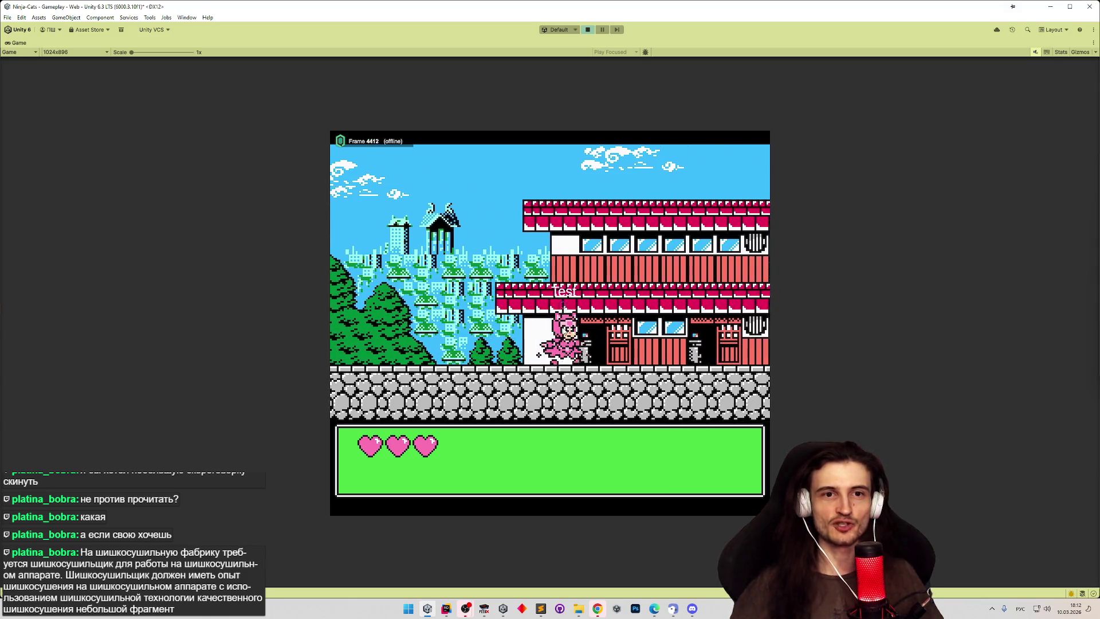
{"action": "key", "text": "Right"}
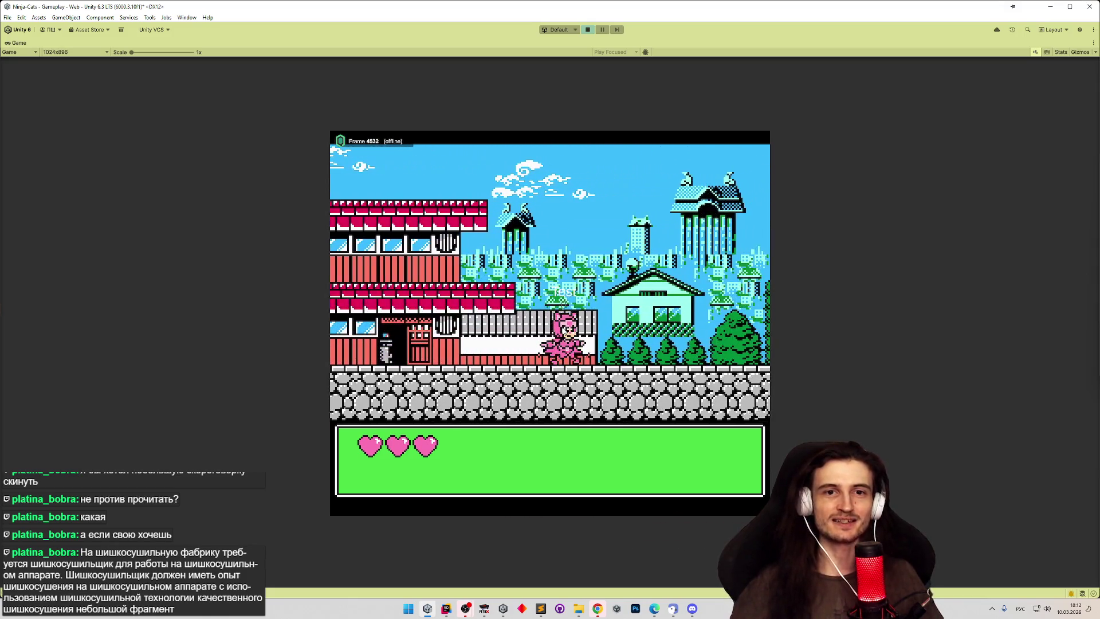
{"action": "key", "text": "Right"}
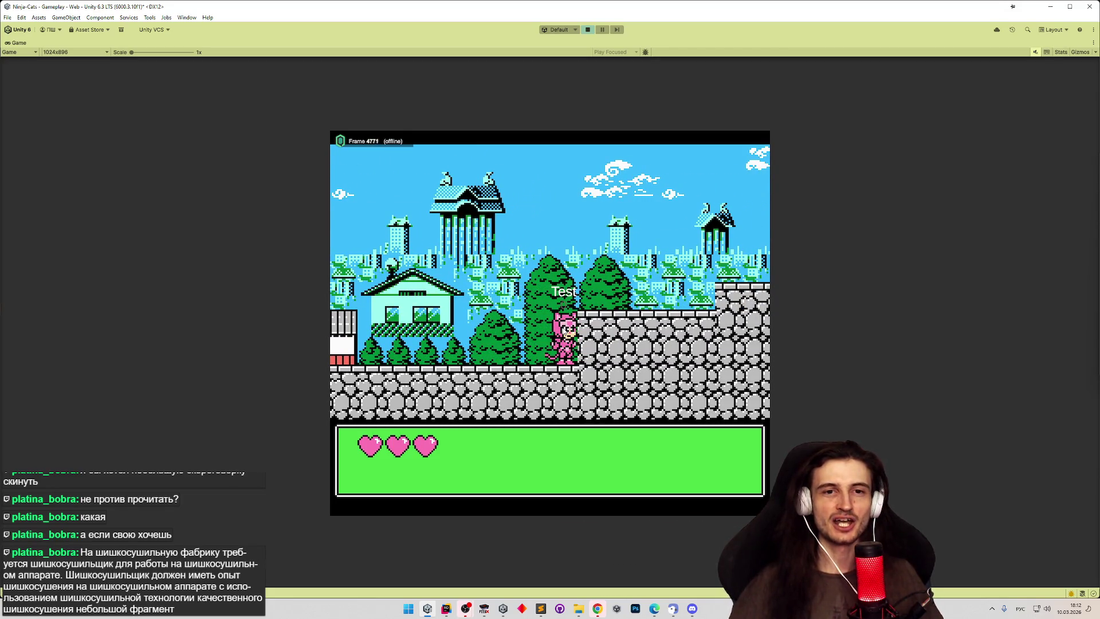
{"action": "key", "text": "space"}
{"action": "key", "text": "Right"}
{"action": "key", "text": "Right"}
{"action": "key", "text": "Right"}
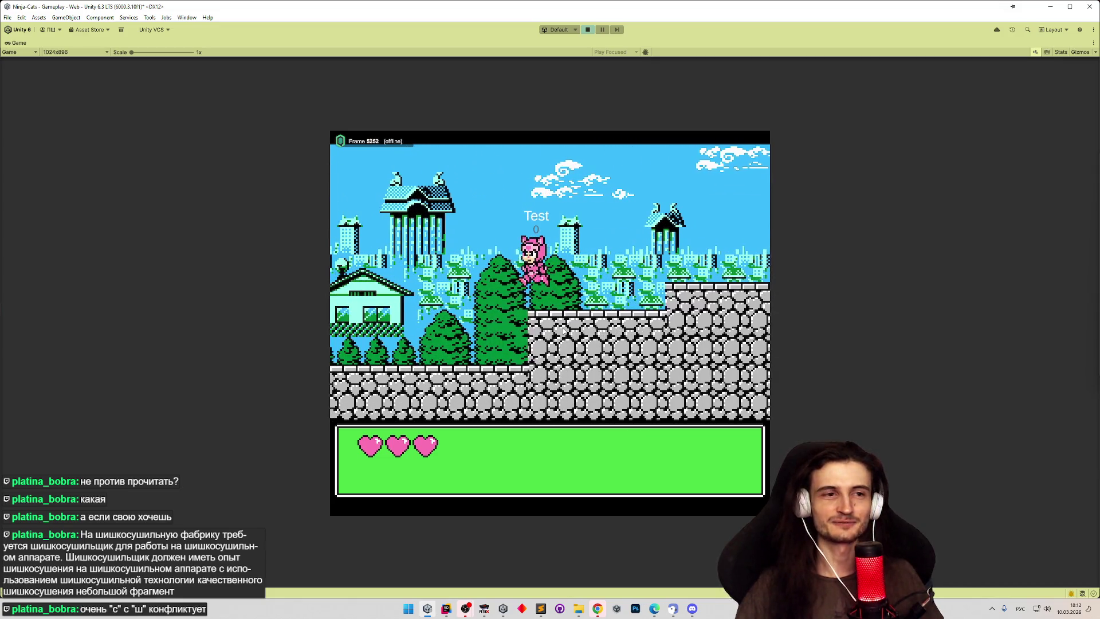
{"action": "left_click", "coordinate": [484, 609]}
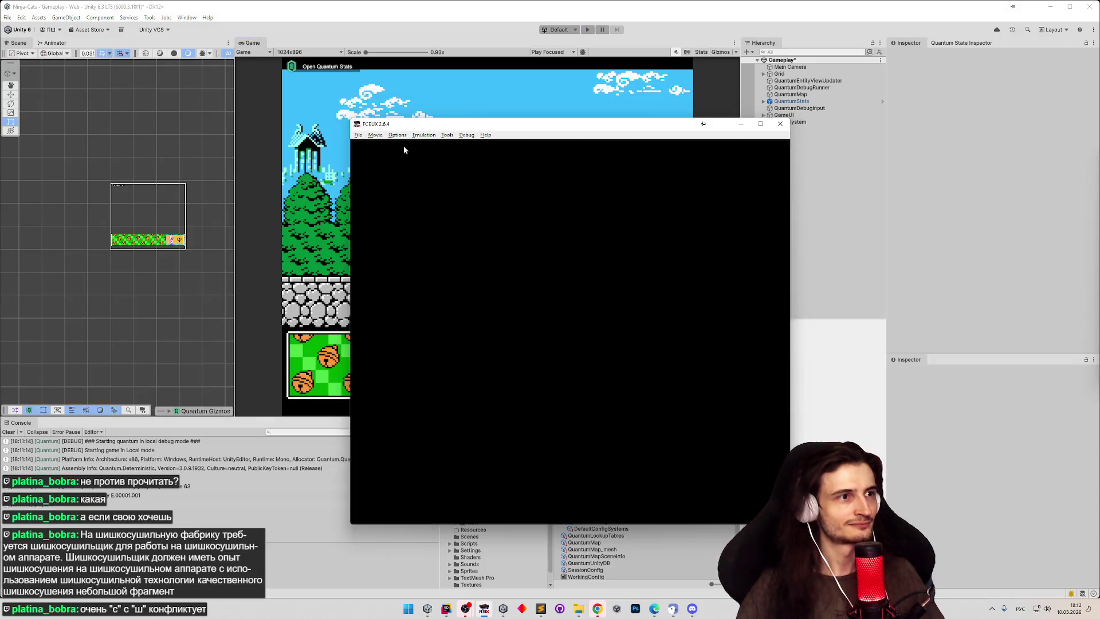
Step: Load the recent NES cat ROM and start the first level as Speedy
{"action": "left_click", "coordinate": [358, 134]}
{"action": "mouse_move", "coordinate": [401, 166]}
{"action": "left_click", "coordinate": [472, 166]}
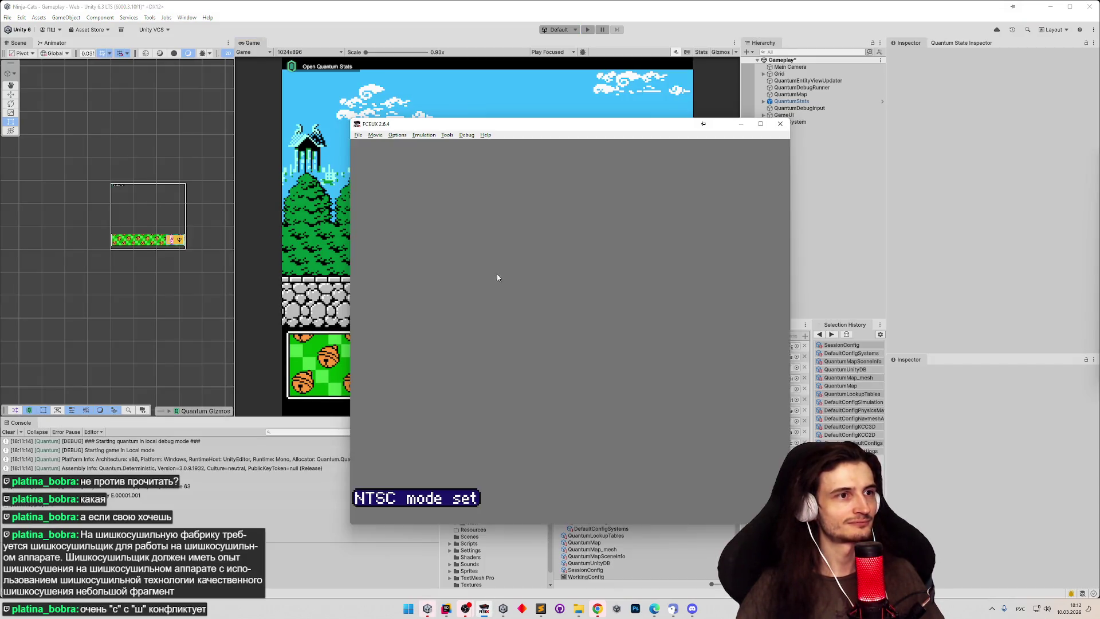
{"action": "key", "text": "Return"}
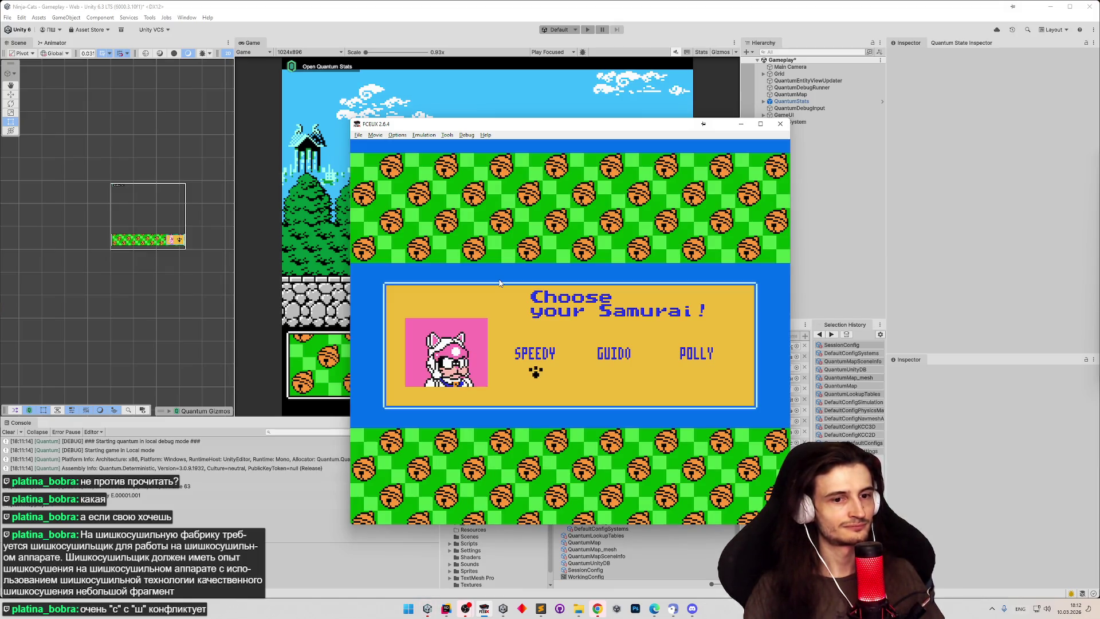
{"action": "key", "text": "Return"}
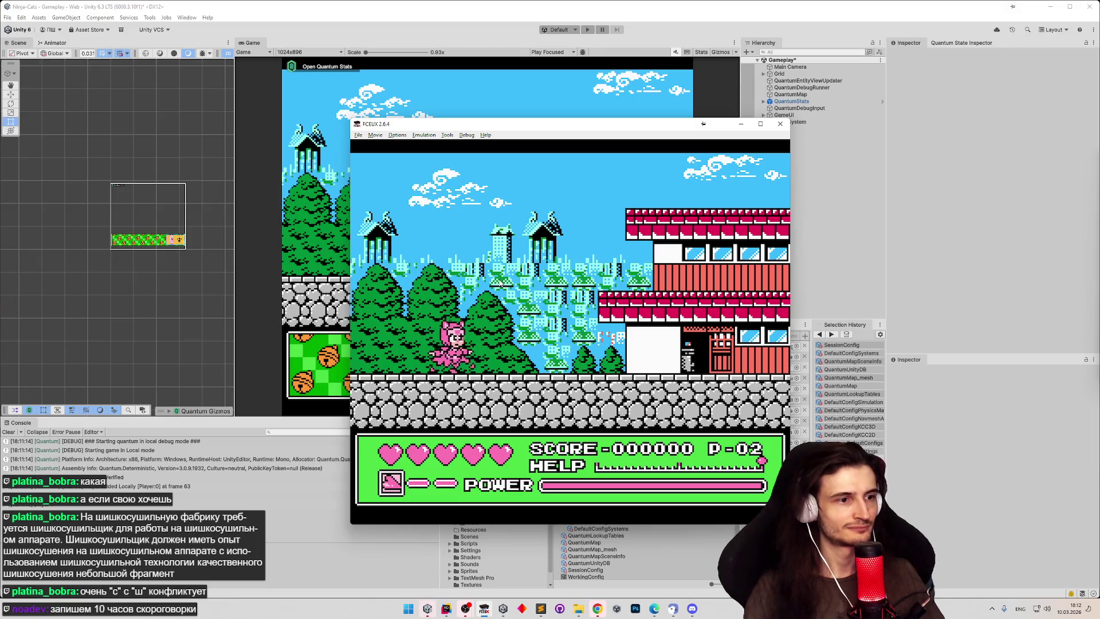
Step: Run the pink cat right onto the balcony and roof, attacking the enemy ninjas
{"action": "key", "text": "Right"}
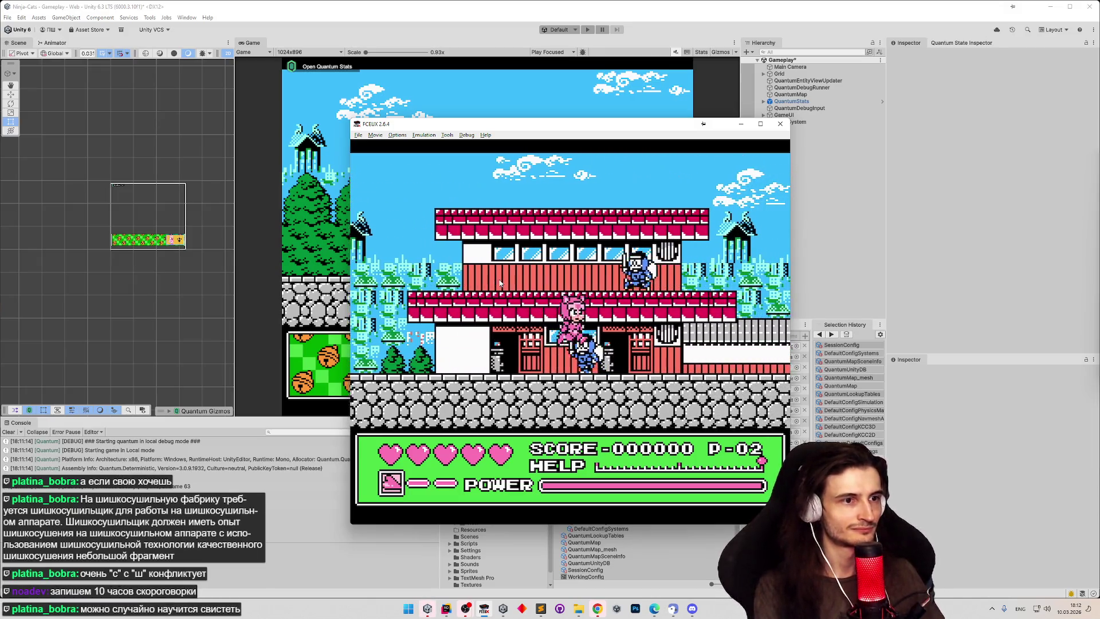
{"action": "key", "text": "Right"}
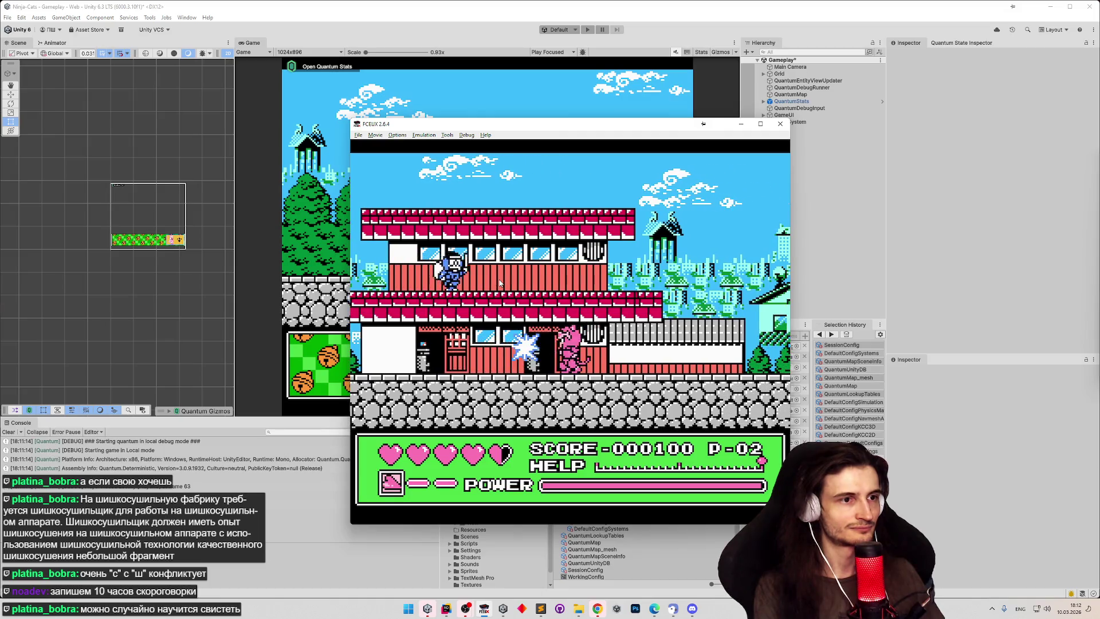
{"action": "key", "text": "Left"}
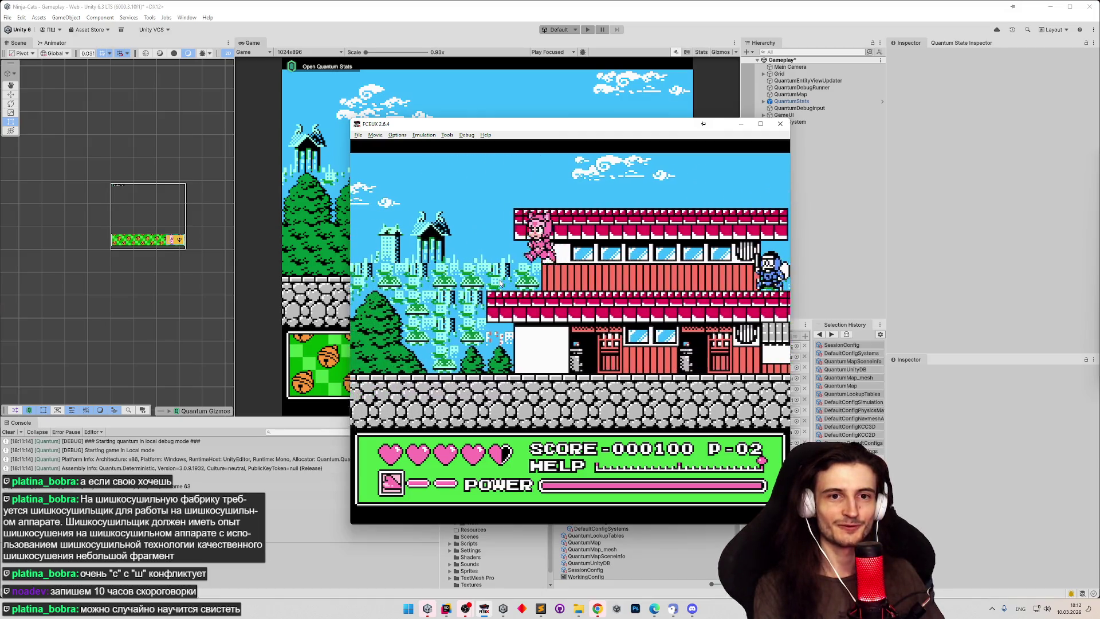
{"action": "key", "text": "Right"}
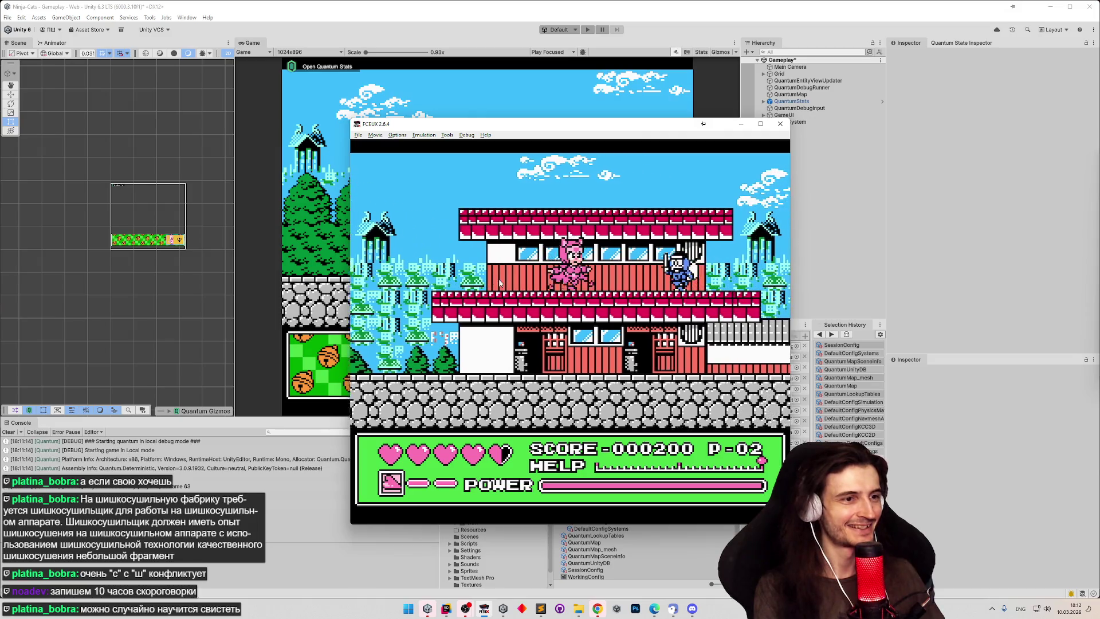
{"action": "key", "text": "Right"}
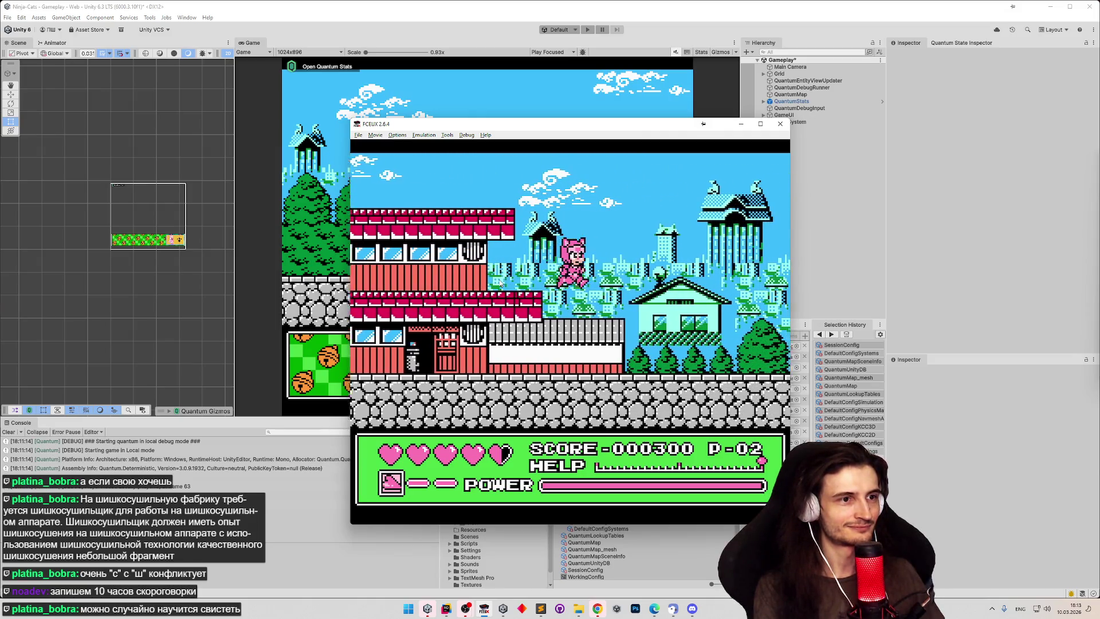
{"action": "key", "text": "d"}
{"action": "key", "text": "Left"}
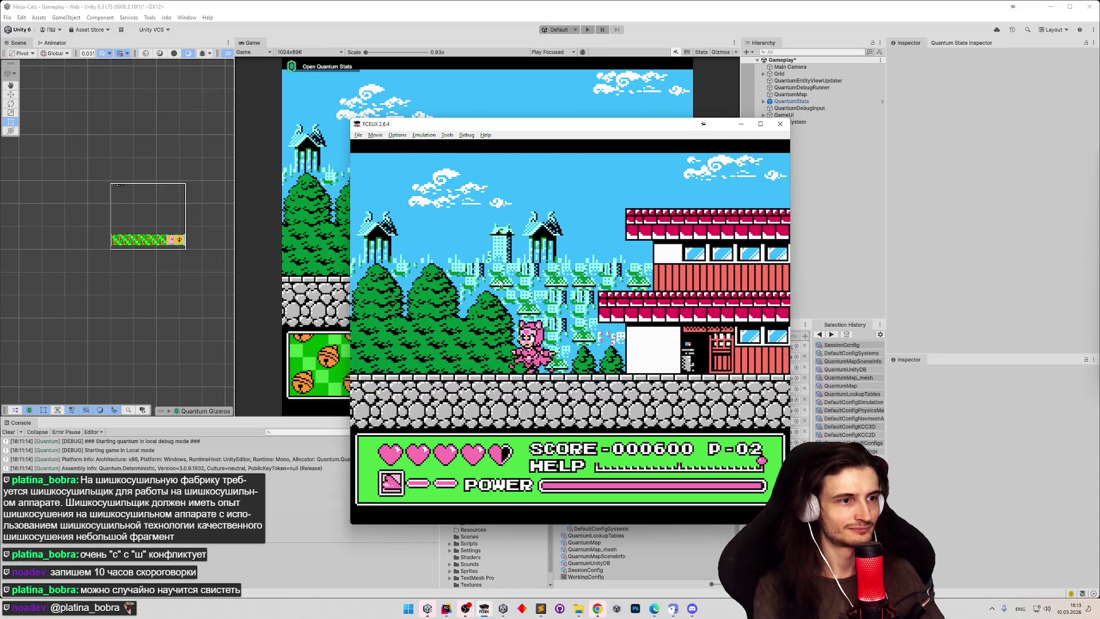
{"action": "key", "text": "Right"}
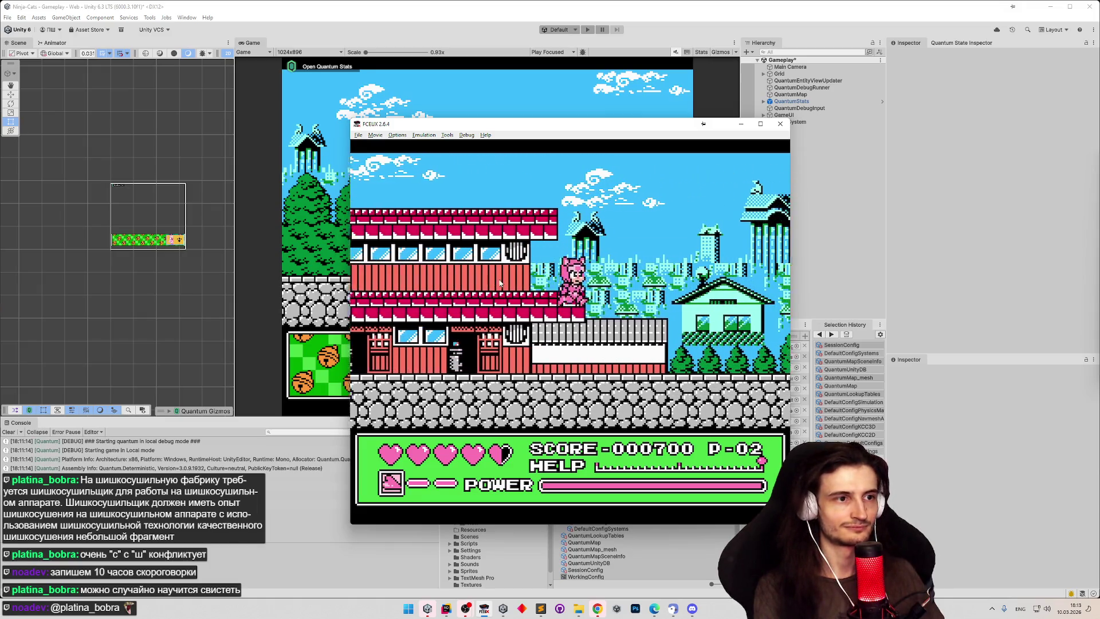
{"action": "key", "text": "Right"}
{"action": "key", "text": "Right"}
{"action": "key", "text": "Right"}
{"action": "key", "text": "Right"}
{"action": "key", "text": "Right"}
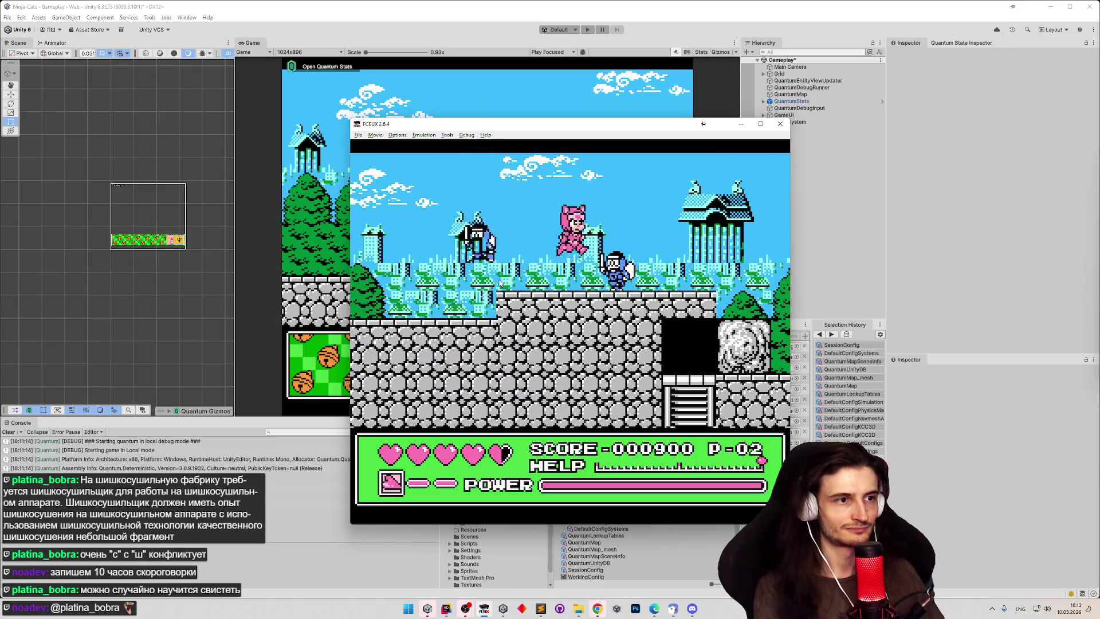
{"action": "key", "text": "Right"}
Step: Jump back and forth around the enemy ninja to get past it
{"action": "key", "text": "Left"}
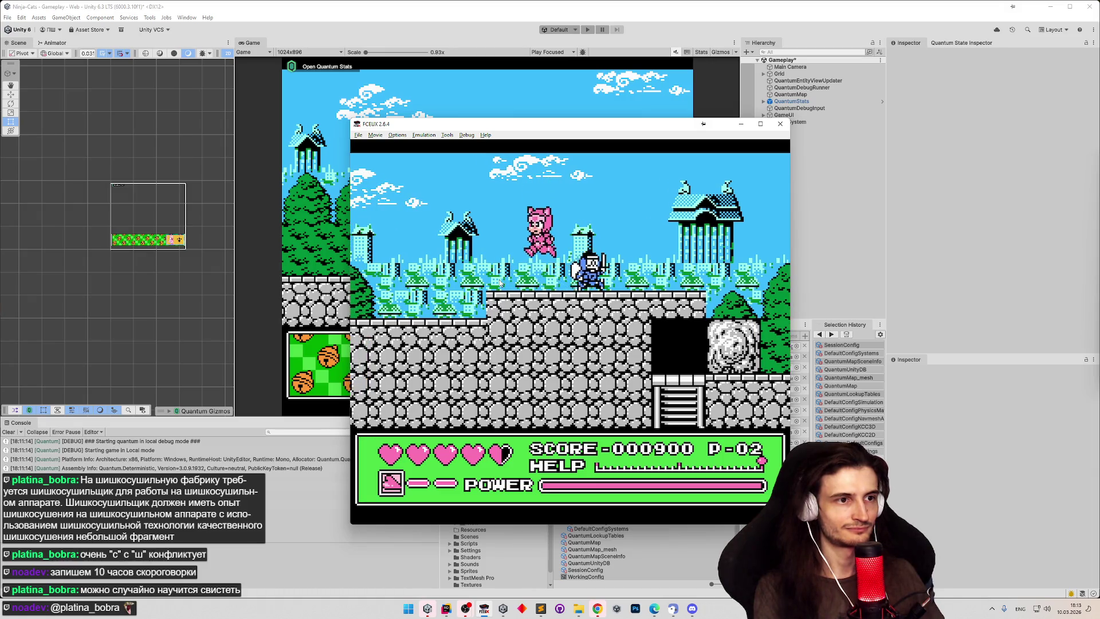
{"action": "key", "text": "Right"}
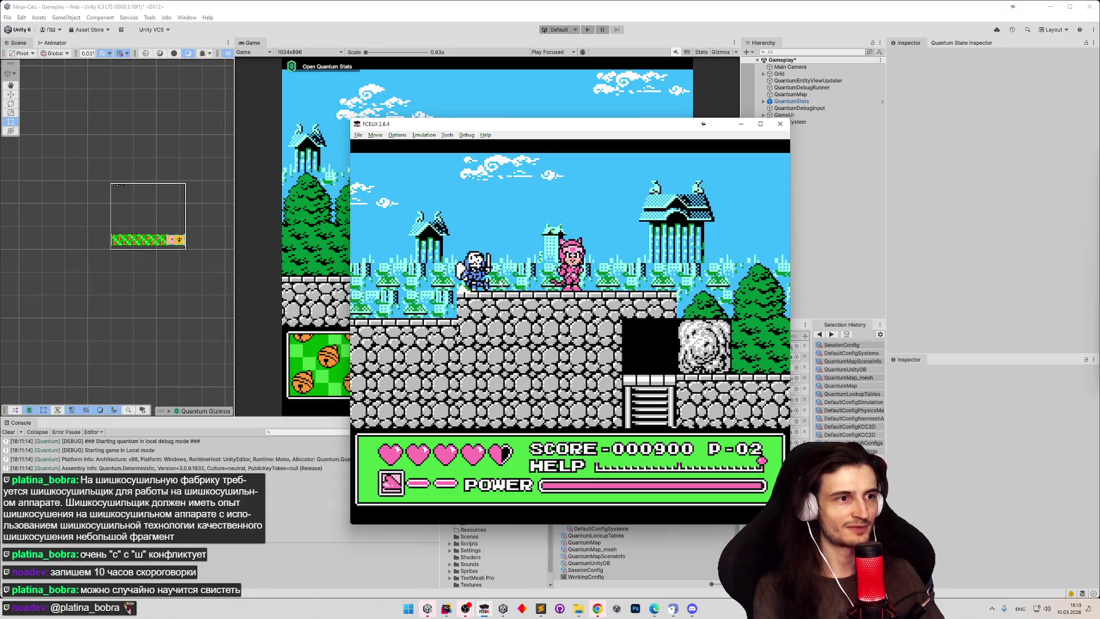
{"action": "key", "text": "Left"}
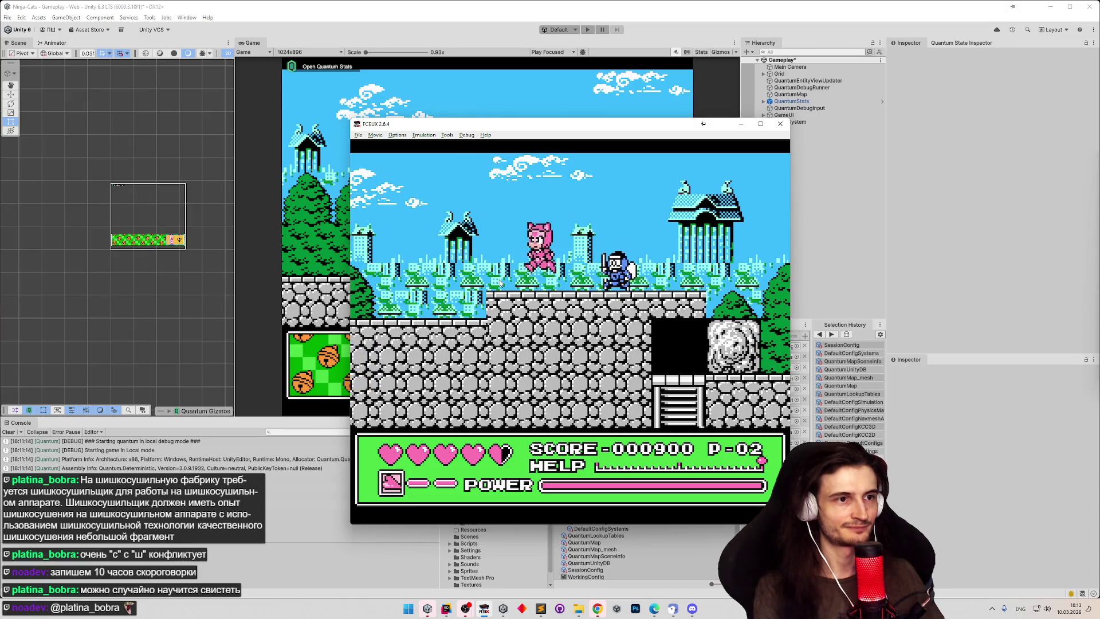
{"action": "key", "text": "Right"}
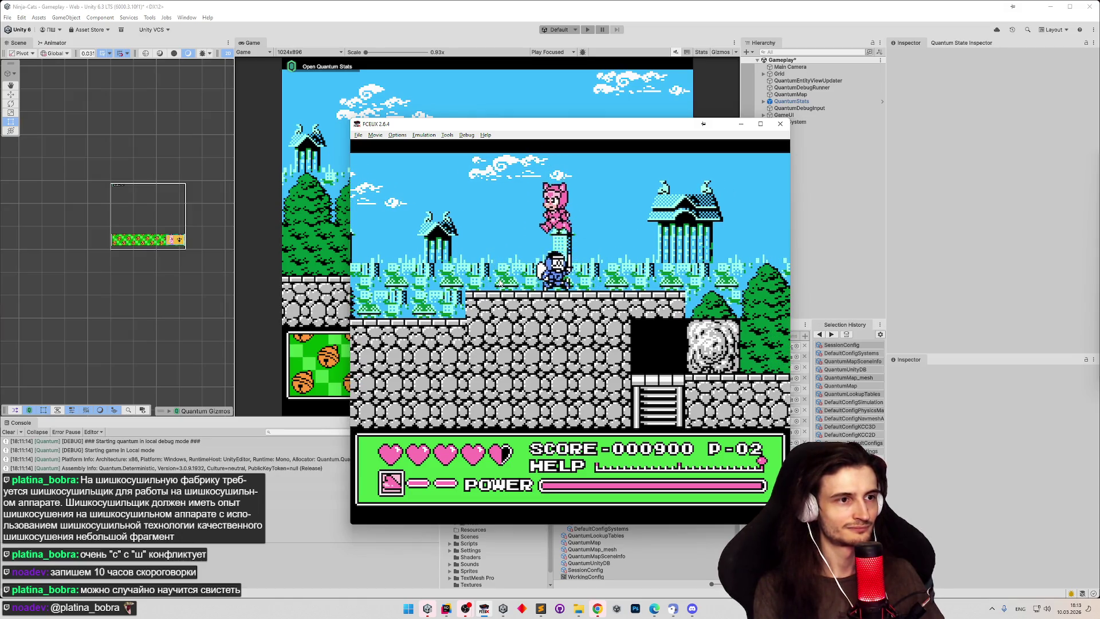
{"action": "key", "text": "Left"}
{"action": "key", "text": "Right"}
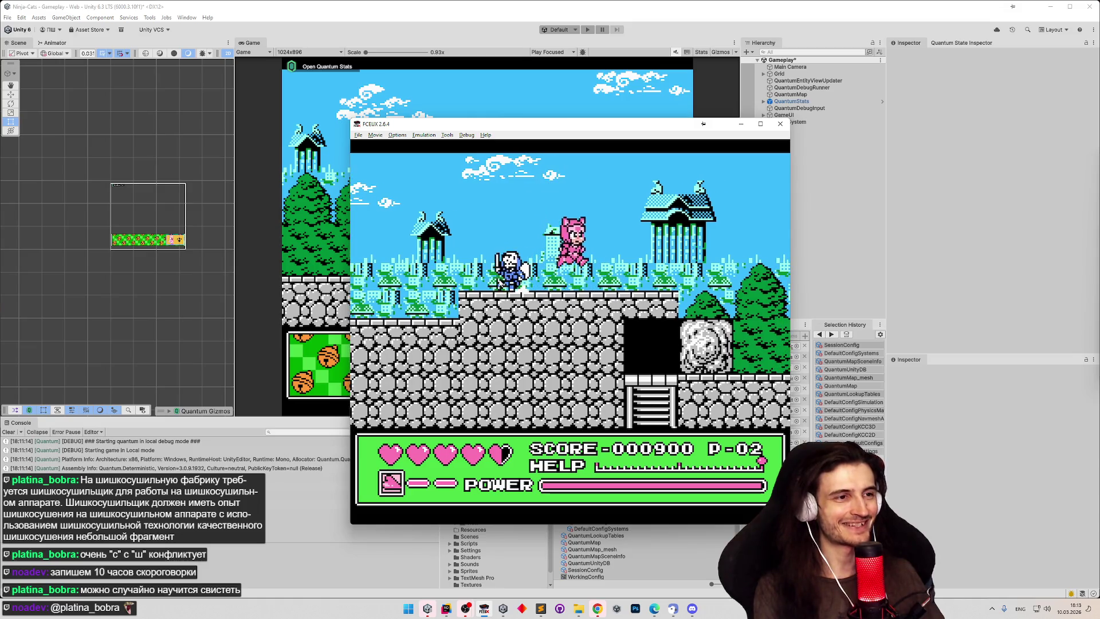
{"action": "key", "text": "Left"}
{"action": "key", "text": "Right"}
{"action": "key", "text": "Left"}
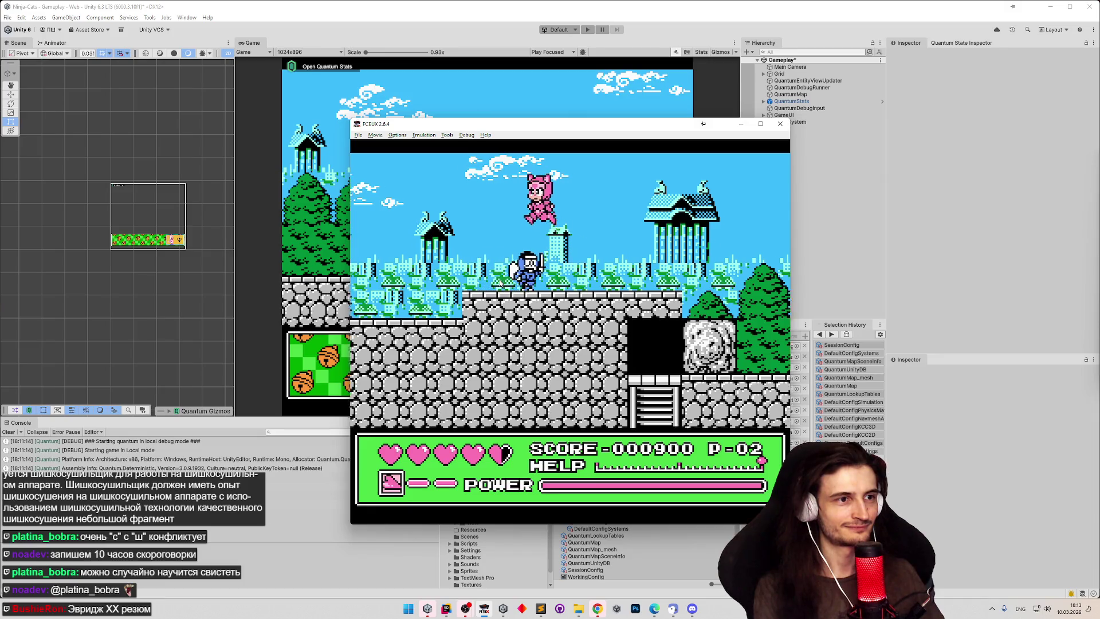
{"action": "key", "text": "Right"}
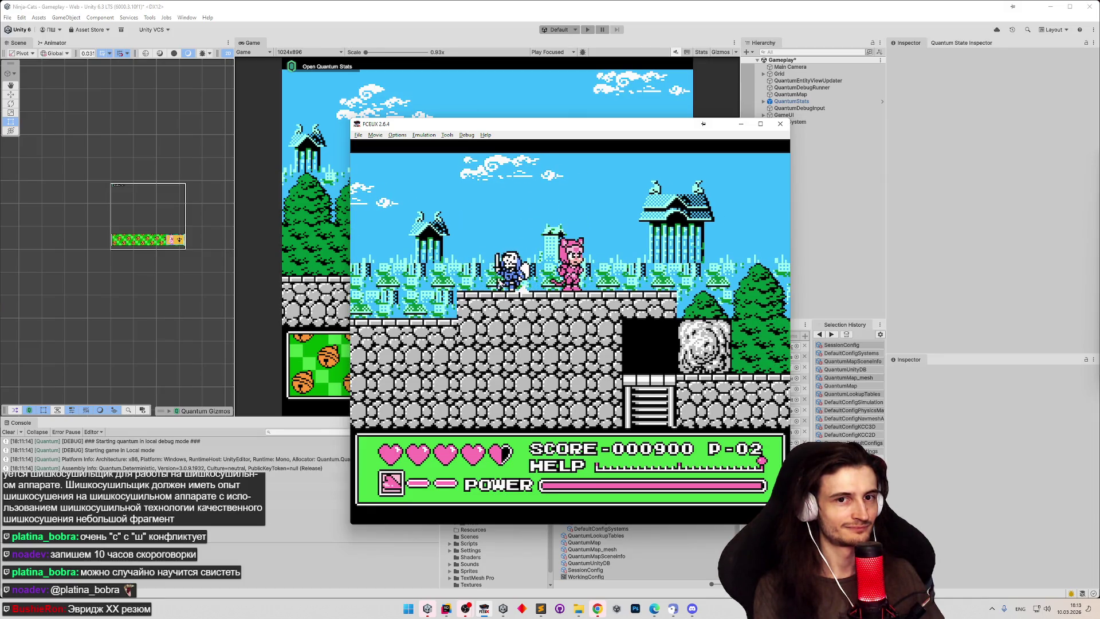
{"action": "key", "text": "Left"}
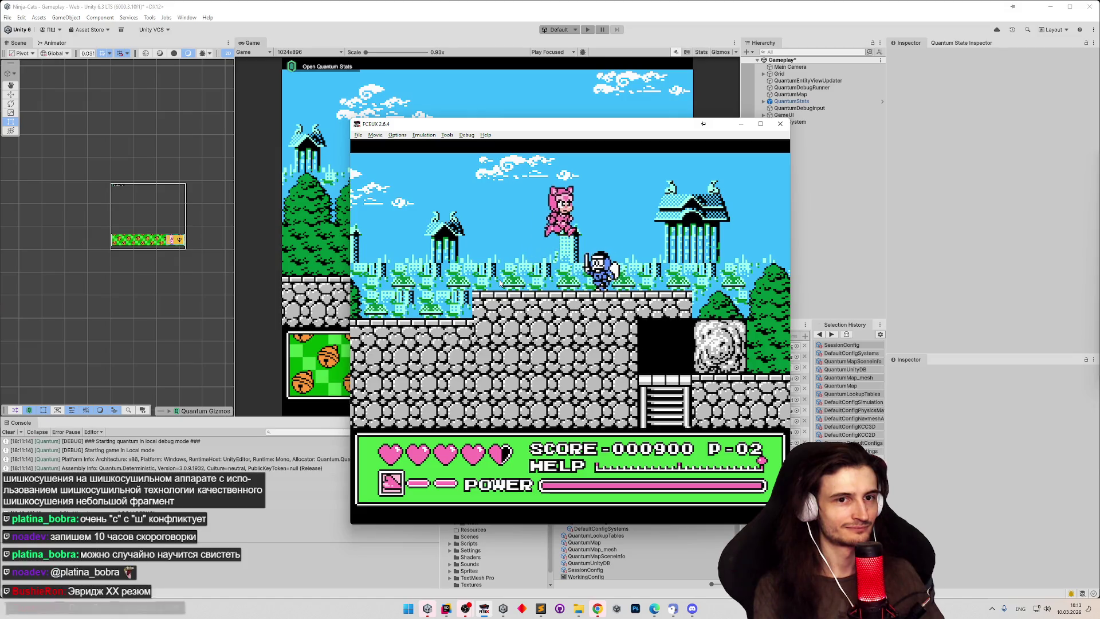
{"action": "key", "text": "Left"}
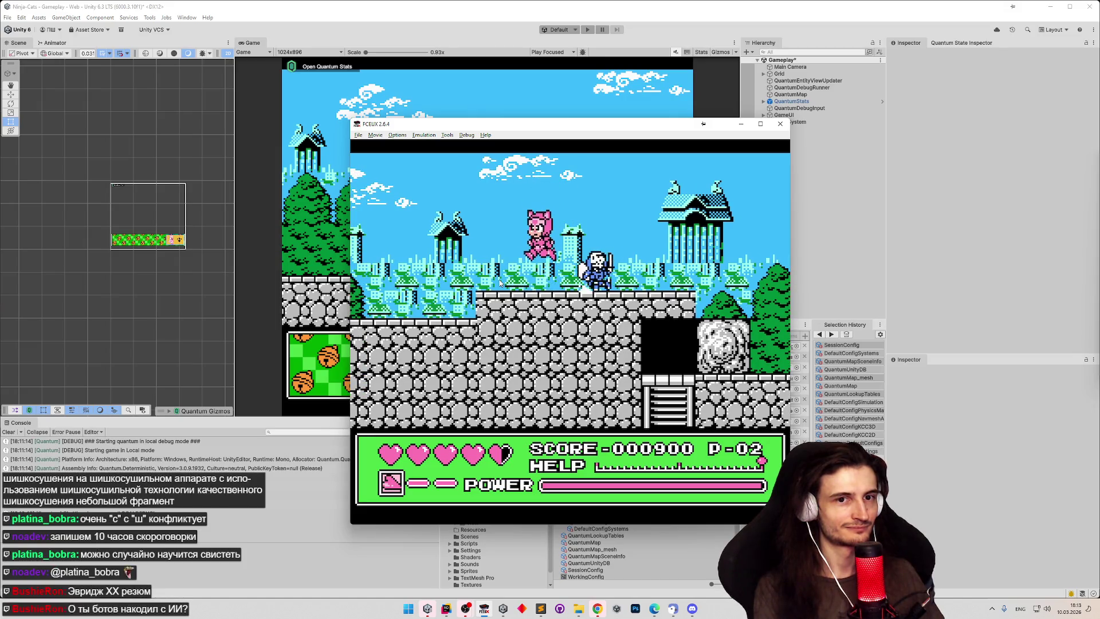
{"action": "key", "text": "Right"}
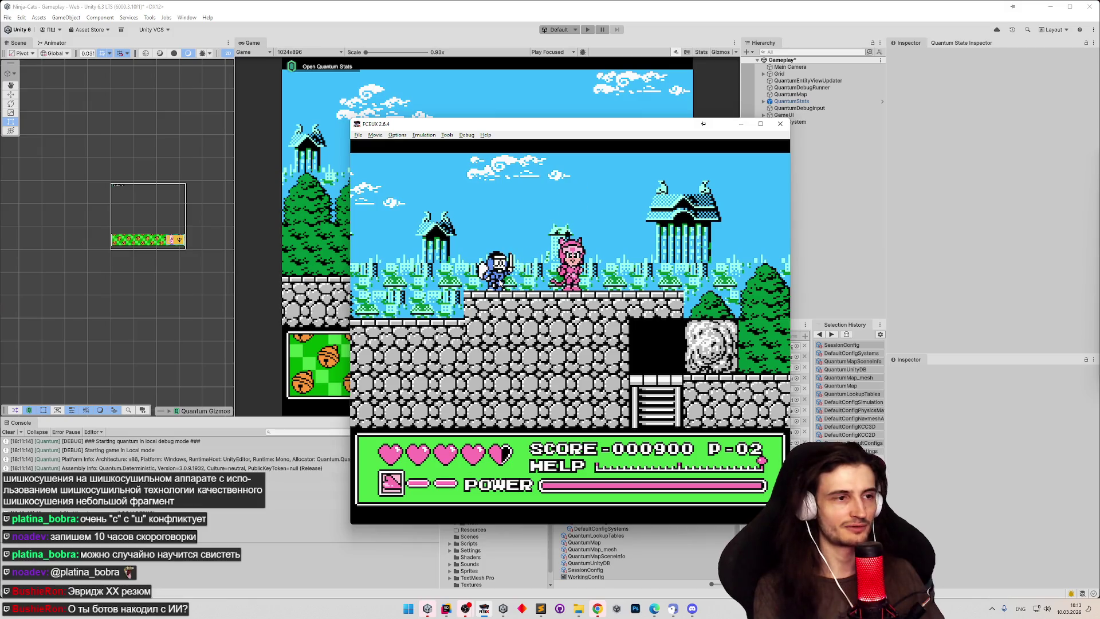
{"action": "key", "text": "Left"}
{"action": "key", "text": "Left"}
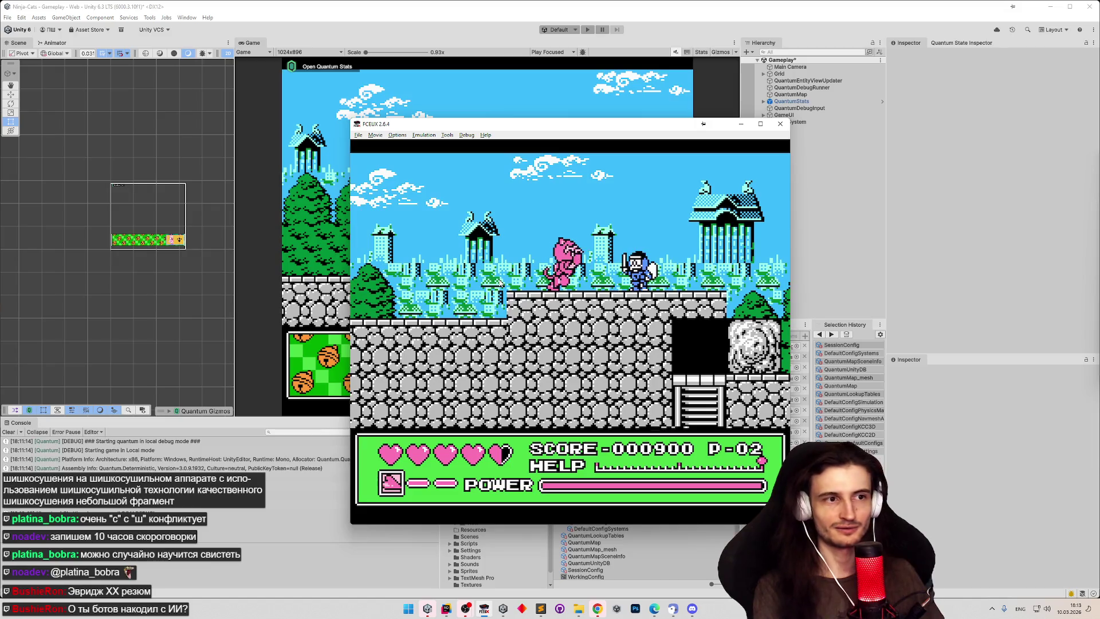
Step: Reach the stone ledge by the ladder and defeat the ninja, raising the score to 001100
{"action": "key", "text": "Right"}
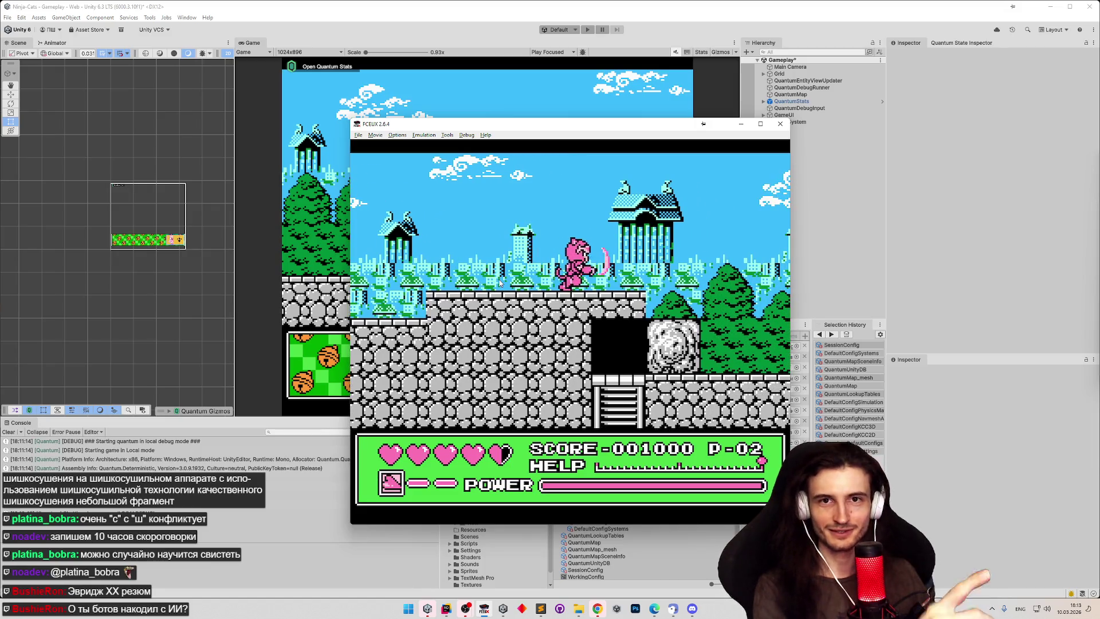
{"action": "key", "text": "Left"}
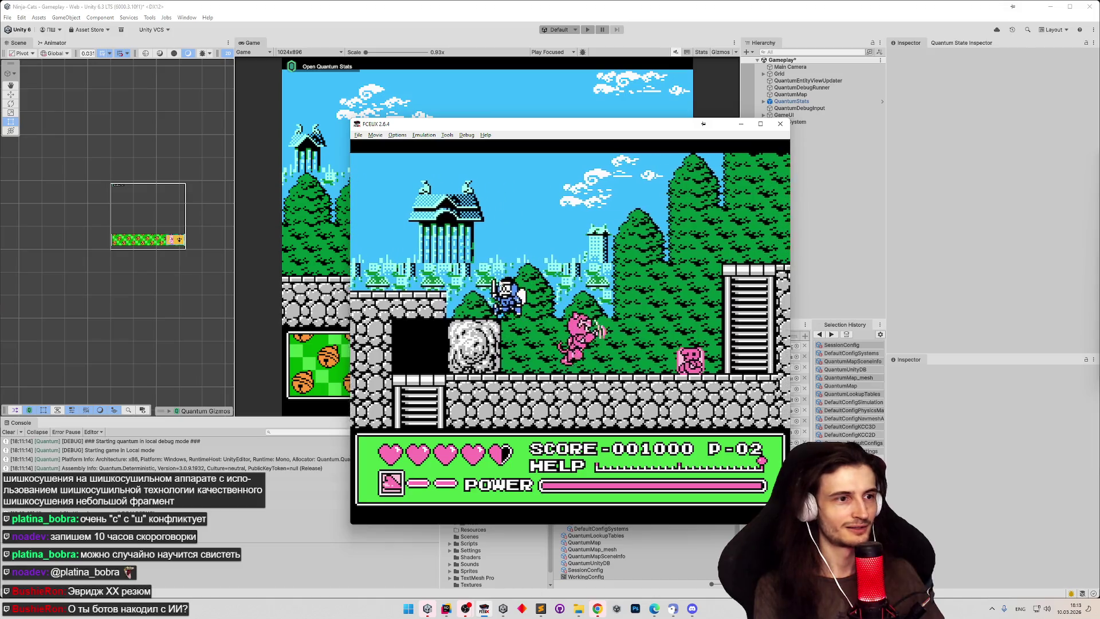
{"action": "key", "text": "Left"}
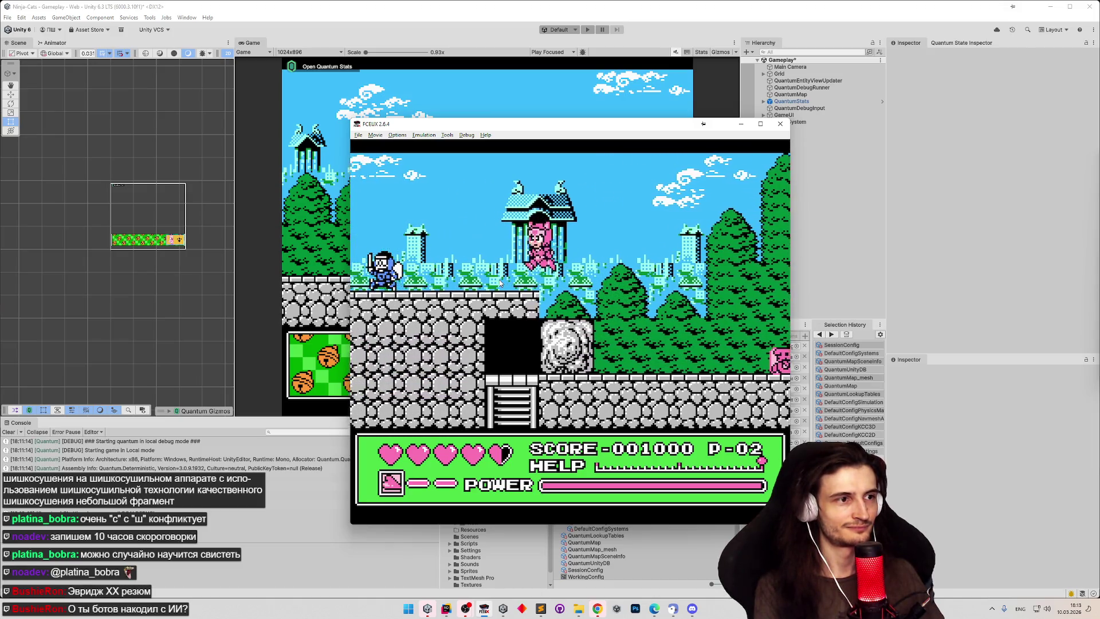
{"action": "key", "text": "Left"}
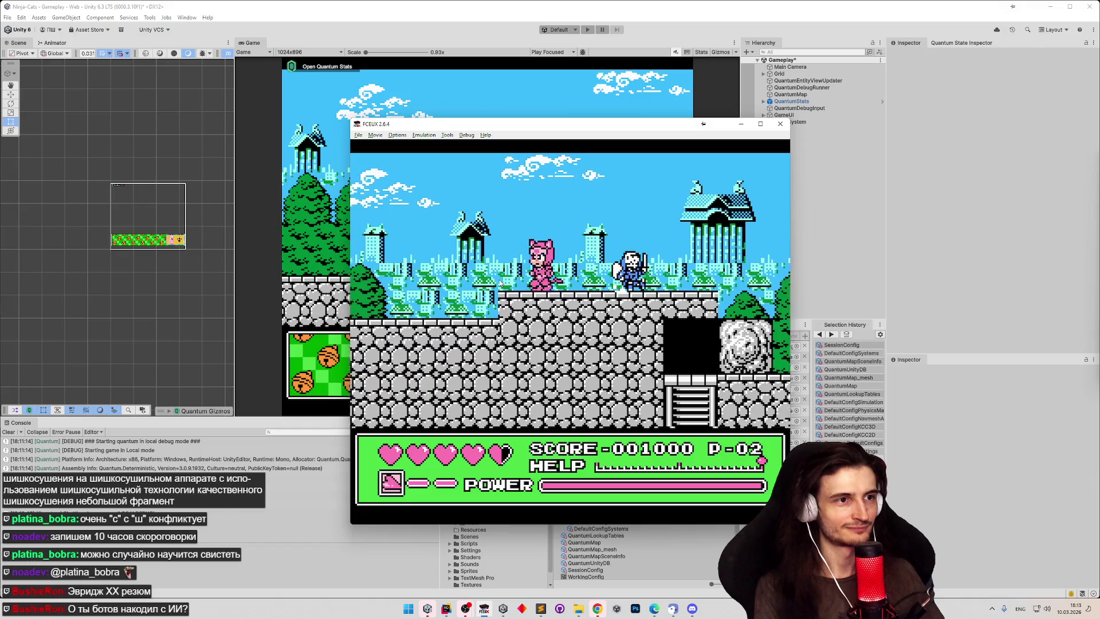
{"action": "key", "text": "Left"}
{"action": "key", "text": "f"}
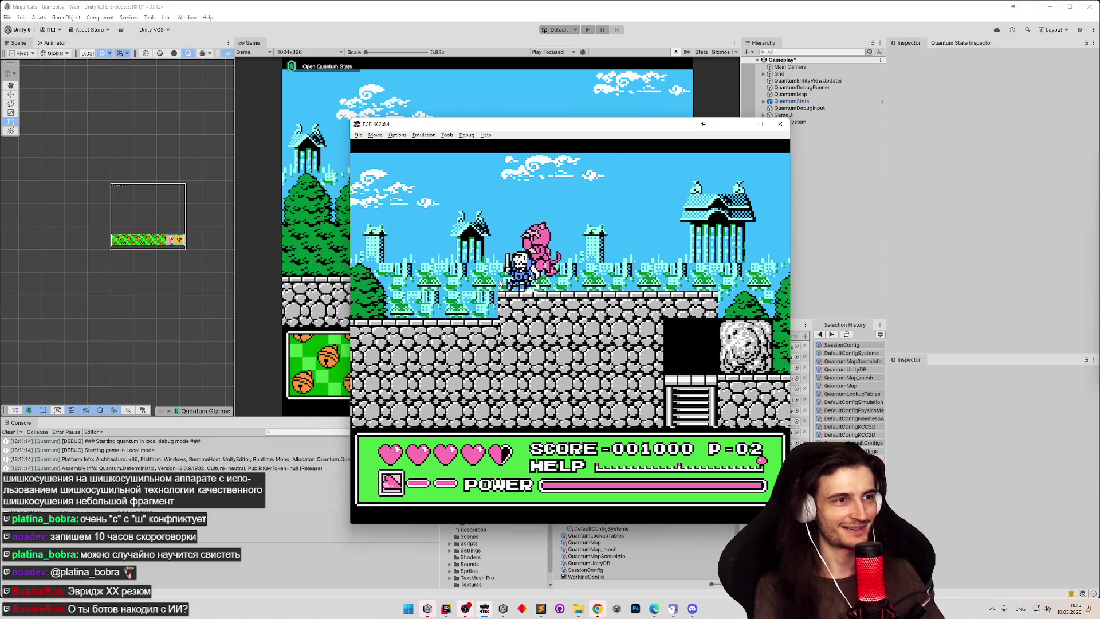
{"action": "key", "text": "Right"}
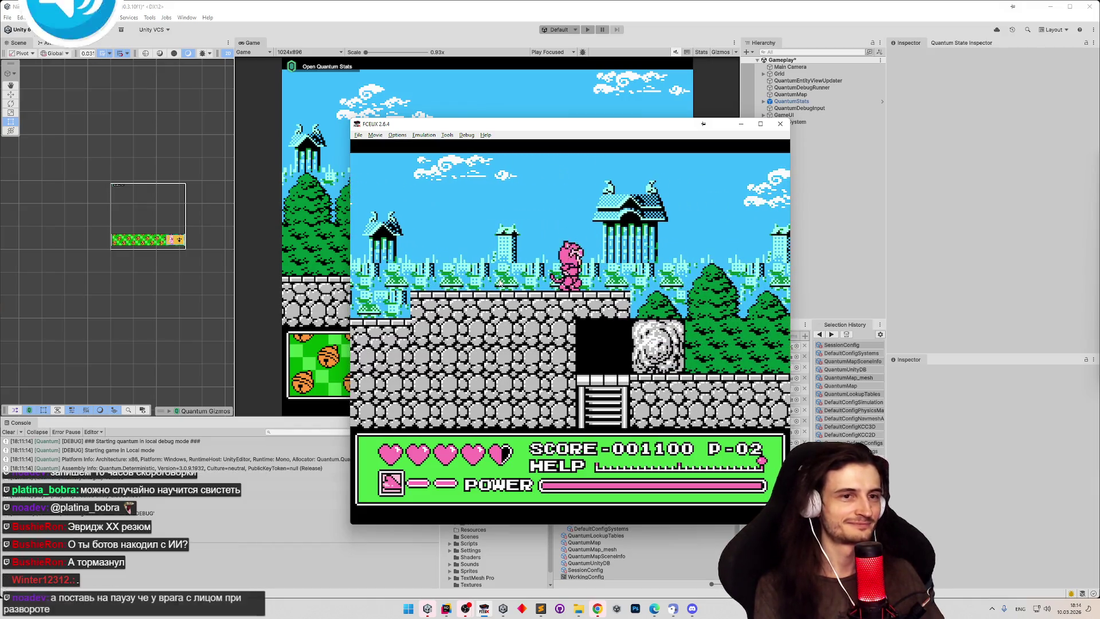
{"action": "key", "text": "Right"}
{"action": "key", "text": "f"}
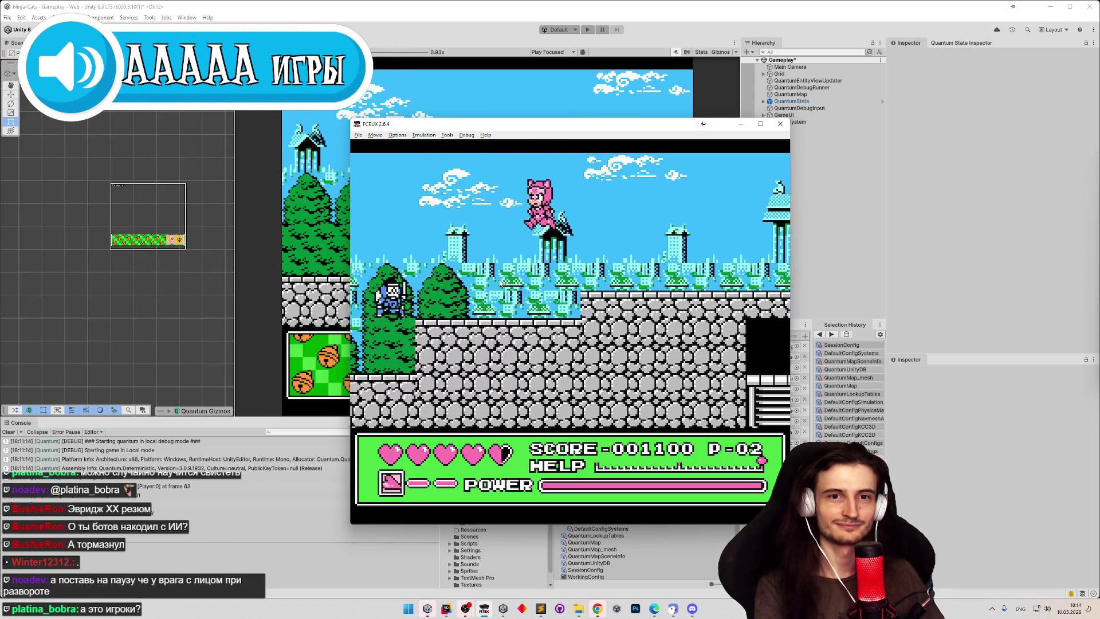
Step: Start lowering the emulation speed with the minus hotkey
{"action": "key", "text": "Right"}
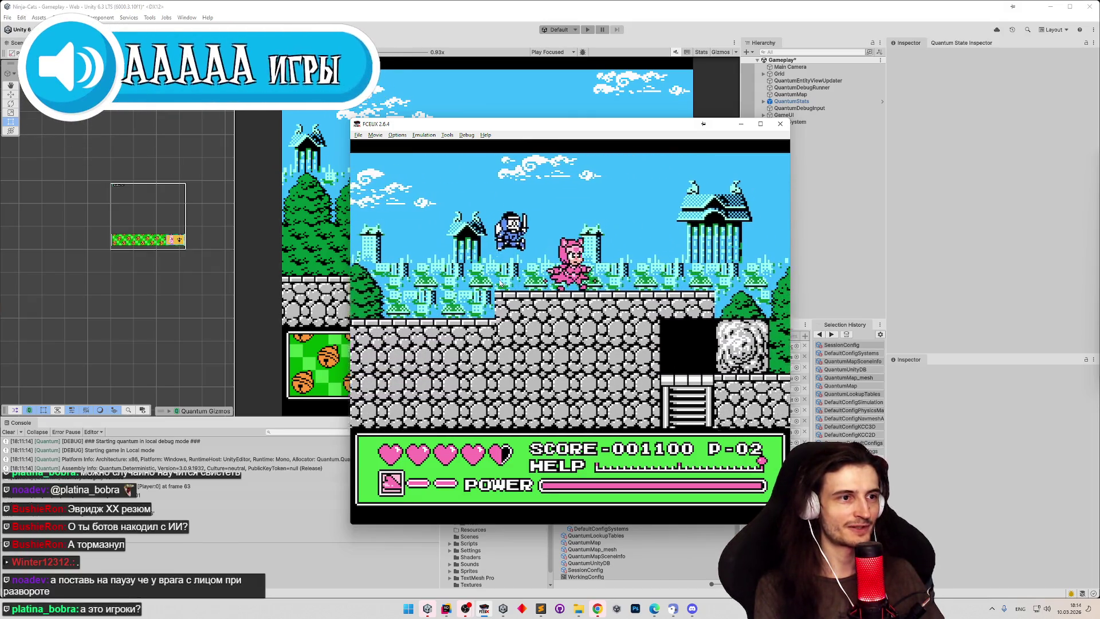
{"action": "key", "text": "minus"}
{"action": "key", "text": "Right"}
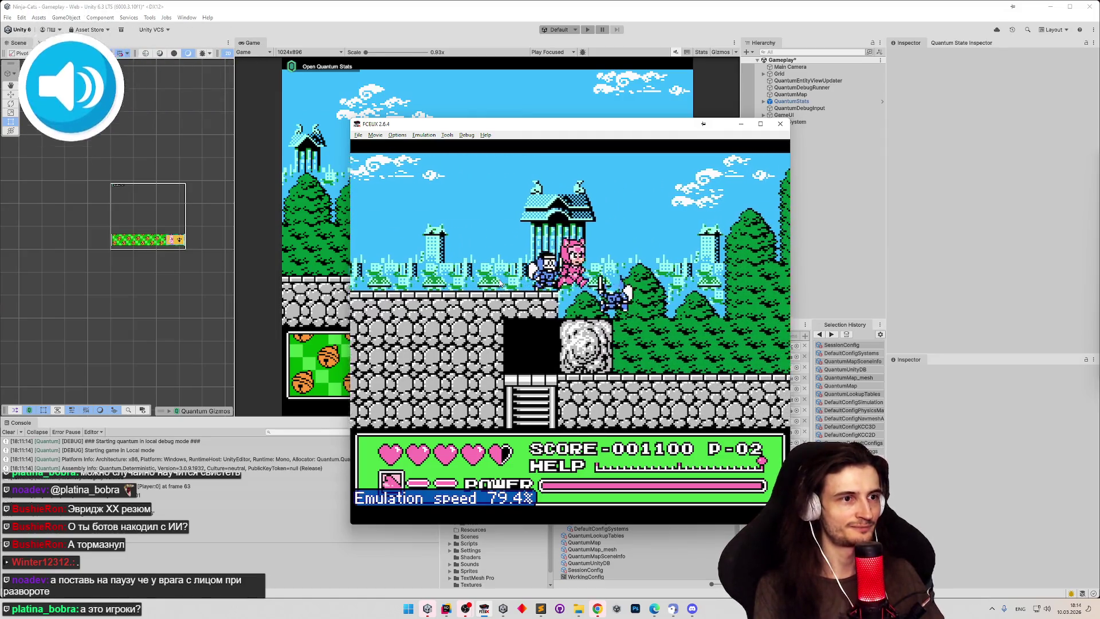
Step: Slow the emulation nearly to a stop to study the enemy, then restore normal speed
{"action": "key", "text": "minus"}
{"action": "key", "text": "minus"}
{"action": "key", "text": "minus"}
{"action": "key", "text": "minus"}
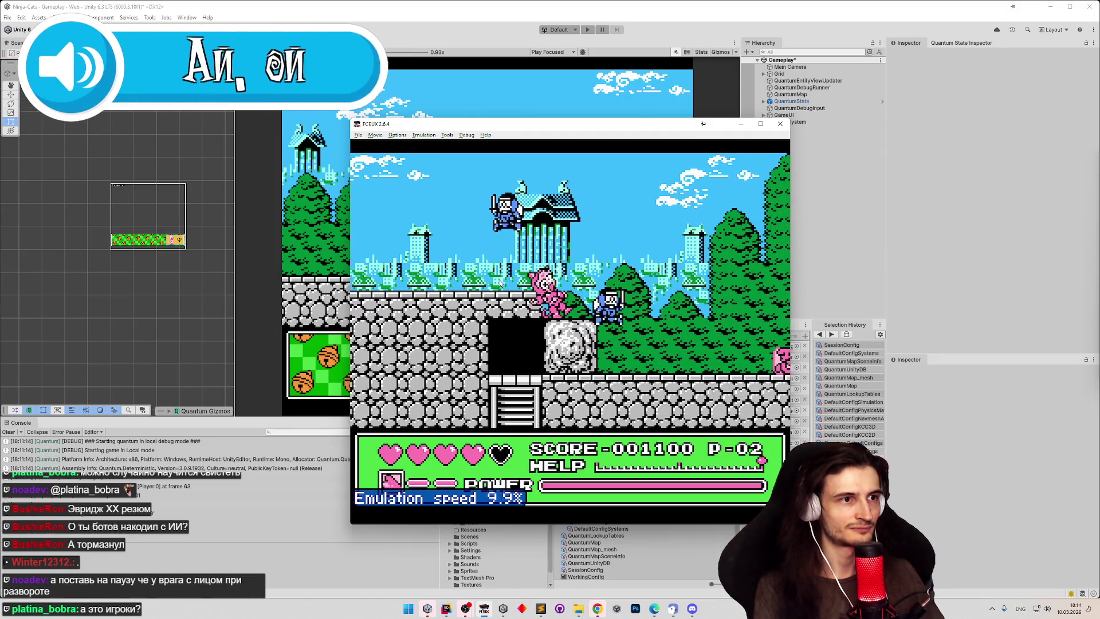
{"action": "key", "text": "minus"}
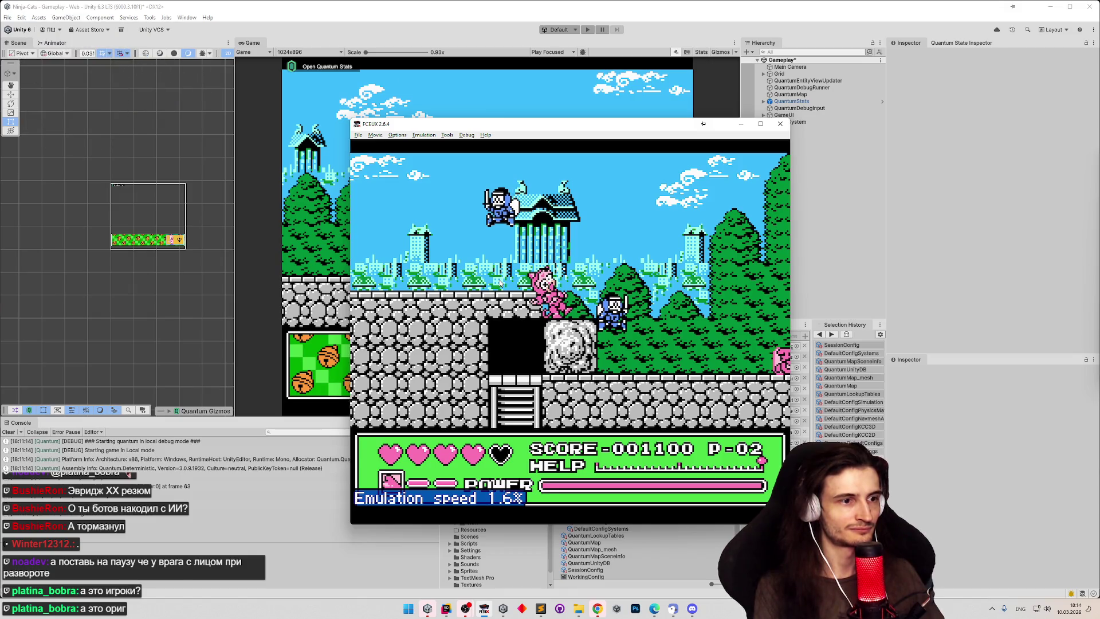
{"action": "key", "text": "equal"}
{"action": "key", "text": "equal"}
{"action": "key", "text": "equal"}
{"action": "key", "text": "equal"}
{"action": "key", "text": "minus"}
{"action": "key", "text": "minus"}
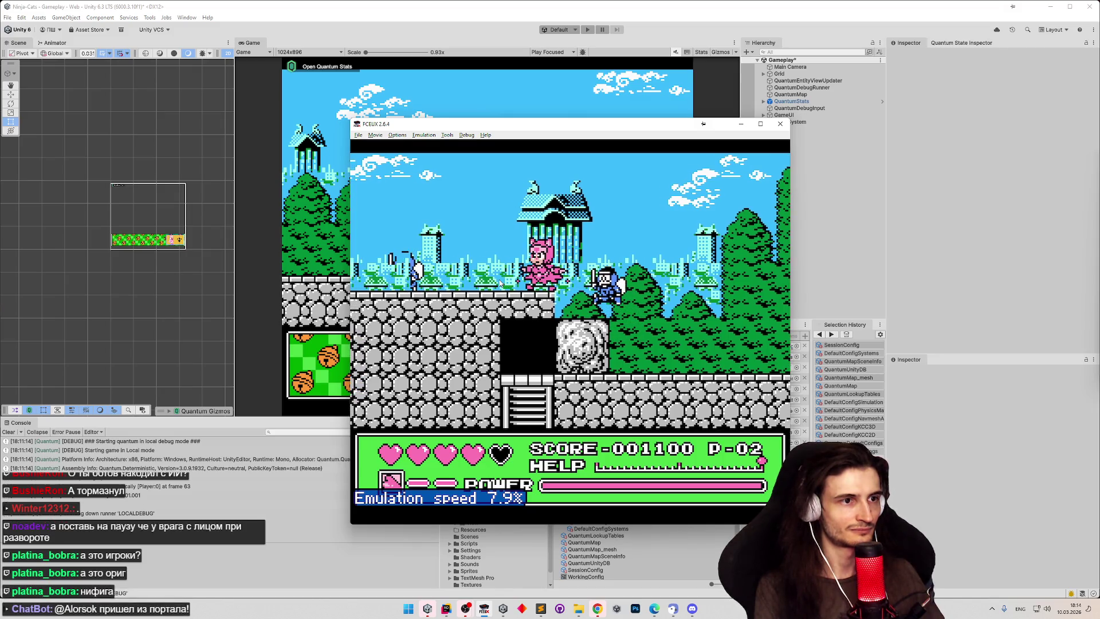
{"action": "key", "text": "equal"}
{"action": "key", "text": "equal"}
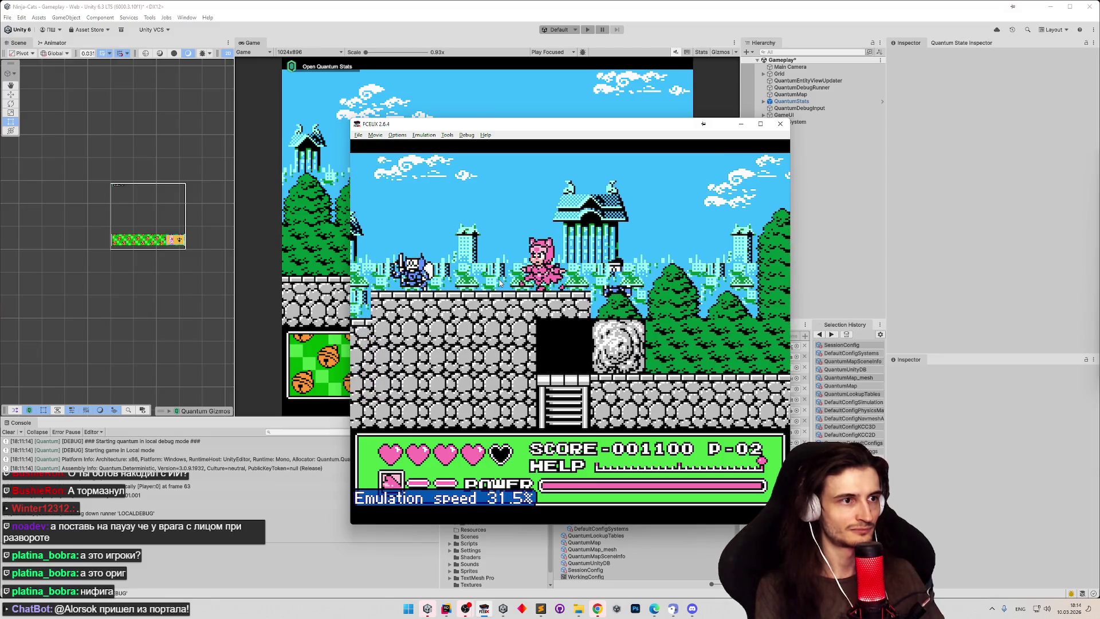
{"action": "key", "text": "minus"}
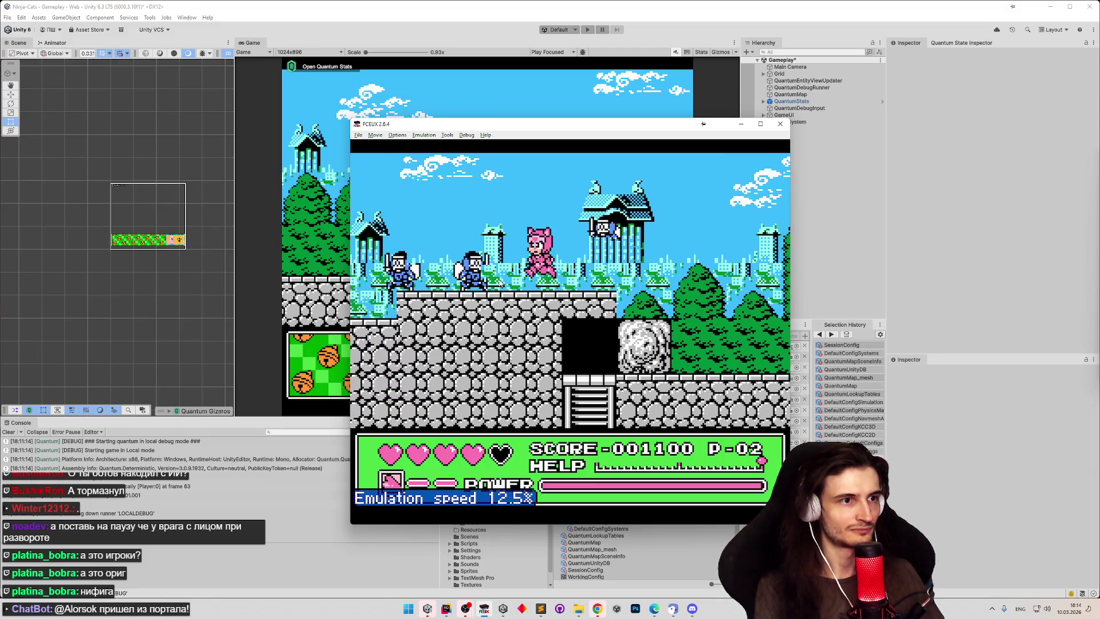
{"action": "key", "text": "minus"}
{"action": "key", "text": "minus"}
{"action": "key", "text": "minus"}
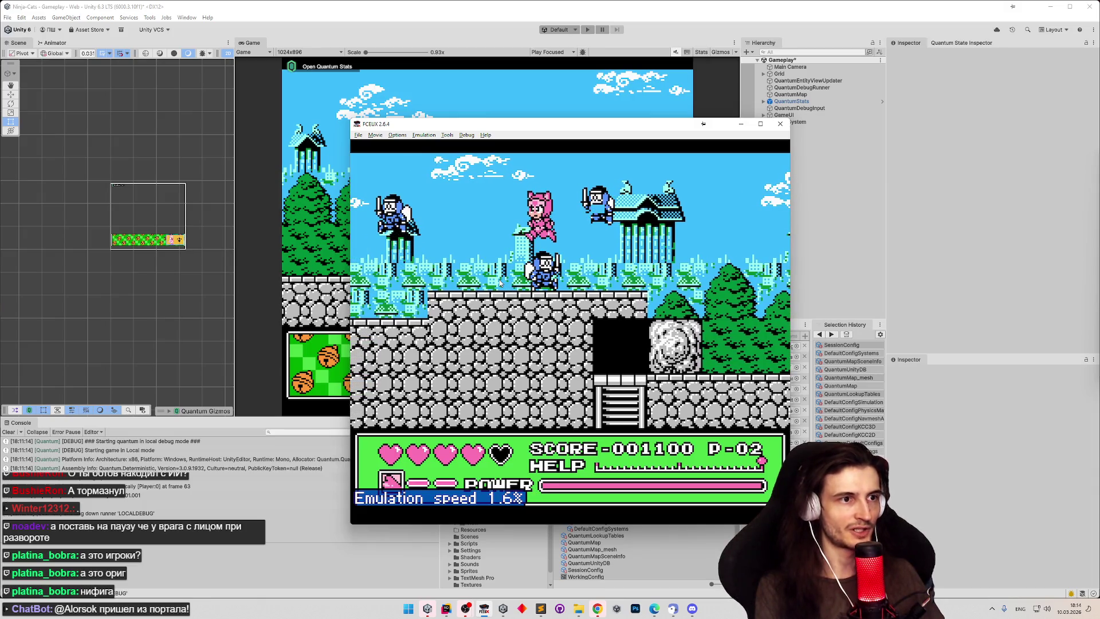
{"action": "key", "text": "equal"}
{"action": "key", "text": "equal"}
{"action": "key", "text": "equal"}
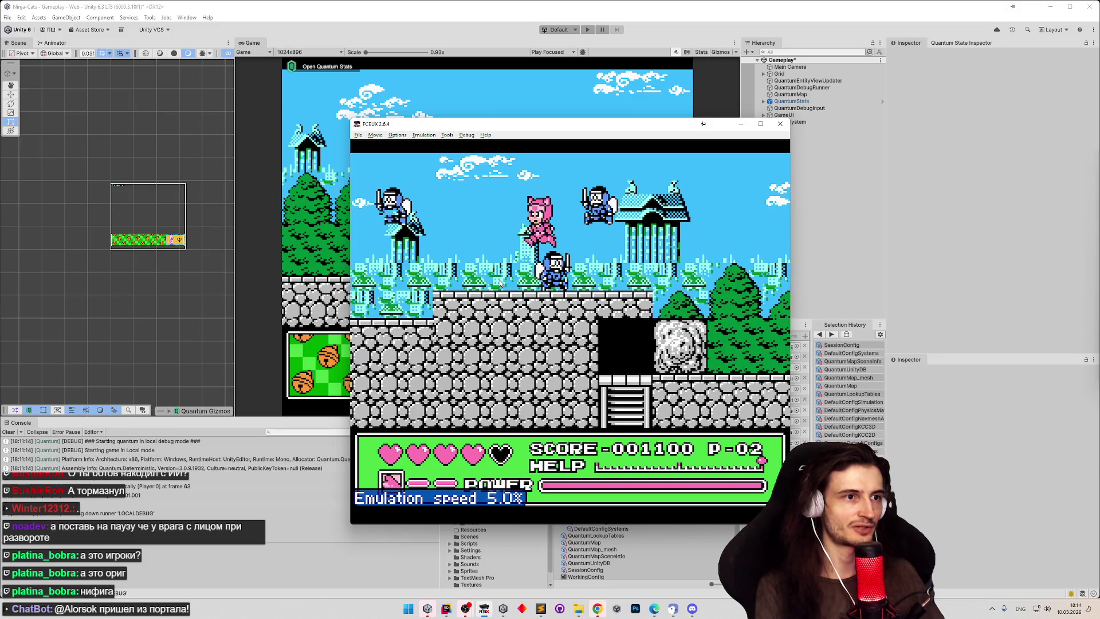
{"action": "key", "text": "minus"}
{"action": "key", "text": "minus"}
{"action": "key", "text": "minus"}
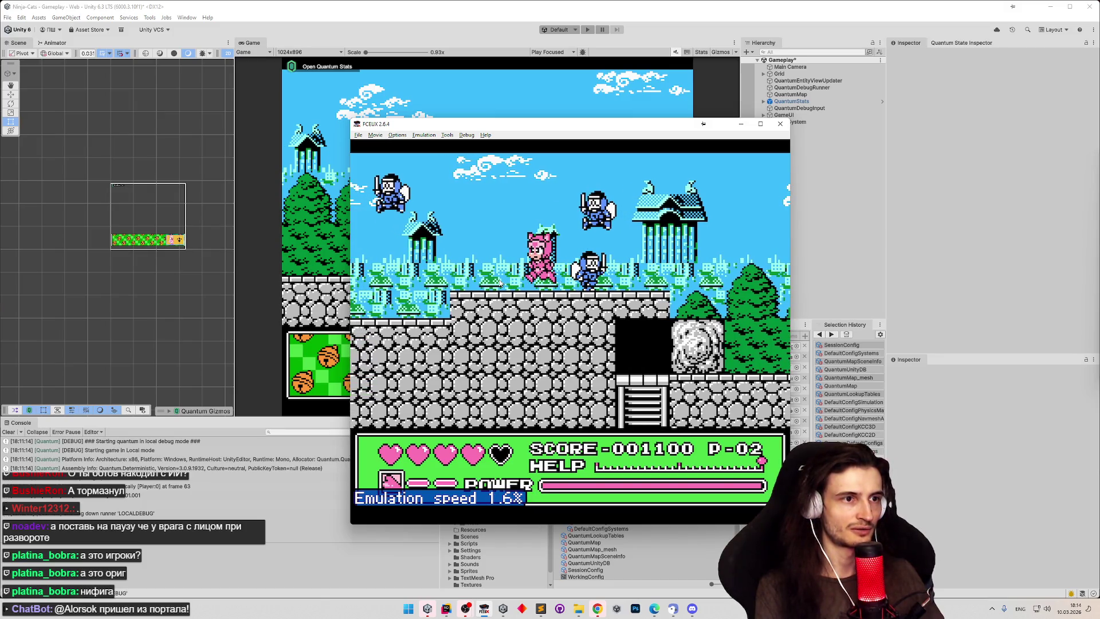
{"action": "key", "text": "equal"}
{"action": "key", "text": "equal"}
{"action": "key", "text": "equal"}
{"action": "key", "text": "equal"}
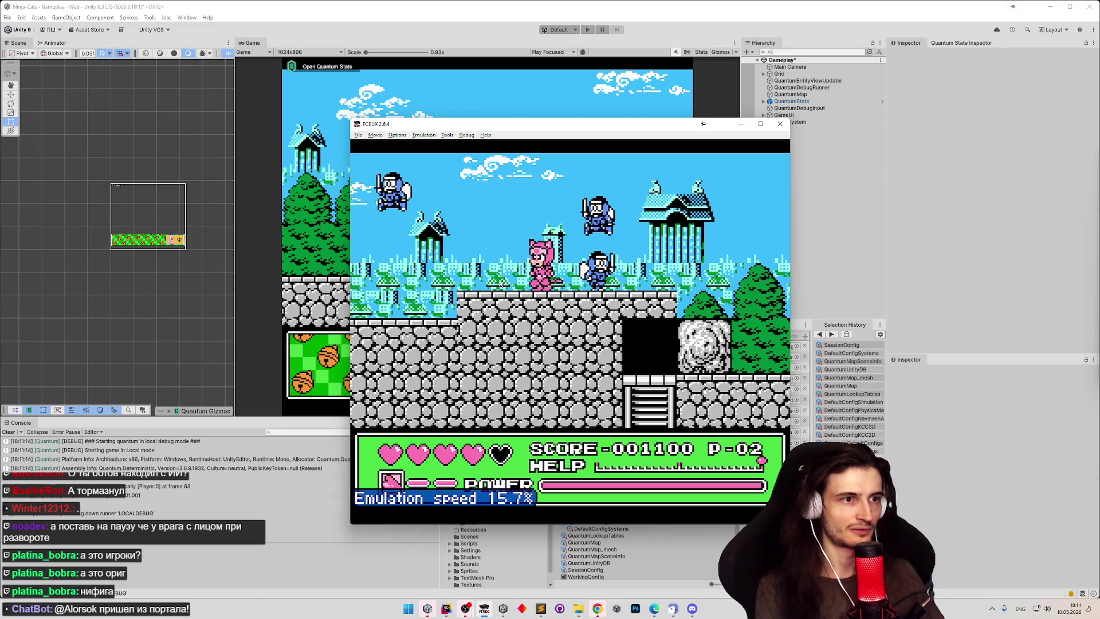
{"action": "key", "text": "minus"}
{"action": "key", "text": "minus"}
{"action": "key", "text": "minus"}
{"action": "key", "text": "minus"}
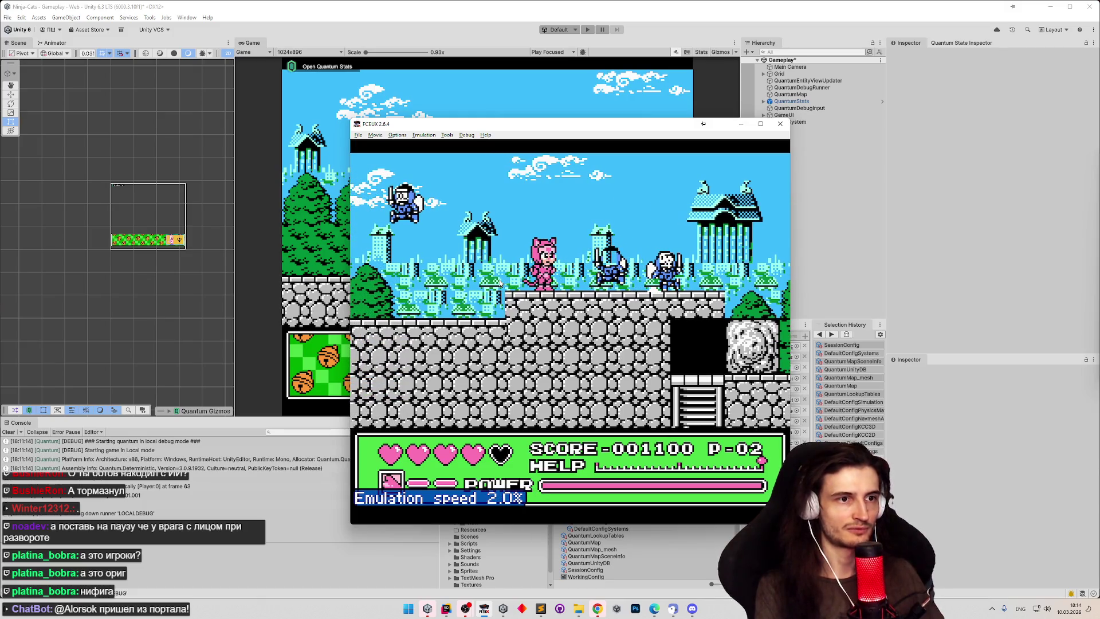
{"action": "key", "text": "minus"}
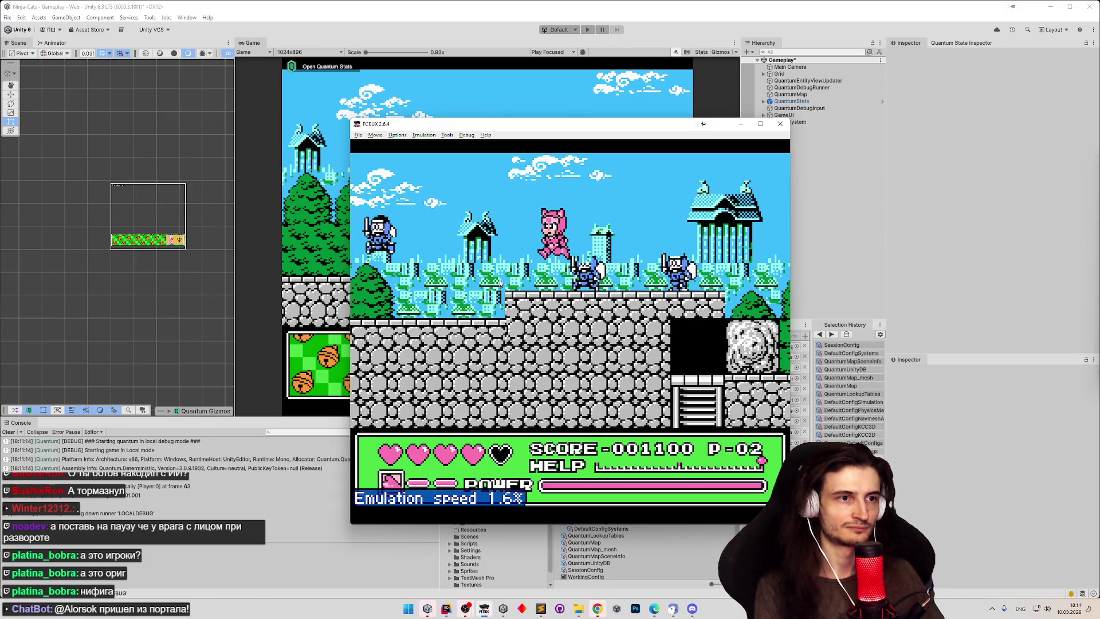
{"action": "key", "text": "equal"}
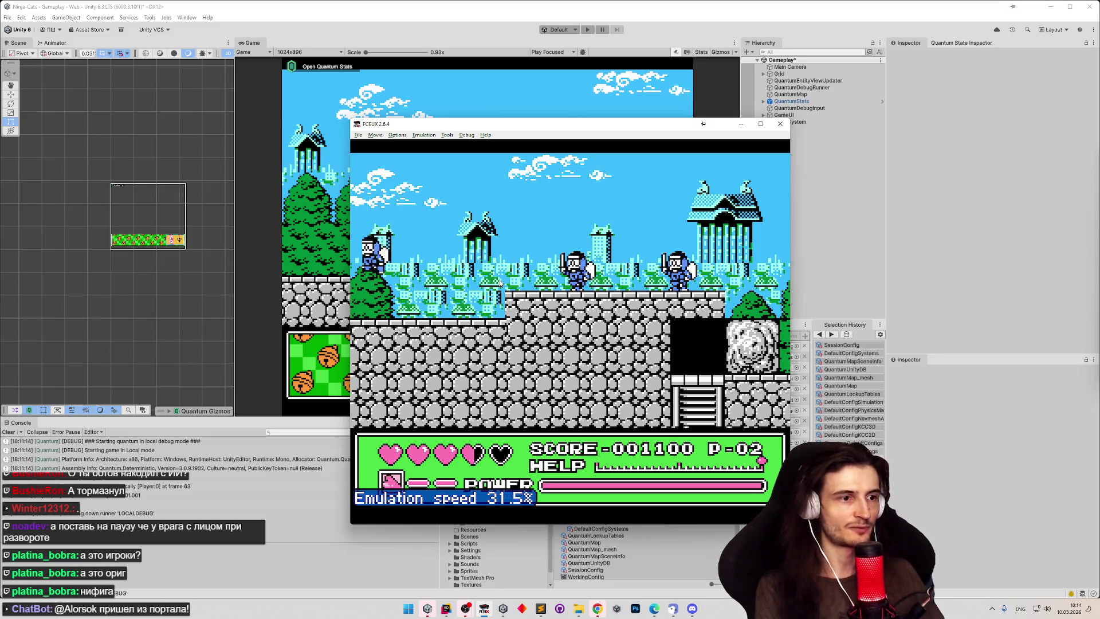
Step: Run and jump the pink cat rightward through the level
{"action": "key", "text": "Right"}
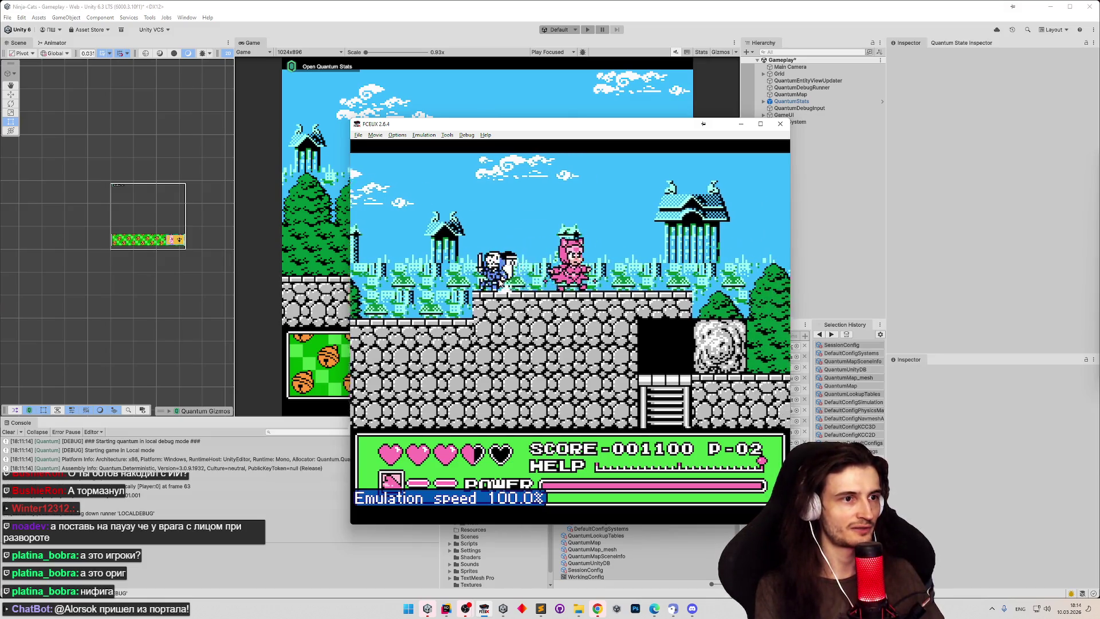
{"action": "key", "text": "Right"}
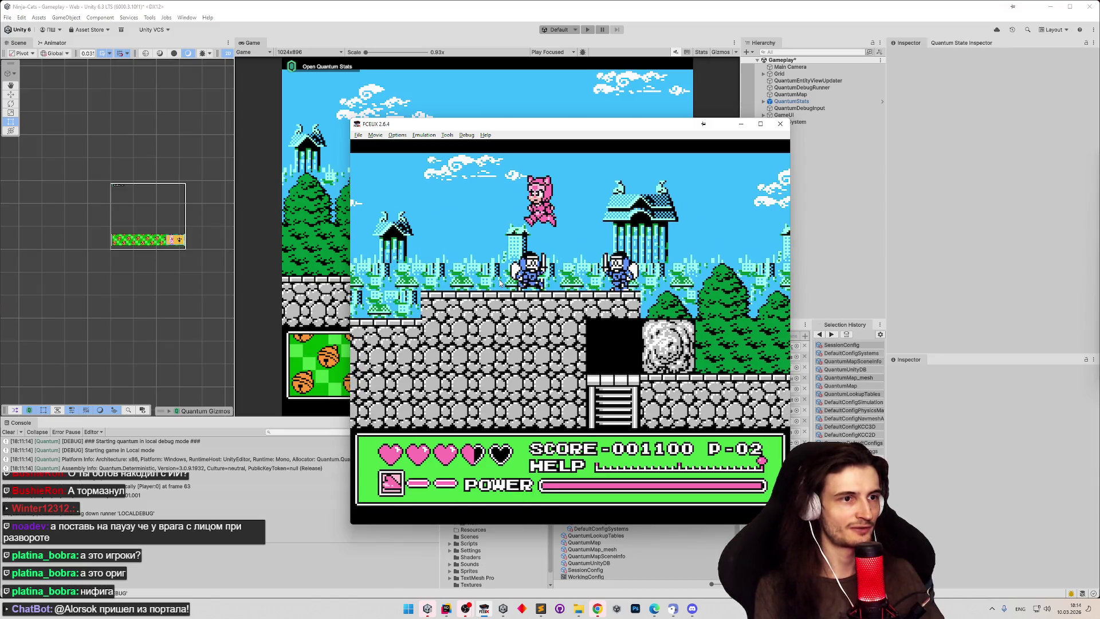
{"action": "key", "text": "Right"}
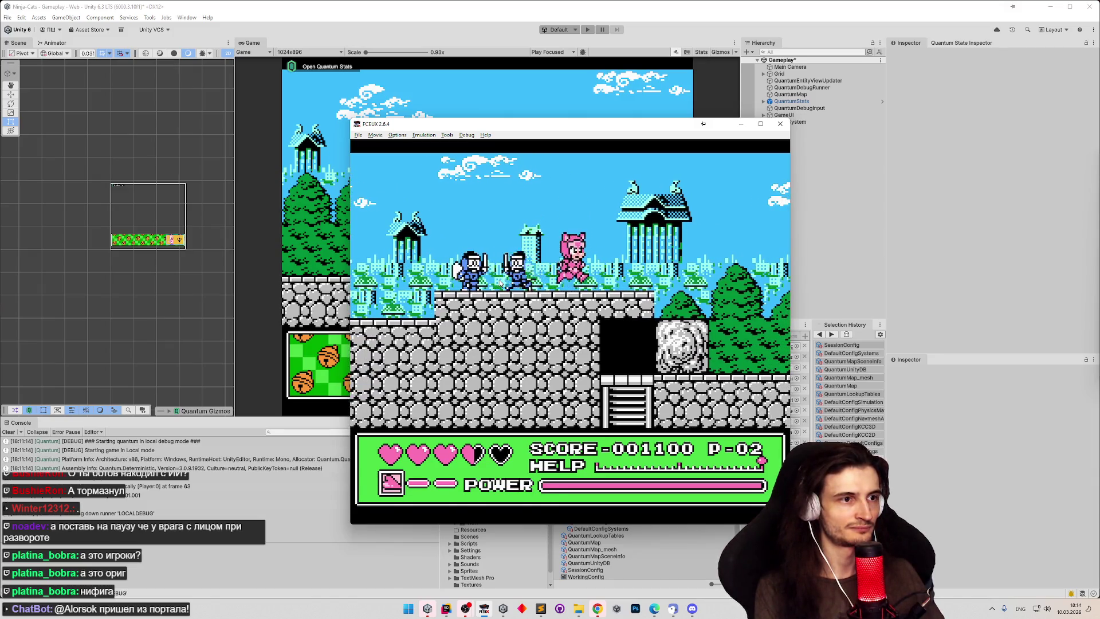
{"action": "key", "text": "Right"}
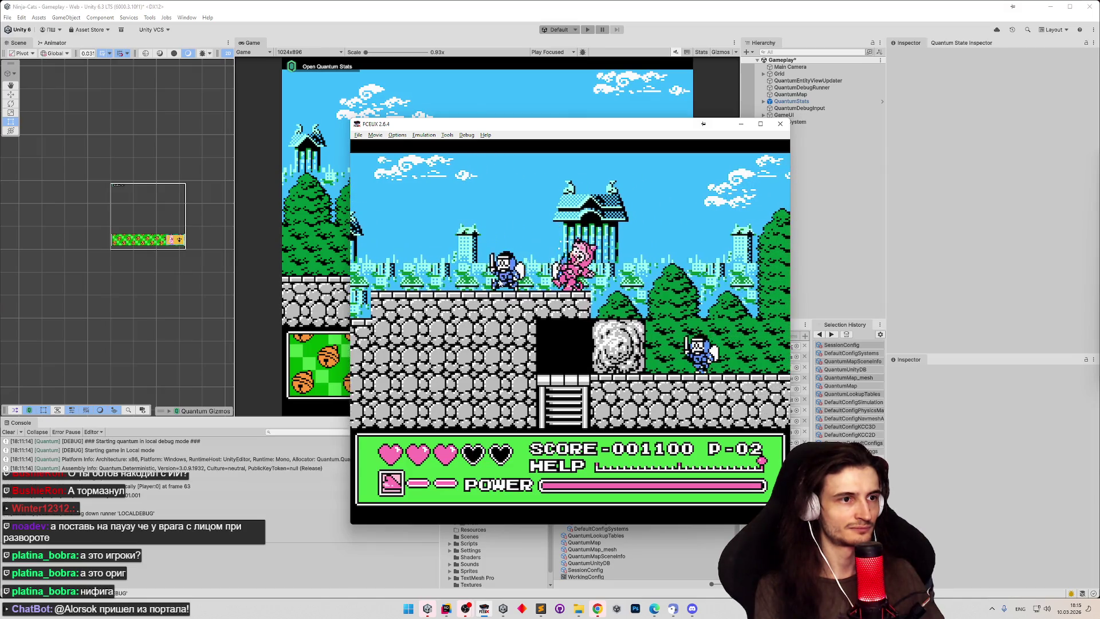
{"action": "key", "text": "Right"}
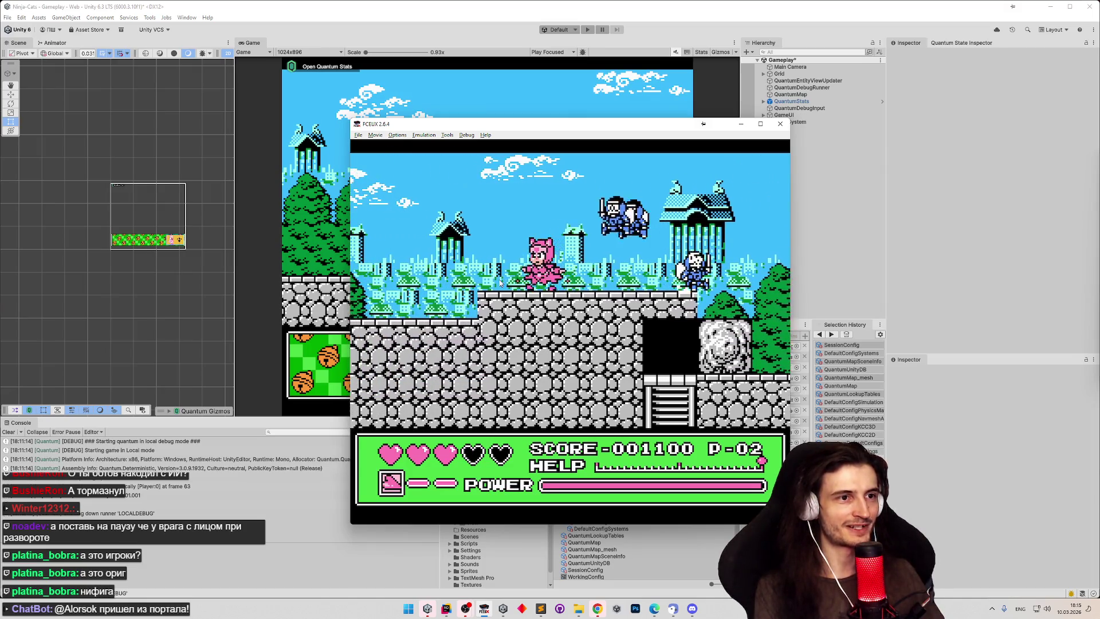
{"action": "key", "text": "Right"}
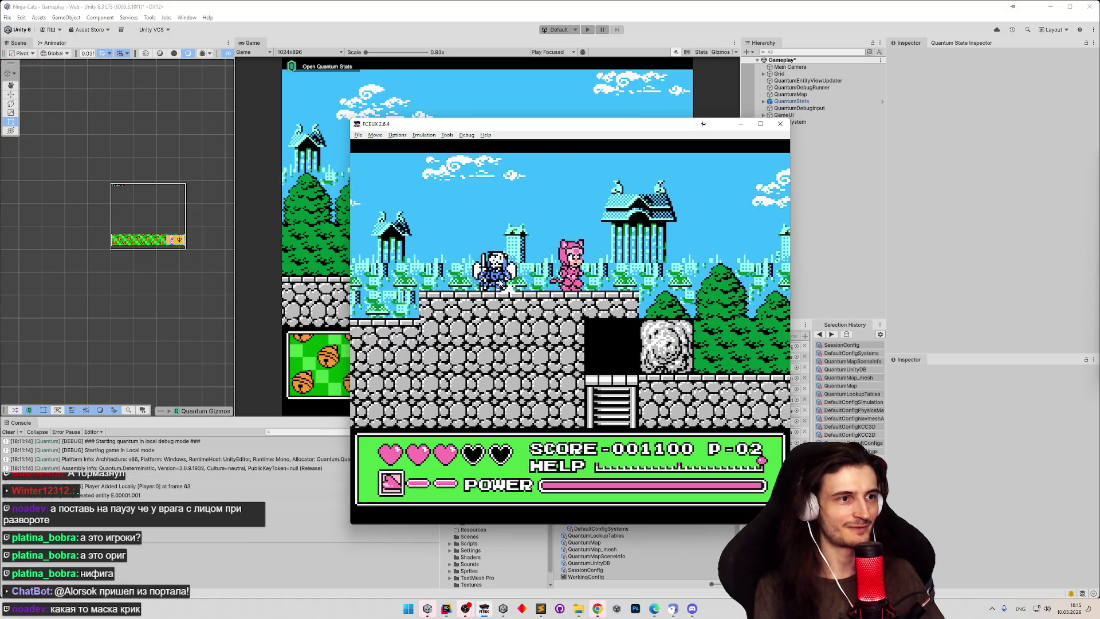
{"action": "key", "text": "Right"}
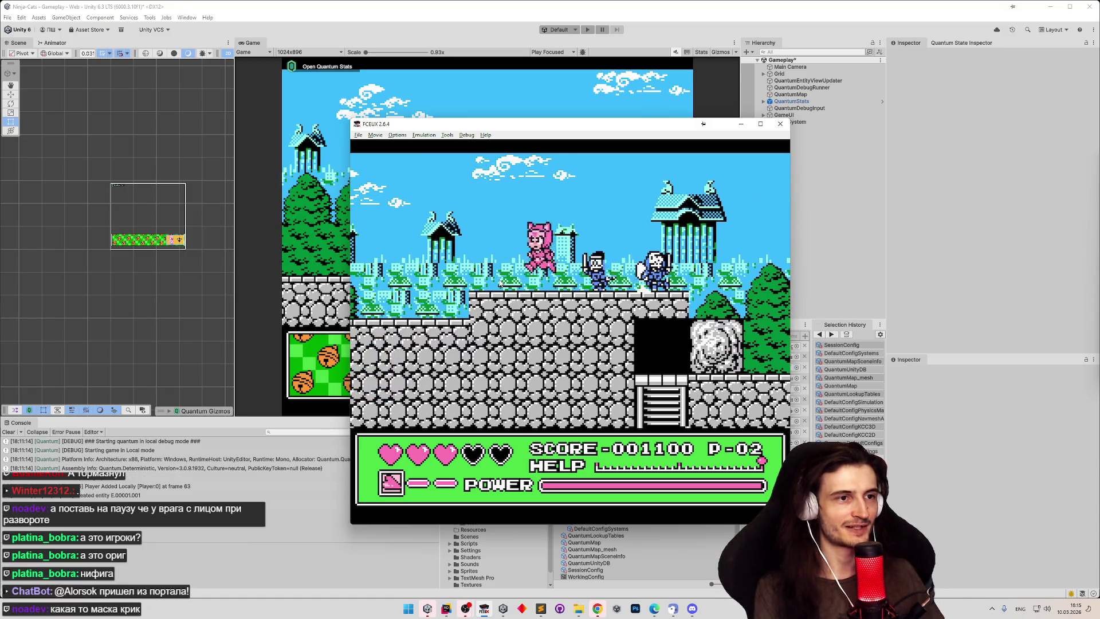
{"action": "key", "text": "Right"}
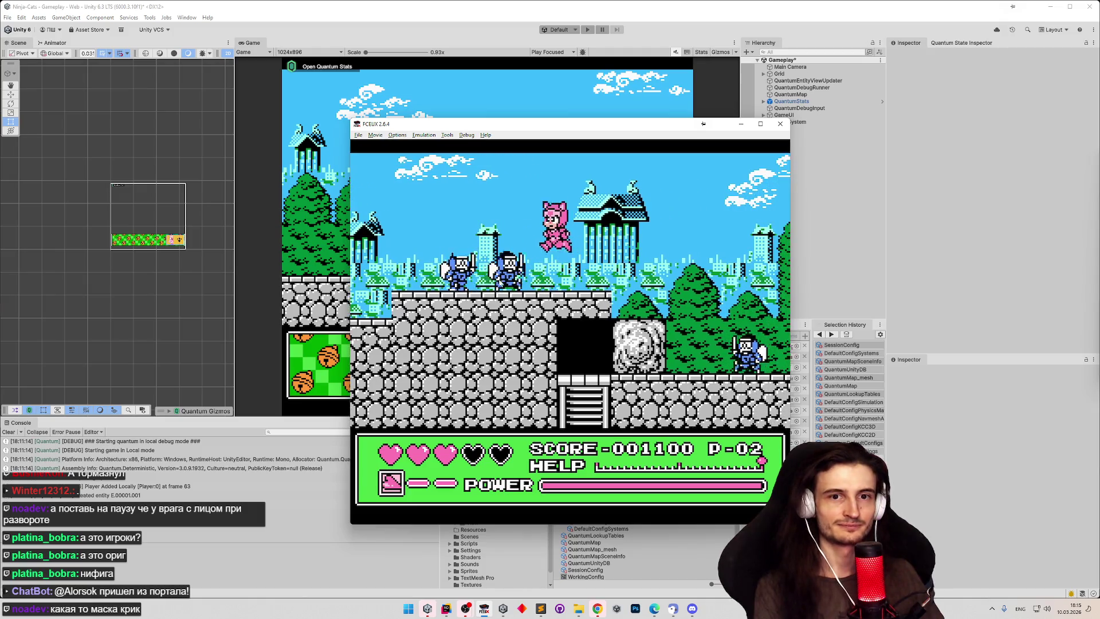
Step: Advance the cat past the enemies and onto the boulder near the ladder area
{"action": "key", "text": "Left"}
{"action": "key", "text": "Right"}
{"action": "key", "text": "f"}
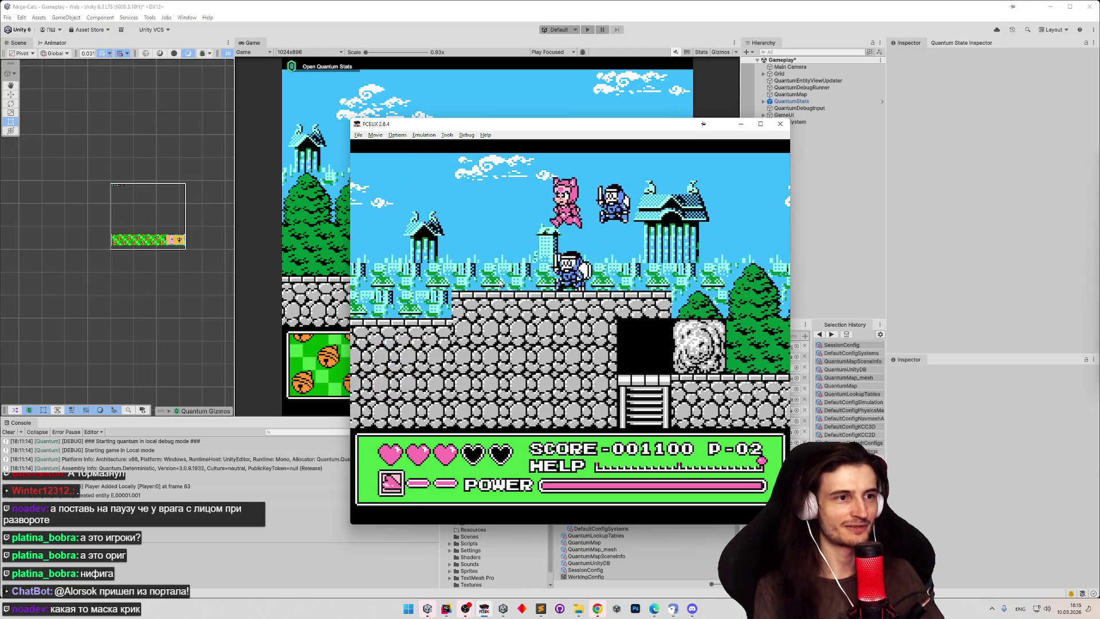
{"action": "key", "text": "Right"}
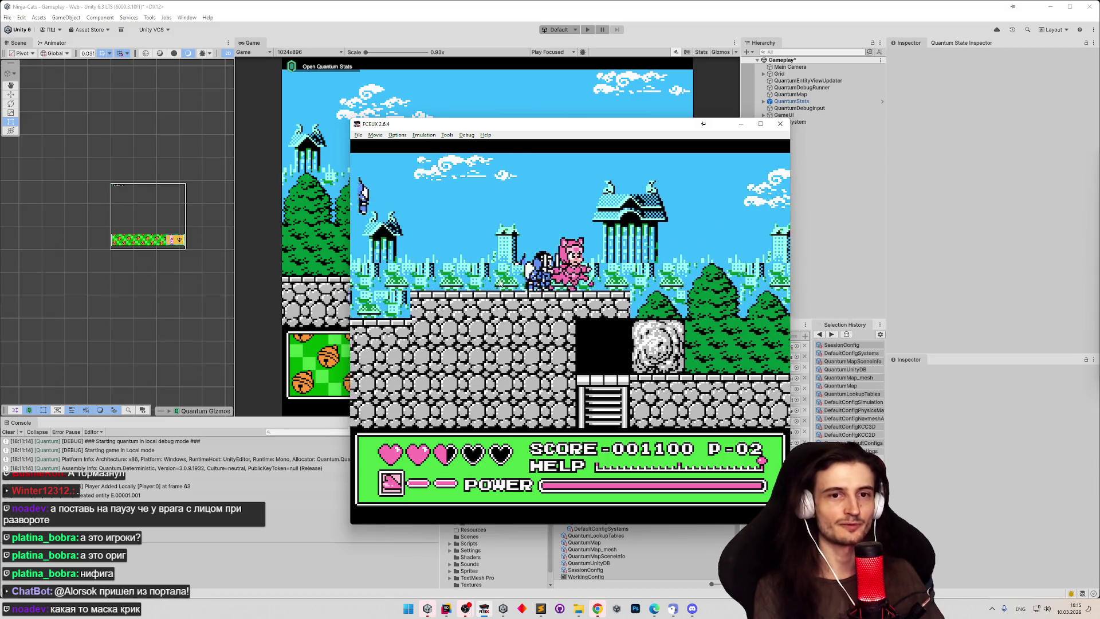
{"action": "key", "text": "Left"}
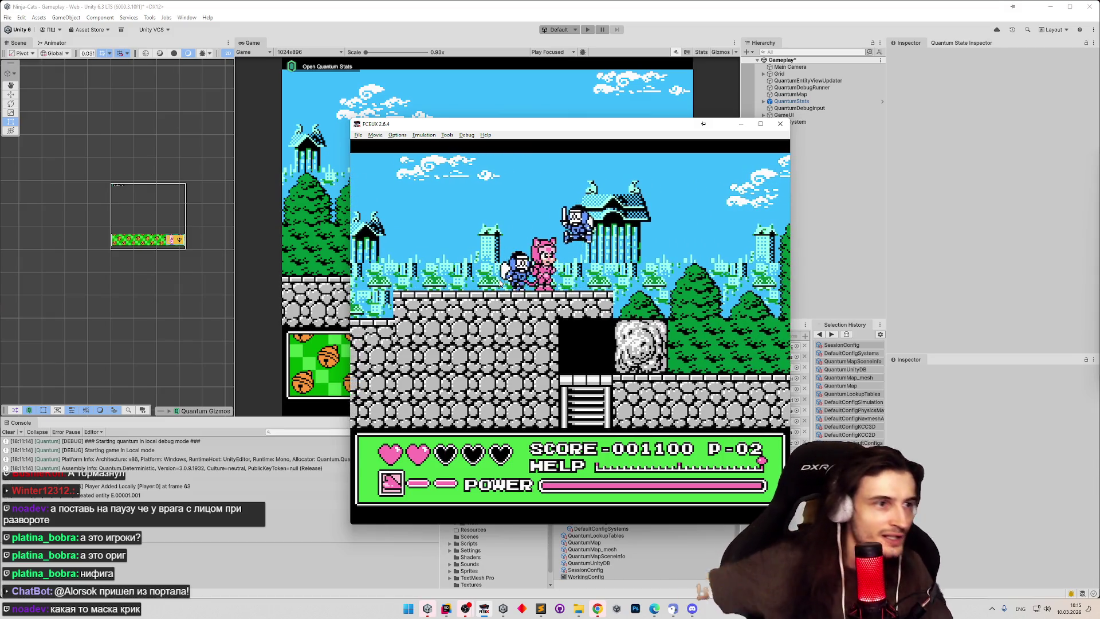
{"action": "key", "text": "Right"}
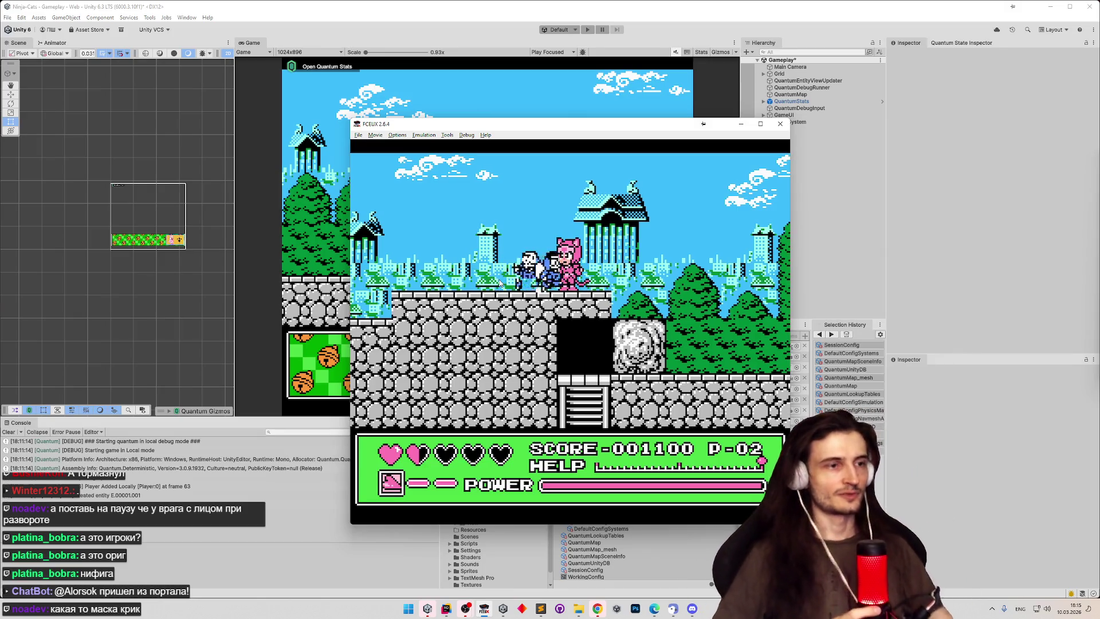
{"action": "key", "text": "Right"}
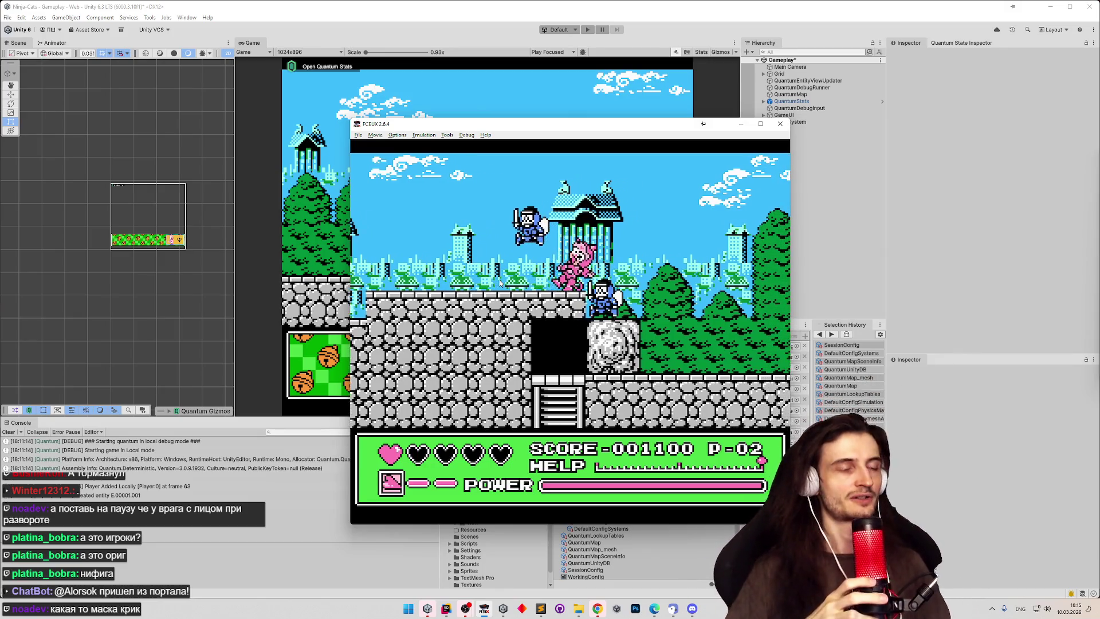
{"action": "key", "text": "Right"}
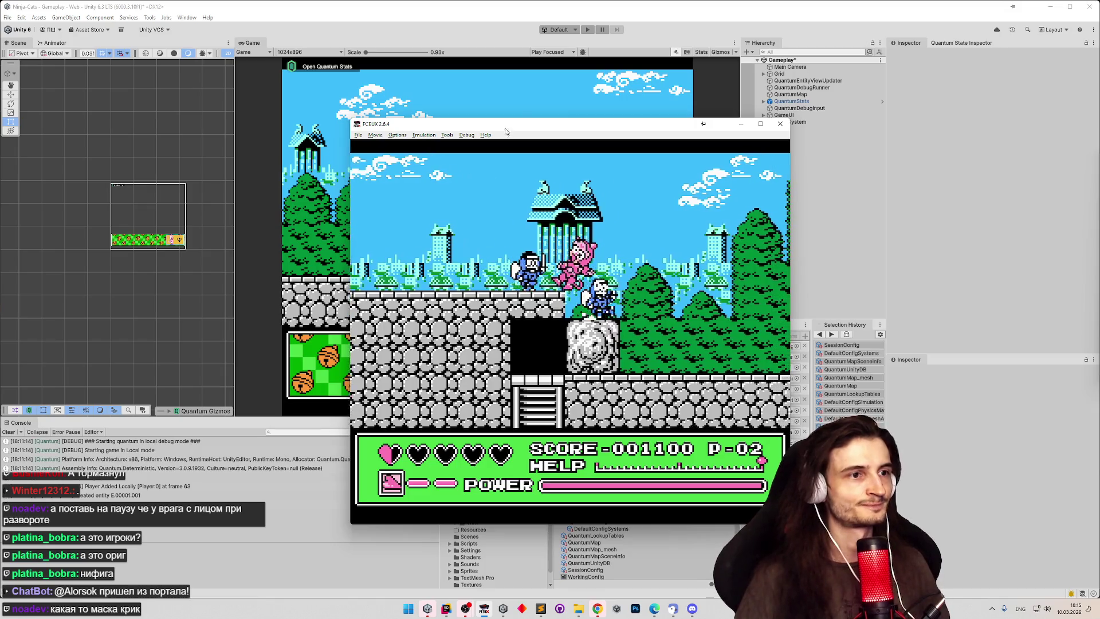
{"action": "left_click", "coordinate": [540, 609]}
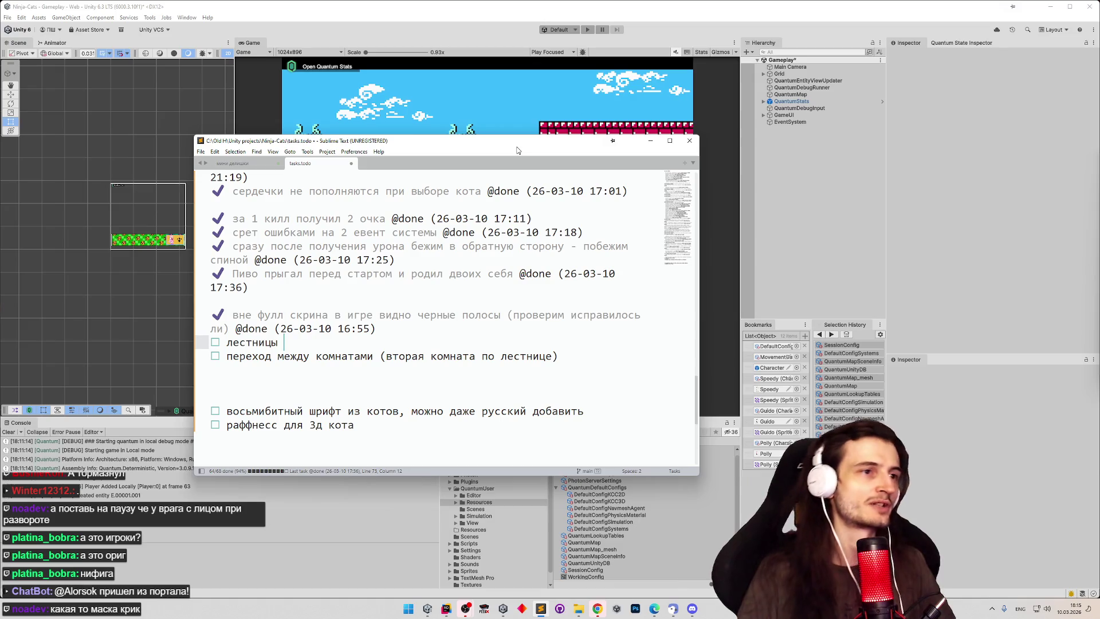
{"action": "left_click", "coordinate": [644, 143]}
{"action": "scroll", "coordinate": [196, 158], "scroll_direction": "up", "scroll_amount": 5}
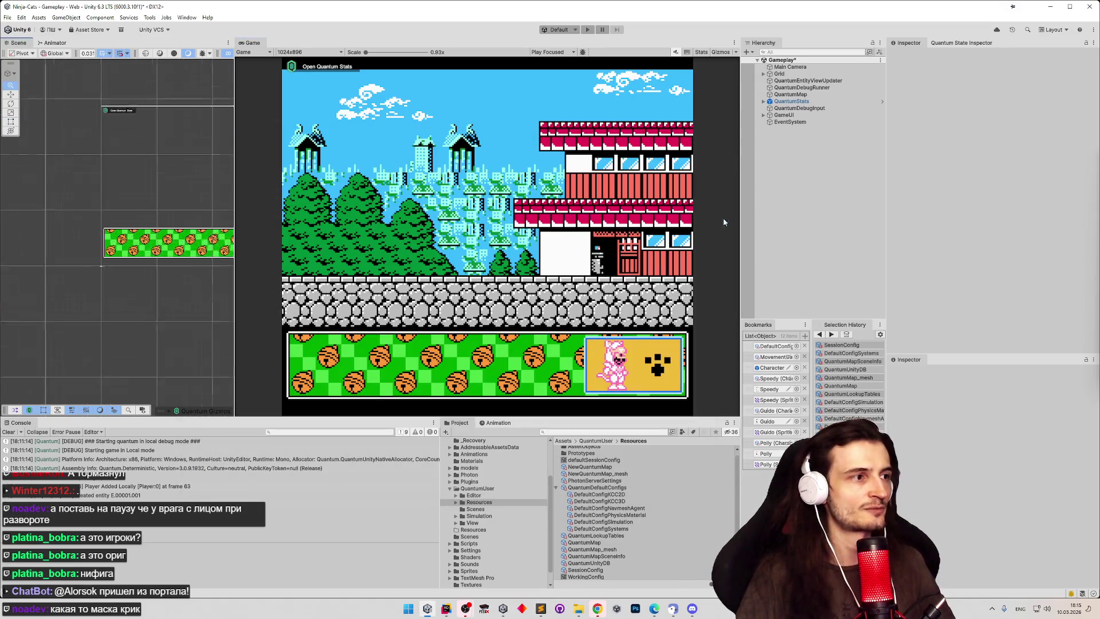
{"action": "scroll", "coordinate": [196, 158], "scroll_direction": "down", "scroll_amount": 5}
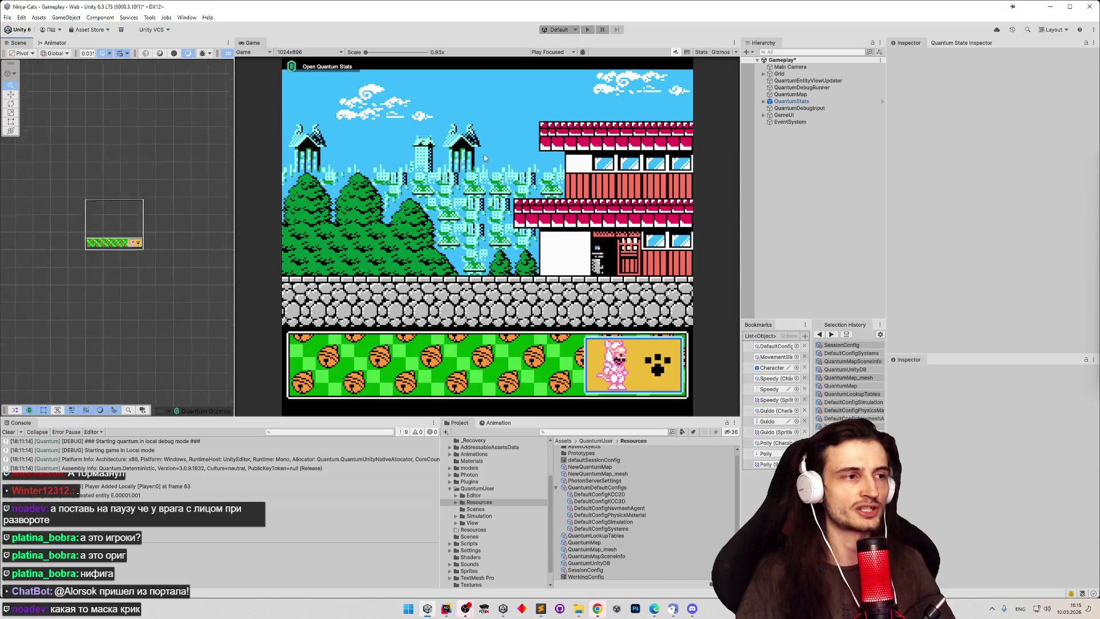
{"action": "scroll", "coordinate": [117, 197], "scroll_direction": "up", "scroll_amount": 6}
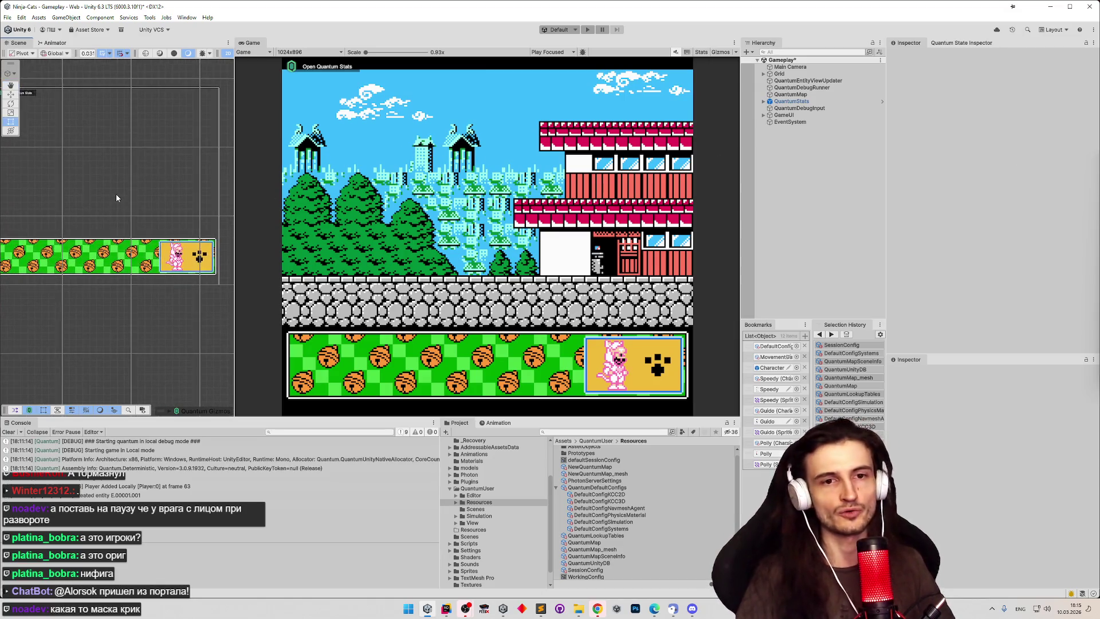
{"action": "scroll", "coordinate": [171, 189], "scroll_direction": "down", "scroll_amount": 3}
{"action": "scroll", "coordinate": [187, 201], "scroll_direction": "up", "scroll_amount": 3}
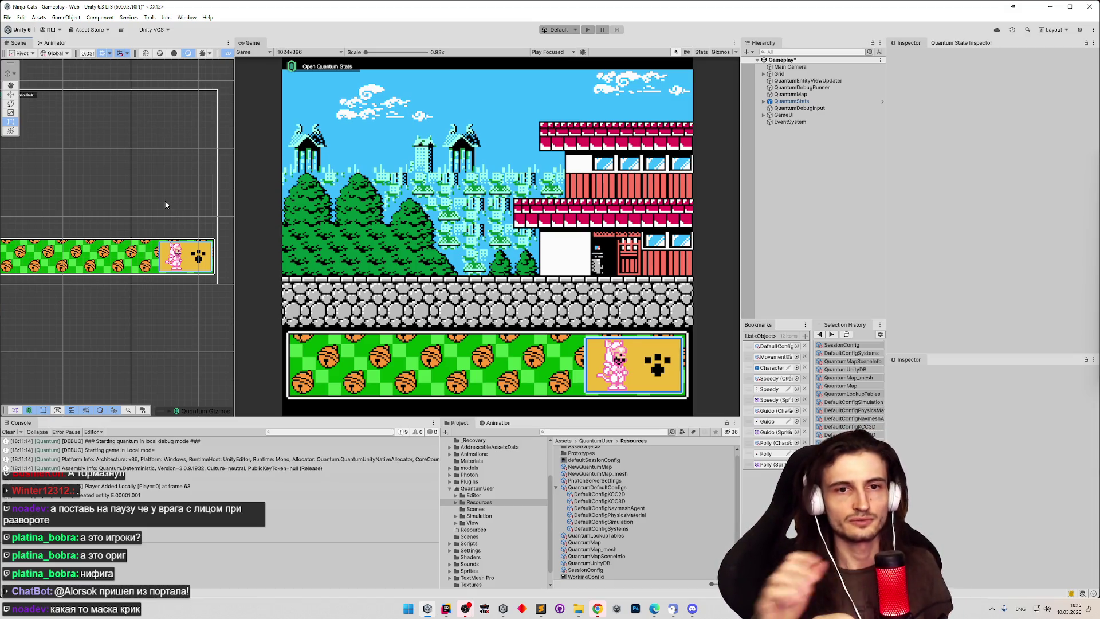
{"action": "scroll", "coordinate": [171, 208], "scroll_direction": "down", "scroll_amount": 5}
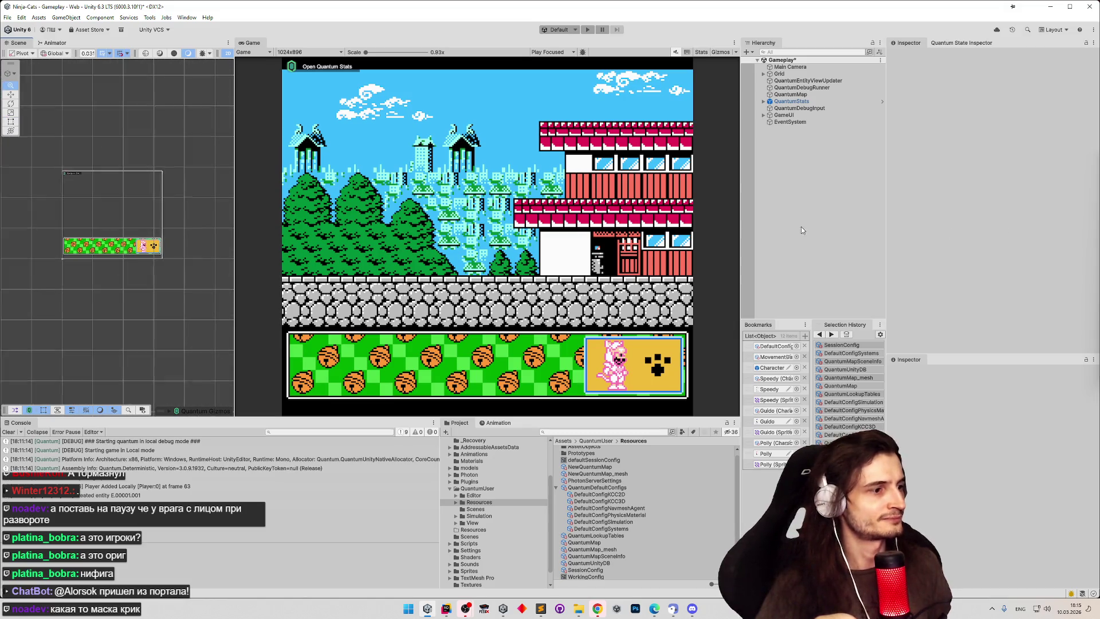
{"action": "scroll", "coordinate": [117, 241], "scroll_direction": "up", "scroll_amount": 2}
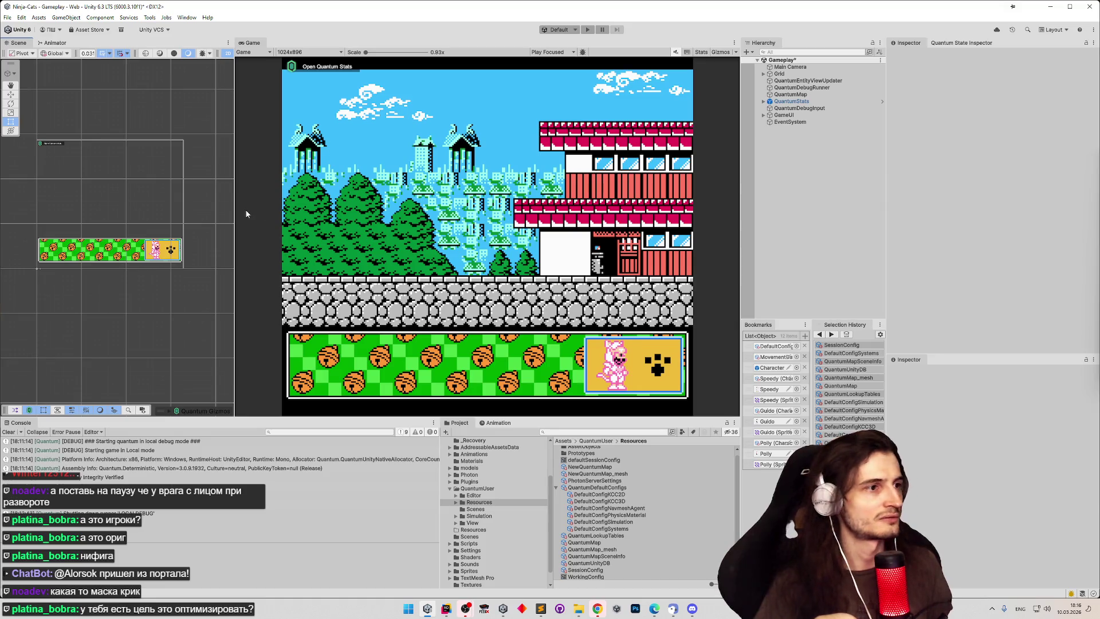
{"action": "mouse_move", "coordinate": [235, 211]}
{"action": "left_mouse_down"}
{"action": "mouse_move", "coordinate": [324, 224]}
{"action": "mouse_move", "coordinate": [295, 224]}
{"action": "left_mouse_up"}
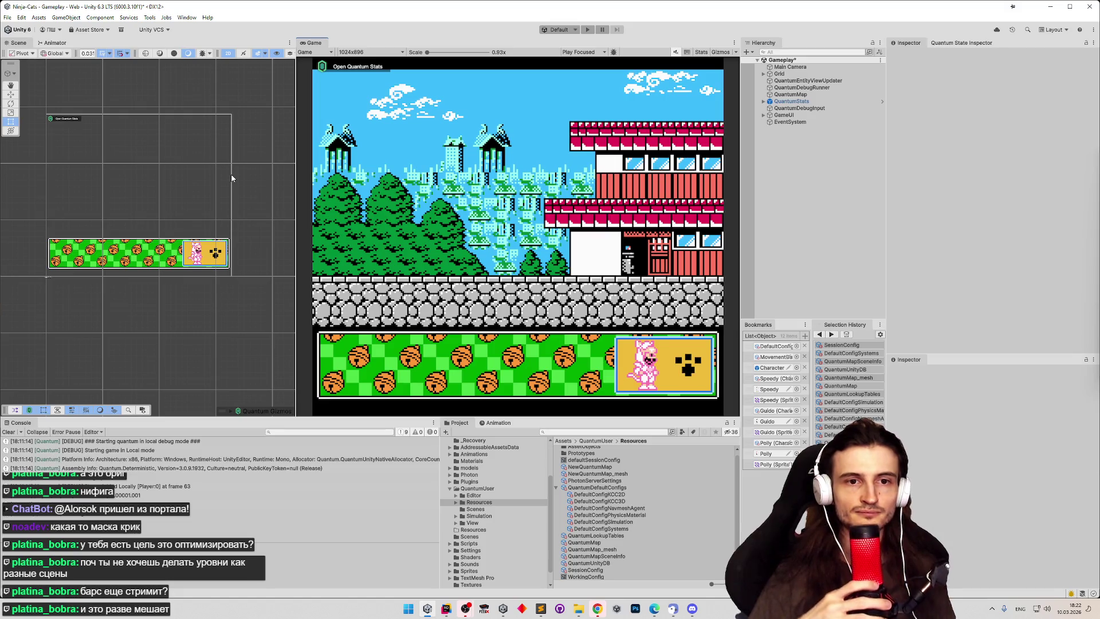
Step: Zoom the view while the Gameplay scene runs in the Game view
{"action": "scroll", "coordinate": [224, 251], "scroll_direction": "up", "scroll_amount": 3}
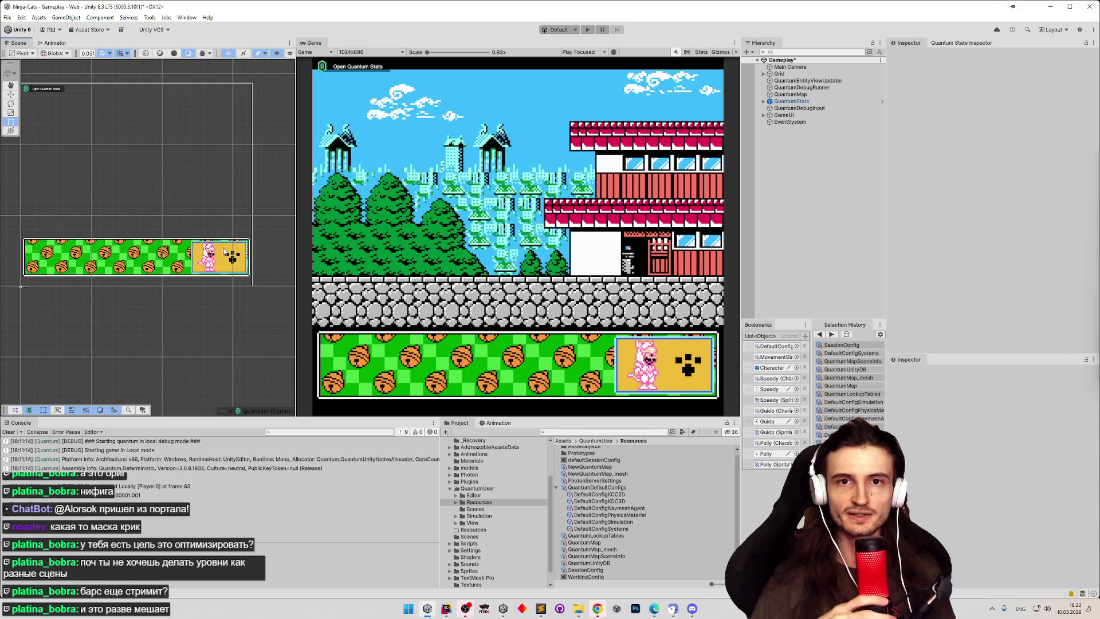
Step: Zoom away from the character-selection strip and switch to the Rect tool (T)
{"action": "scroll", "coordinate": [241, 240], "scroll_direction": "down", "scroll_amount": 2}
{"action": "scroll", "coordinate": [227, 252], "scroll_direction": "up", "scroll_amount": 3}
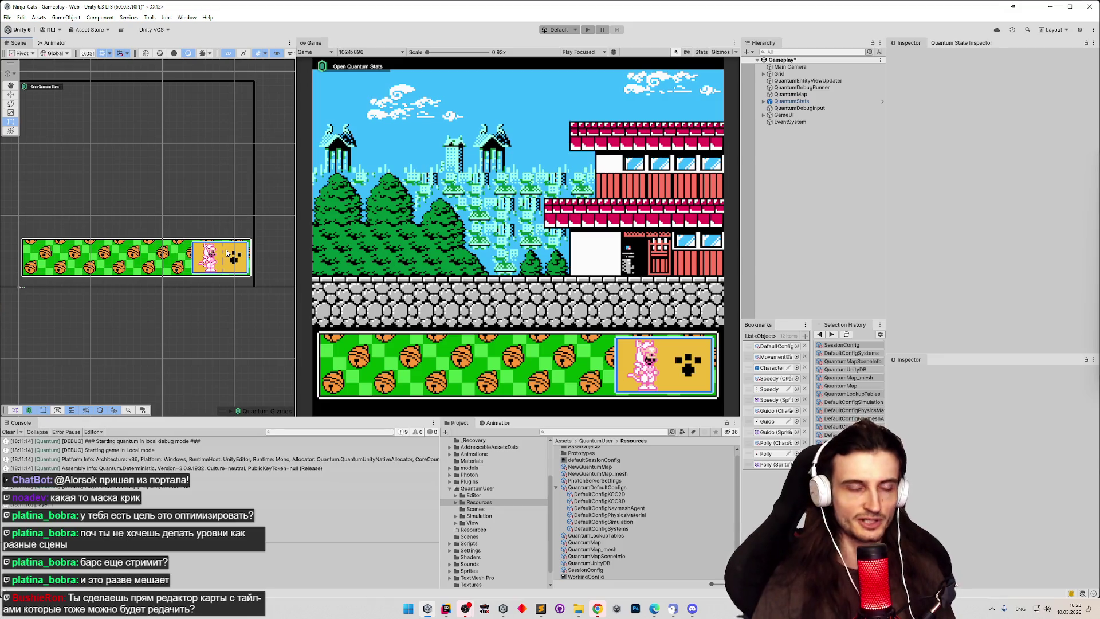
{"action": "scroll", "coordinate": [246, 223], "scroll_direction": "up", "scroll_amount": 5}
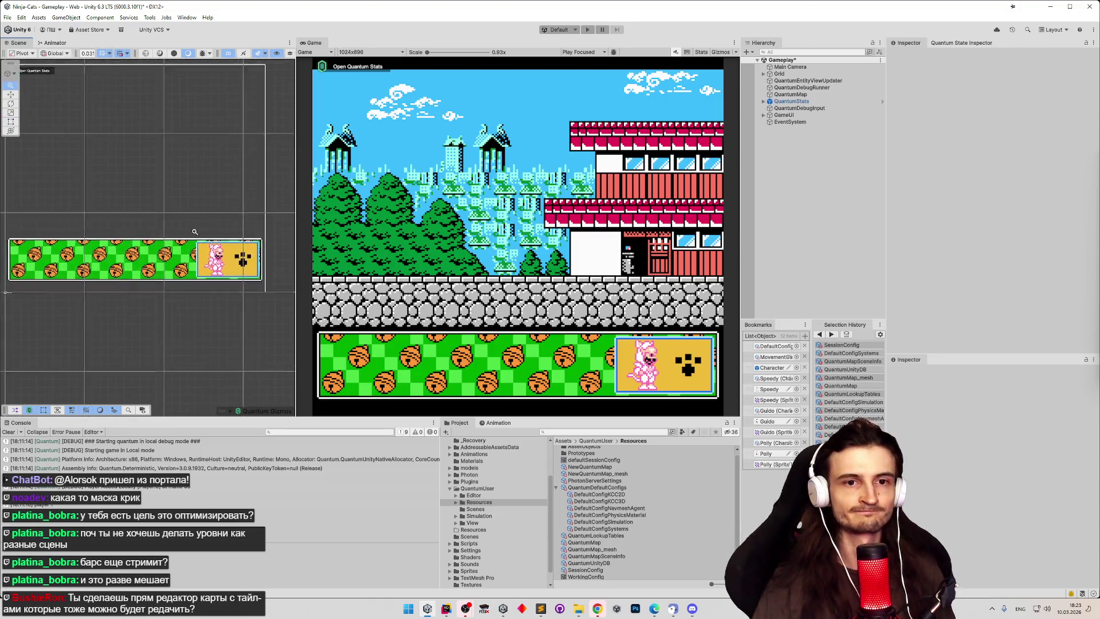
{"action": "scroll", "coordinate": [259, 226], "scroll_direction": "down", "scroll_amount": 5}
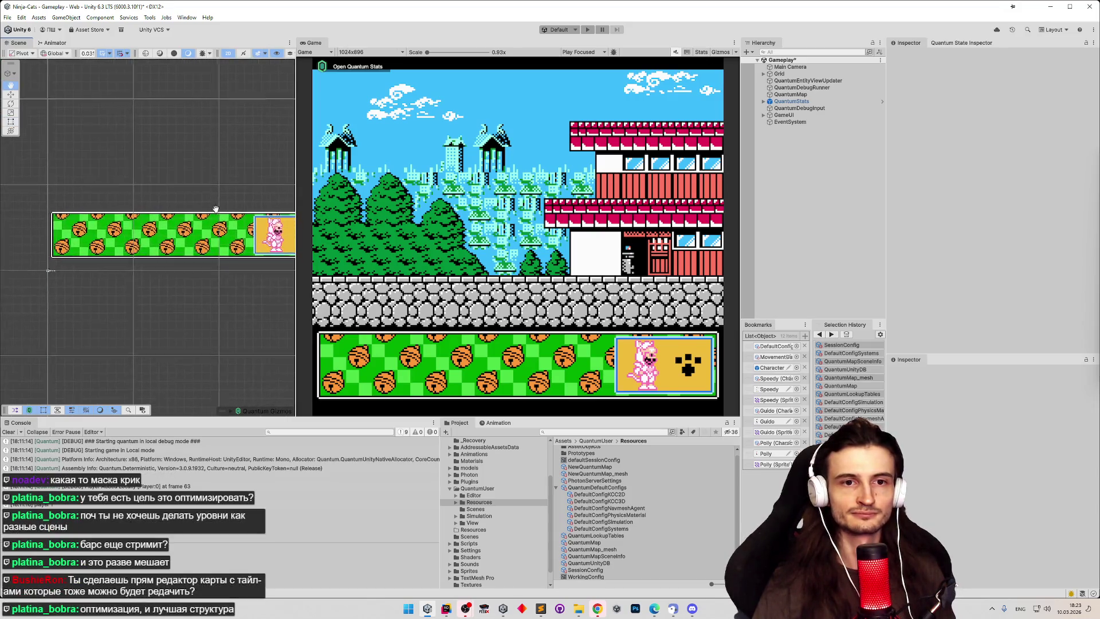
{"action": "scroll", "coordinate": [261, 214], "scroll_direction": "up", "scroll_amount": 2}
{"action": "key", "text": "t"}
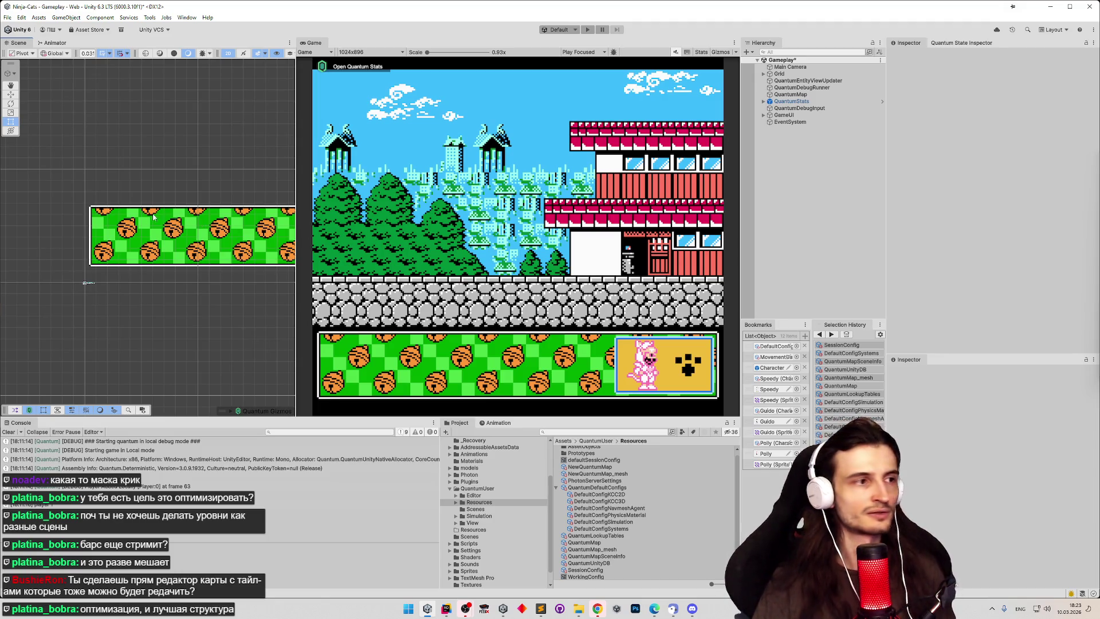
Step: Frame the selection, zoom in on the level map and camera rectangle, and widen the Scene view
{"action": "key", "text": "f"}
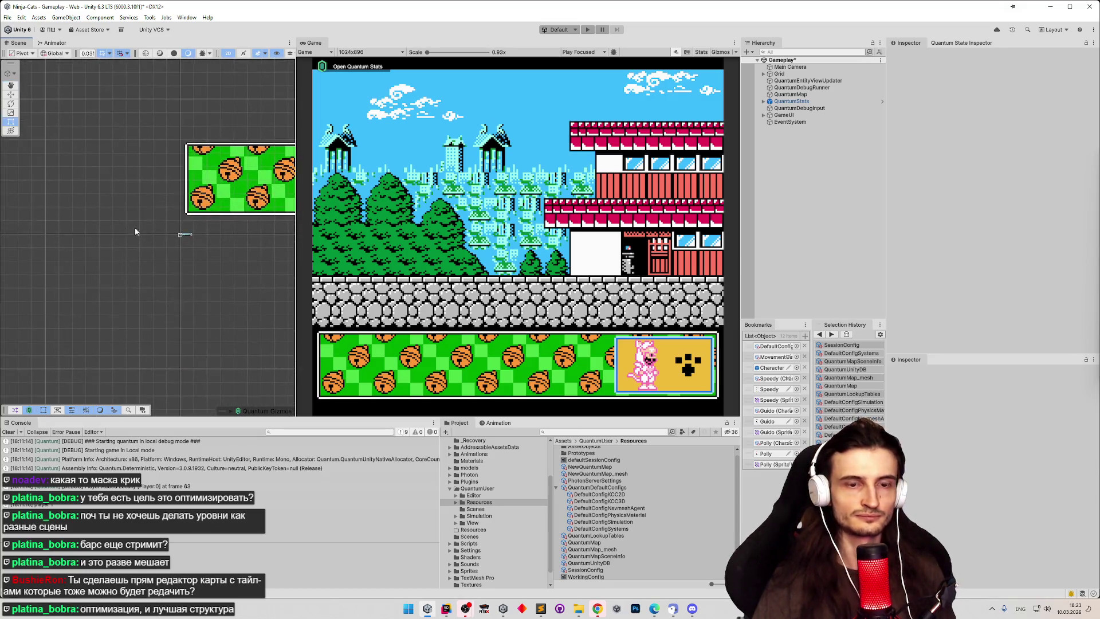
{"action": "scroll", "coordinate": [137, 246], "scroll_direction": "down", "scroll_amount": 5}
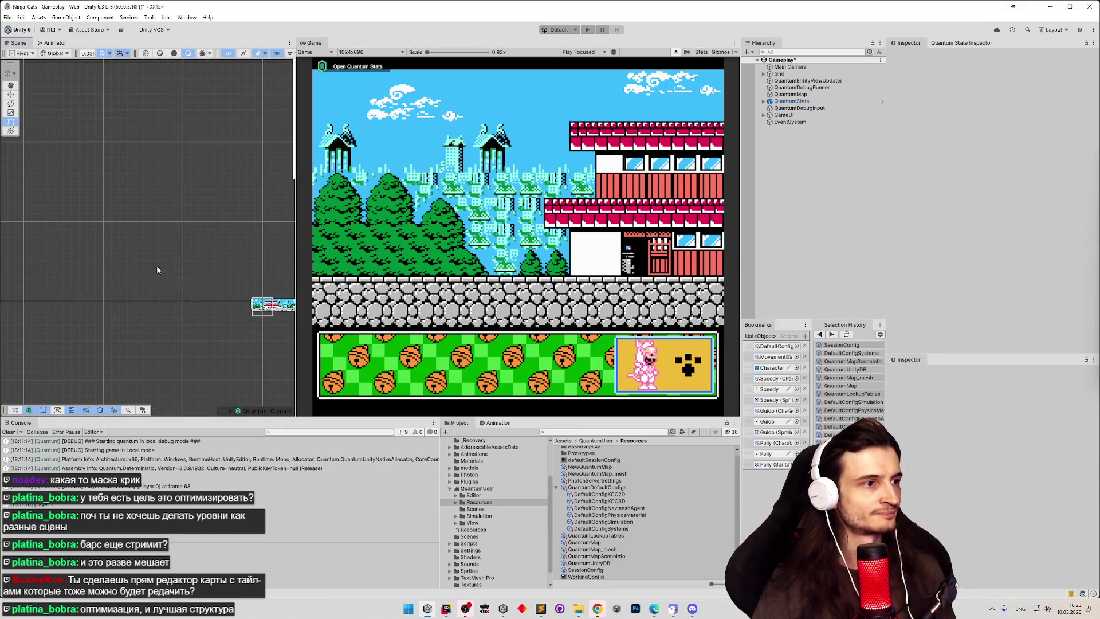
{"action": "scroll", "coordinate": [192, 228], "scroll_direction": "up", "scroll_amount": 3}
{"action": "scroll", "coordinate": [181, 225], "scroll_direction": "up", "scroll_amount": 2}
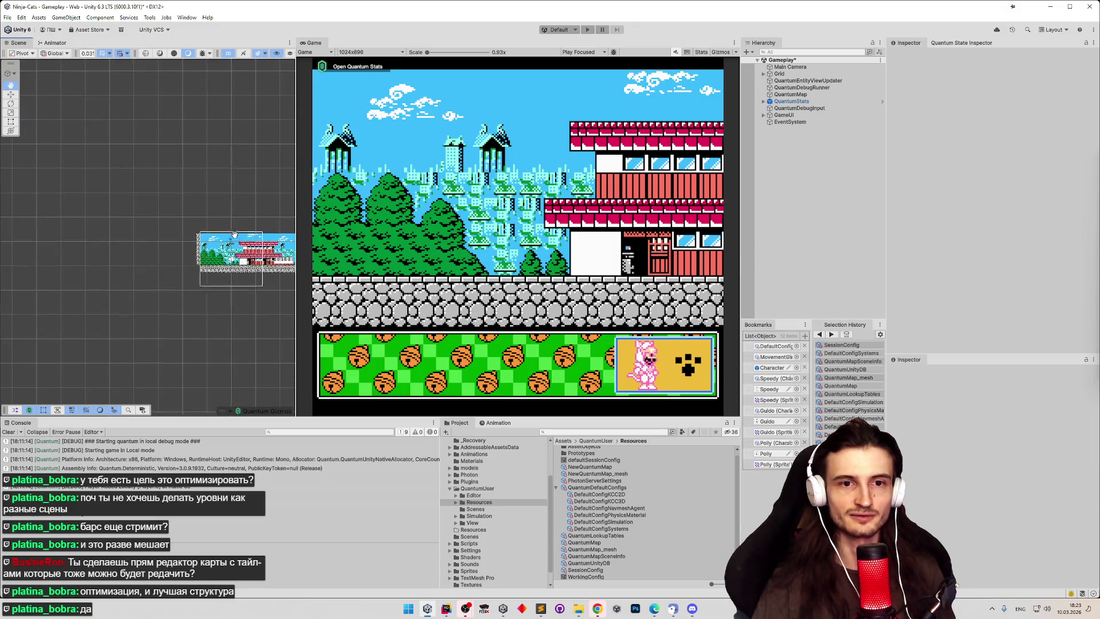
{"action": "scroll", "coordinate": [188, 246], "scroll_direction": "up", "scroll_amount": 2}
{"action": "scroll", "coordinate": [213, 215], "scroll_direction": "up", "scroll_amount": 4}
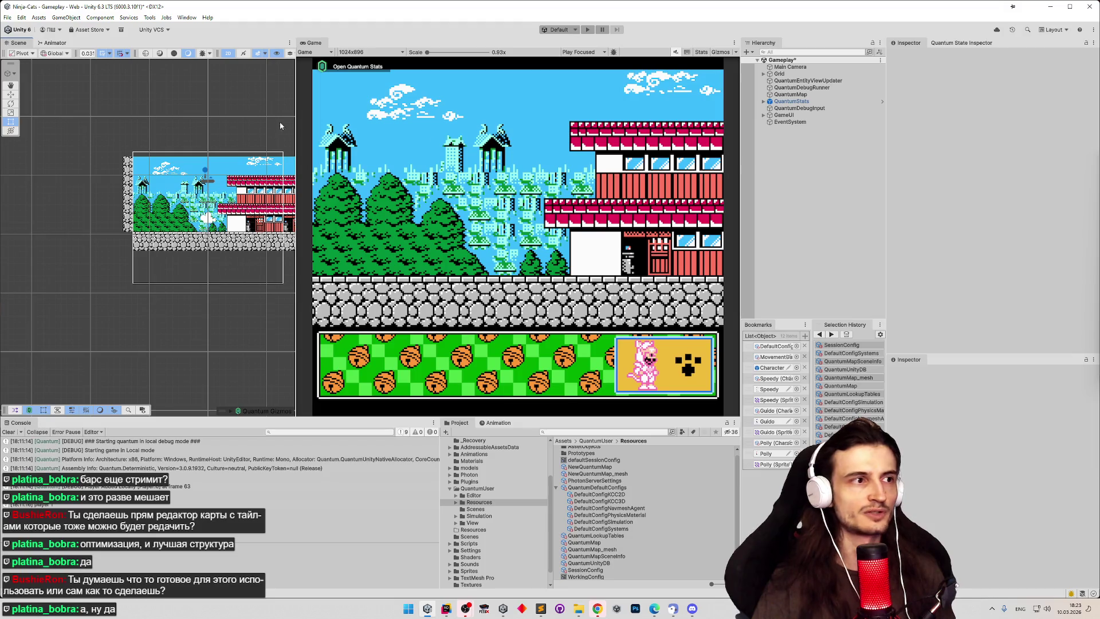
{"action": "left_click_drag", "start_coordinate": [296, 117], "coordinate": [404, 129]}
Step: Zoom and pan the Scene view across the level map
{"action": "scroll", "coordinate": [292, 143], "scroll_direction": "down", "scroll_amount": 1}
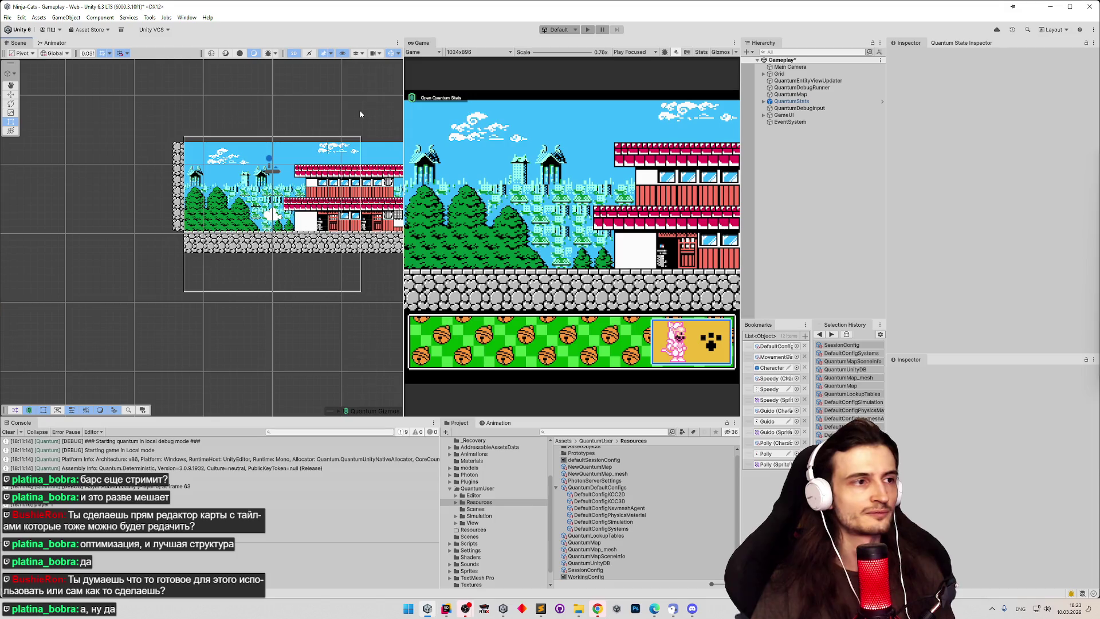
{"action": "scroll", "coordinate": [312, 148], "scroll_direction": "up", "scroll_amount": 4}
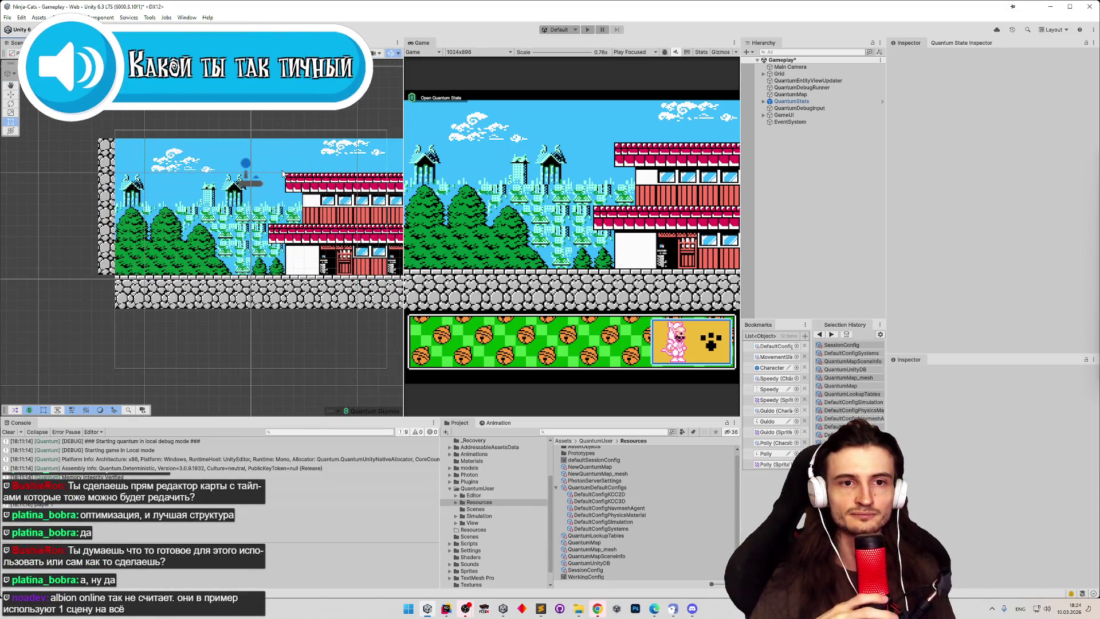
{"action": "scroll", "coordinate": [292, 153], "scroll_direction": "down", "scroll_amount": 1}
{"action": "scroll", "coordinate": [289, 155], "scroll_direction": "down", "scroll_amount": 2}
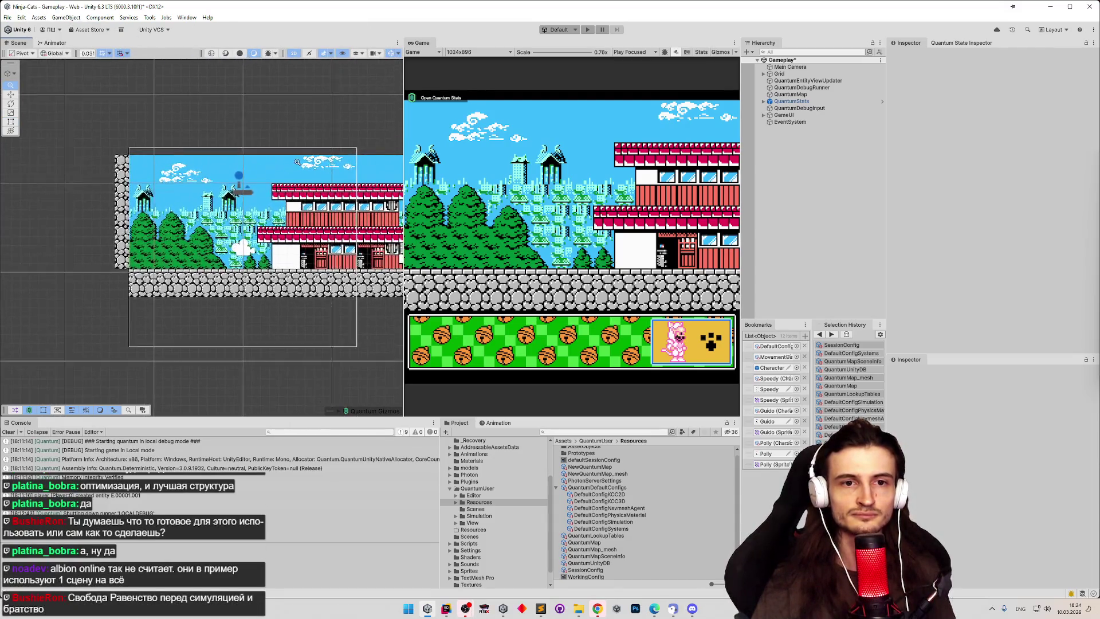
{"action": "scroll", "coordinate": [283, 159], "scroll_direction": "up", "scroll_amount": 2}
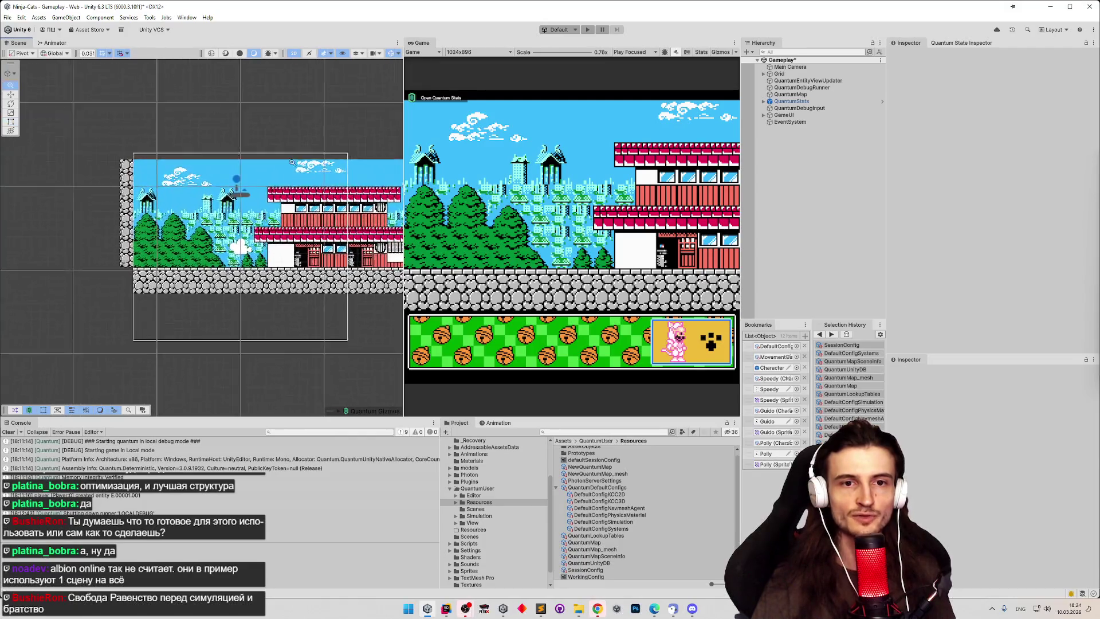
{"action": "left_click_drag", "start_coordinate": [308, 173], "coordinate": [292, 187]}
{"action": "scroll", "coordinate": [239, 187], "scroll_direction": "right", "scroll_amount": 10}
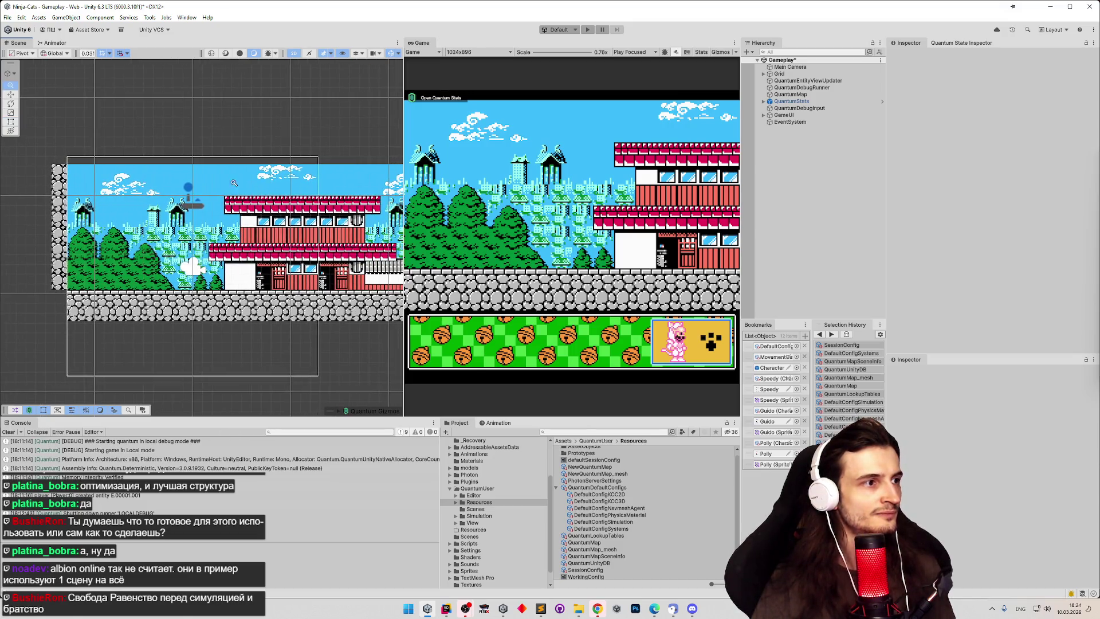
{"action": "scroll", "coordinate": [275, 187], "scroll_direction": "right", "scroll_amount": 12}
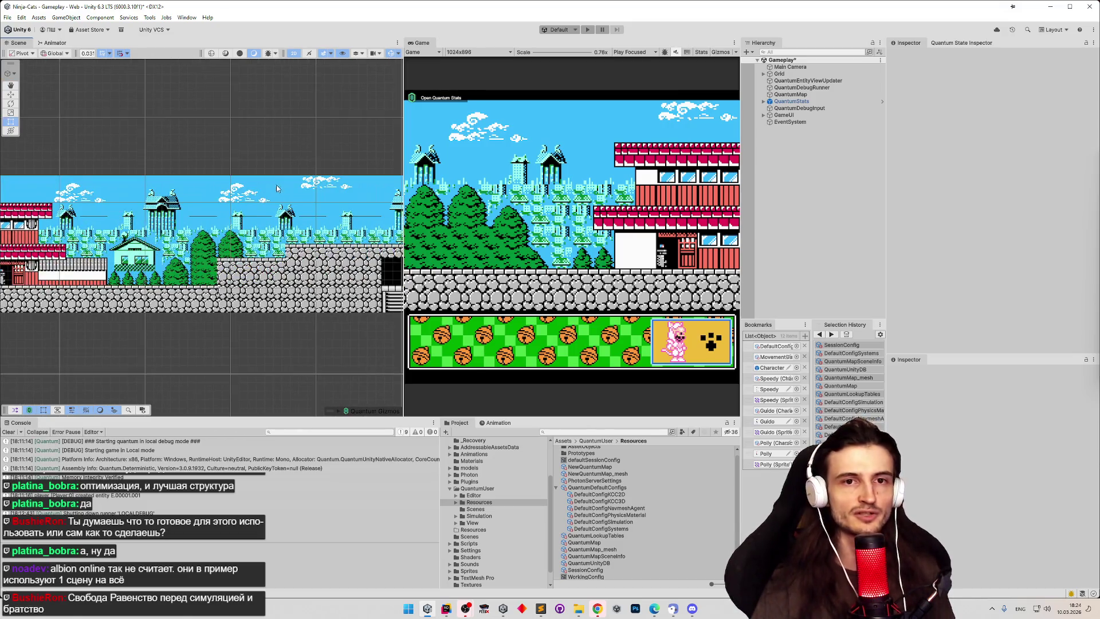
{"action": "scroll", "coordinate": [221, 178], "scroll_direction": "left", "scroll_amount": 15}
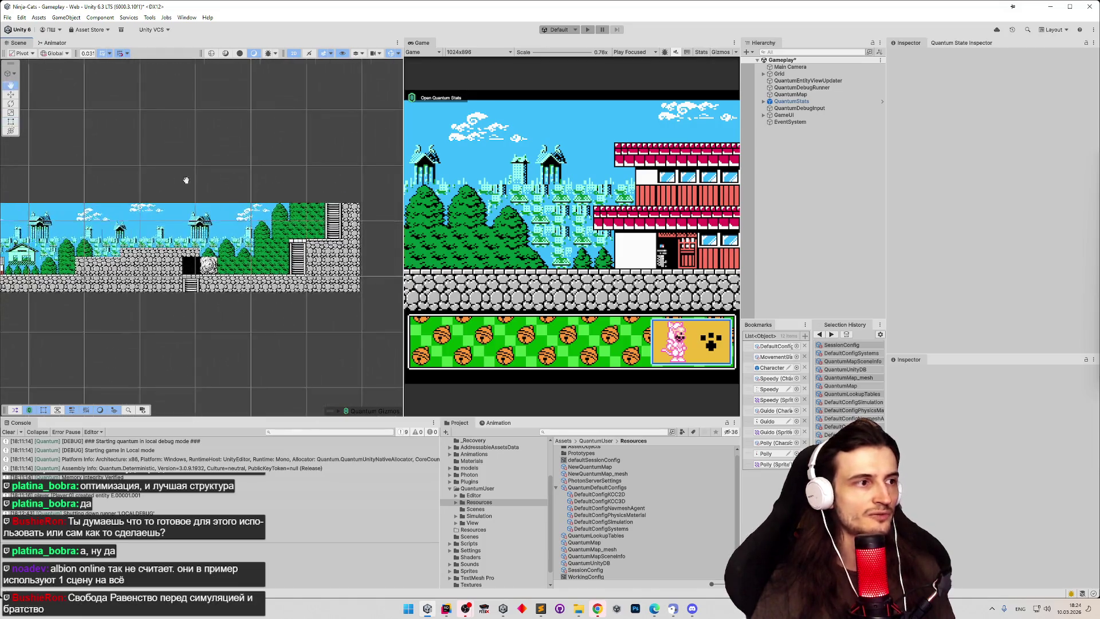
{"action": "scroll", "coordinate": [376, 165], "scroll_direction": "down", "scroll_amount": 3}
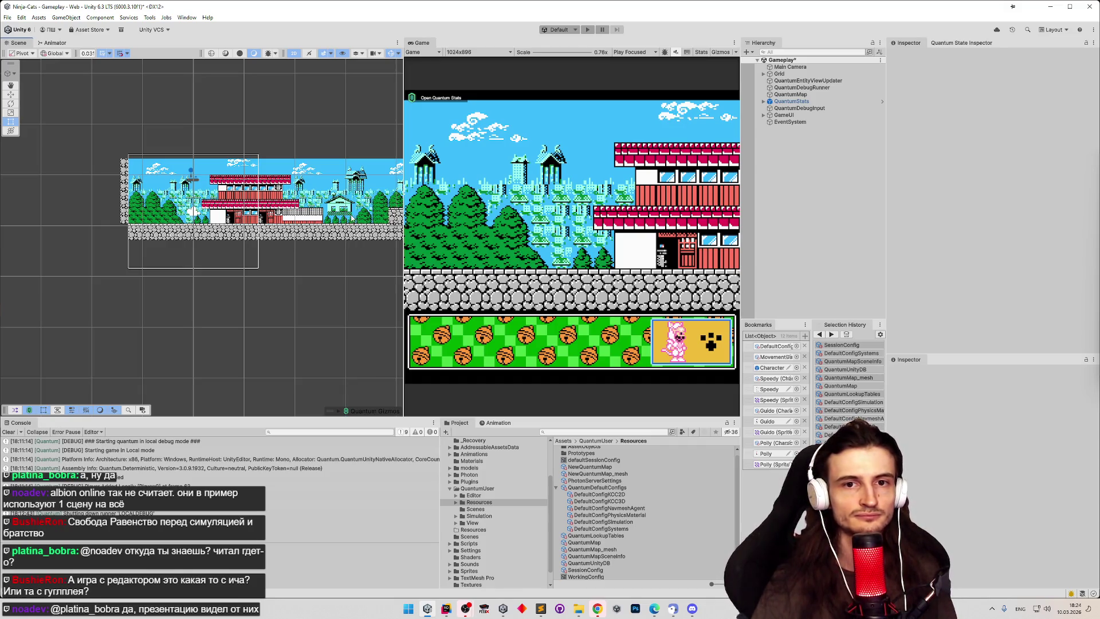
{"action": "scroll", "coordinate": [141, 188], "scroll_direction": "up", "scroll_amount": 4}
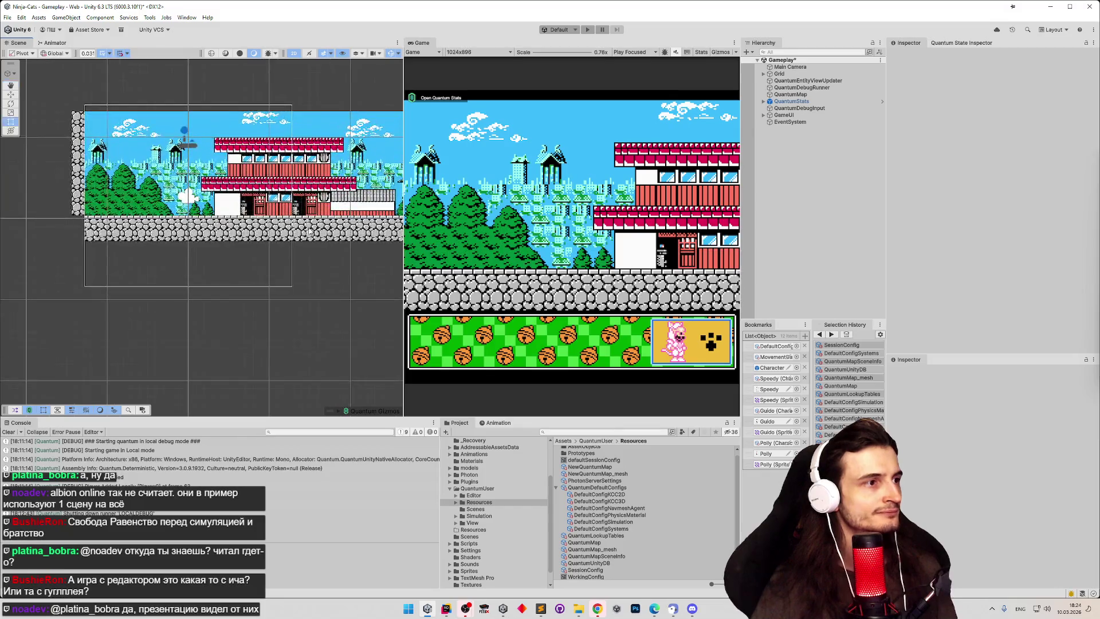
{"action": "scroll", "coordinate": [294, 218], "scroll_direction": "up", "scroll_amount": 5}
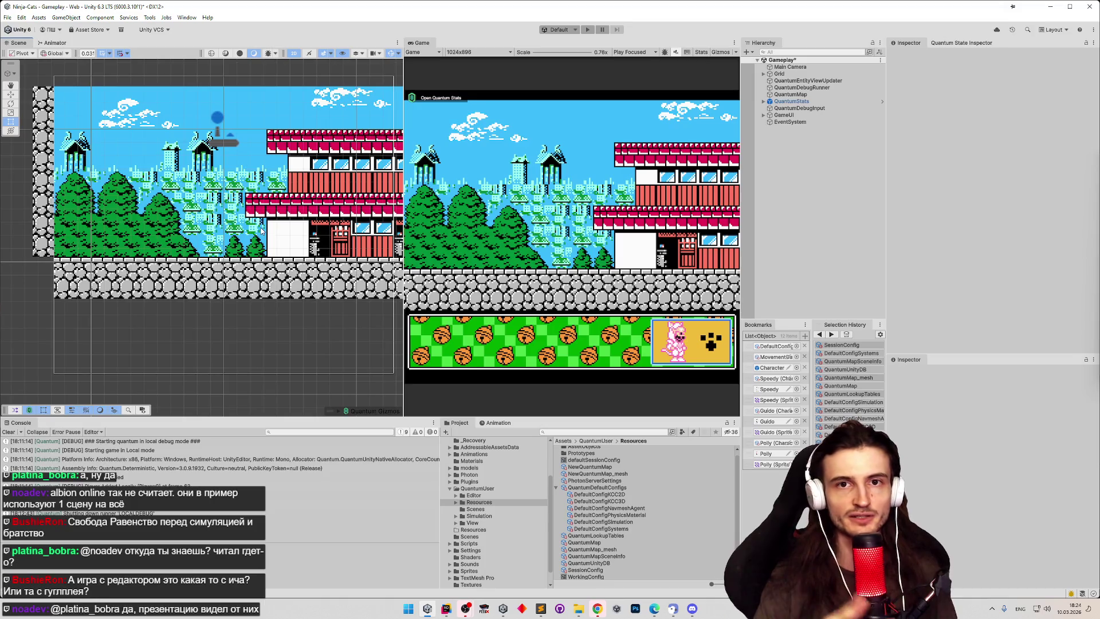
{"action": "scroll", "coordinate": [247, 232], "scroll_direction": "down", "scroll_amount": 1}
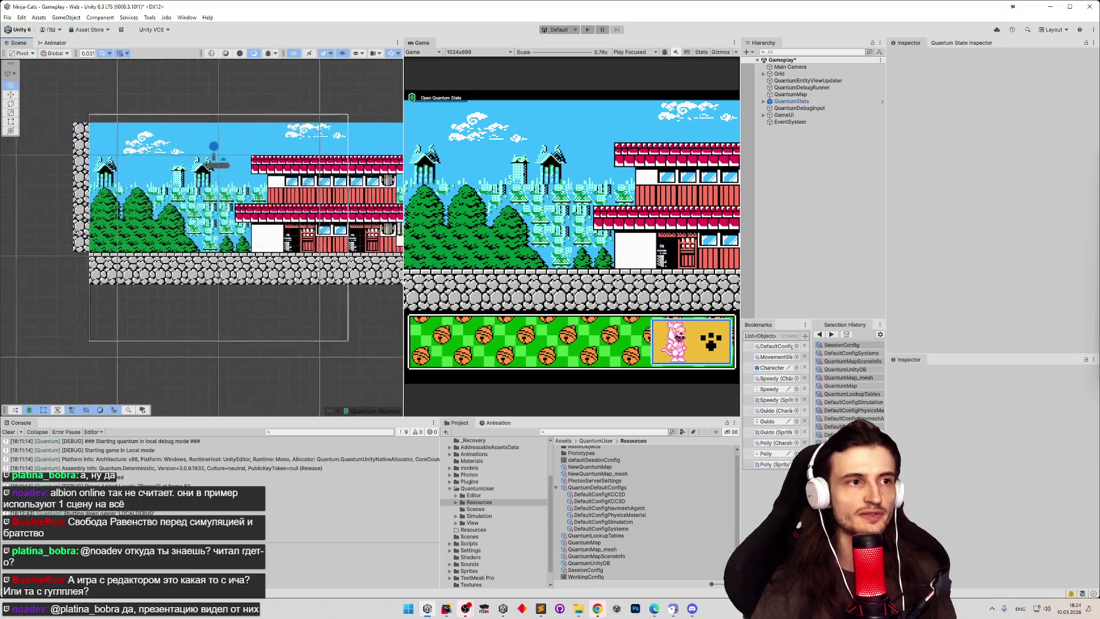
{"action": "mouse_move", "coordinate": [206, 231]}
{"action": "left_mouse_down"}
{"action": "mouse_move", "coordinate": [163, 224]}
{"action": "mouse_move", "coordinate": [209, 220]}
{"action": "left_mouse_up"}
{"action": "scroll", "coordinate": [209, 220], "scroll_direction": "down", "scroll_amount": 1}
{"action": "scroll", "coordinate": [210, 220], "scroll_direction": "up", "scroll_amount": 1}
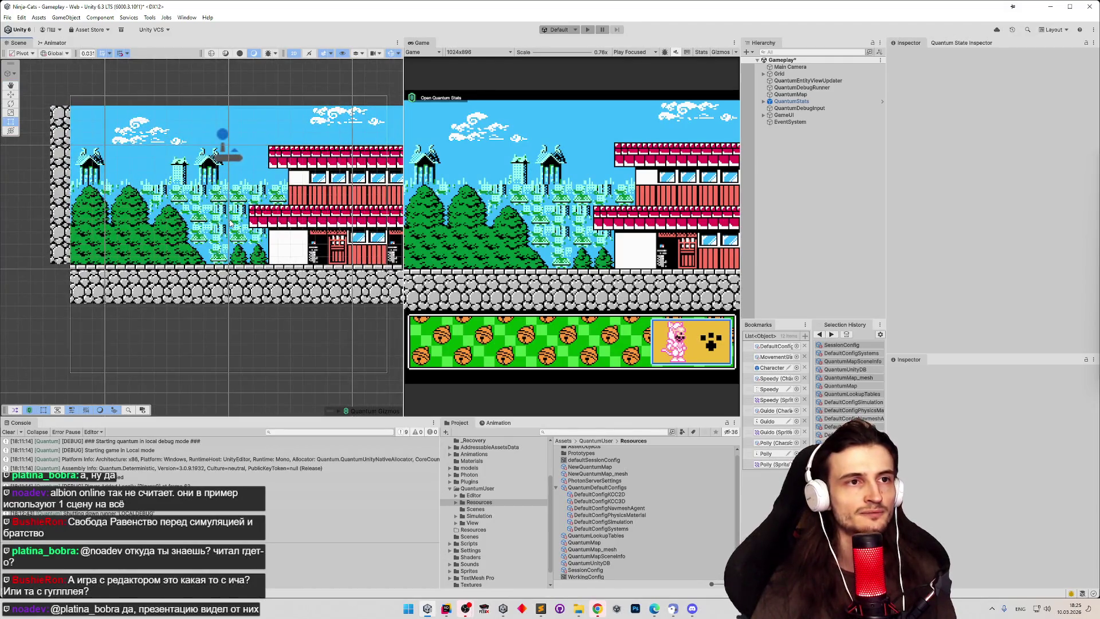
{"action": "scroll", "coordinate": [233, 222], "scroll_direction": "up", "scroll_amount": 2}
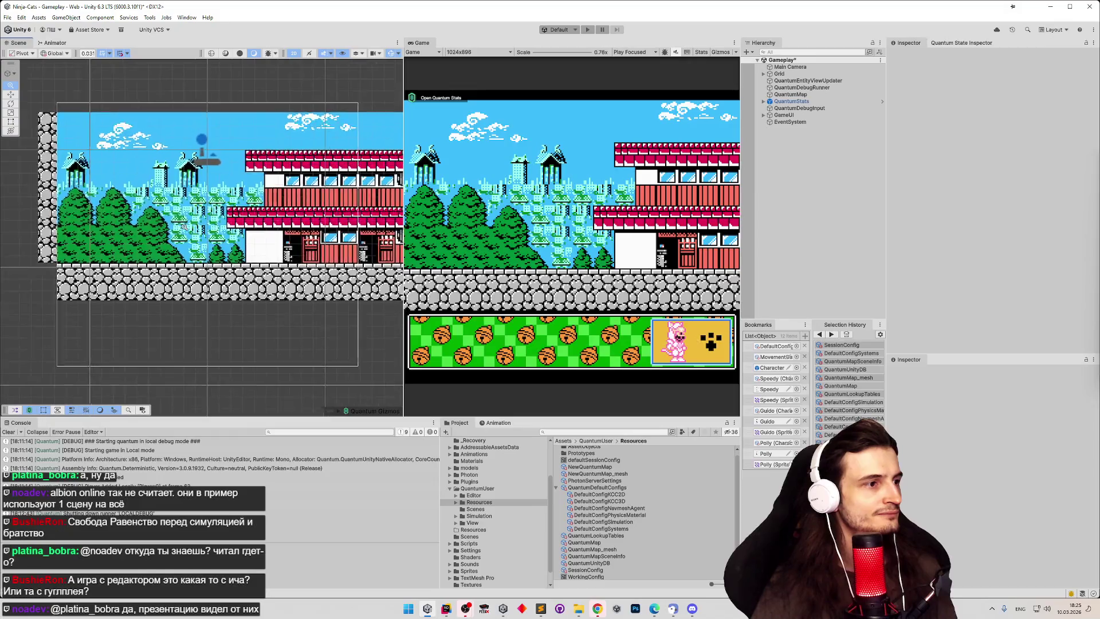
{"action": "left_click_drag", "start_coordinate": [273, 228], "coordinate": [277, 254]}
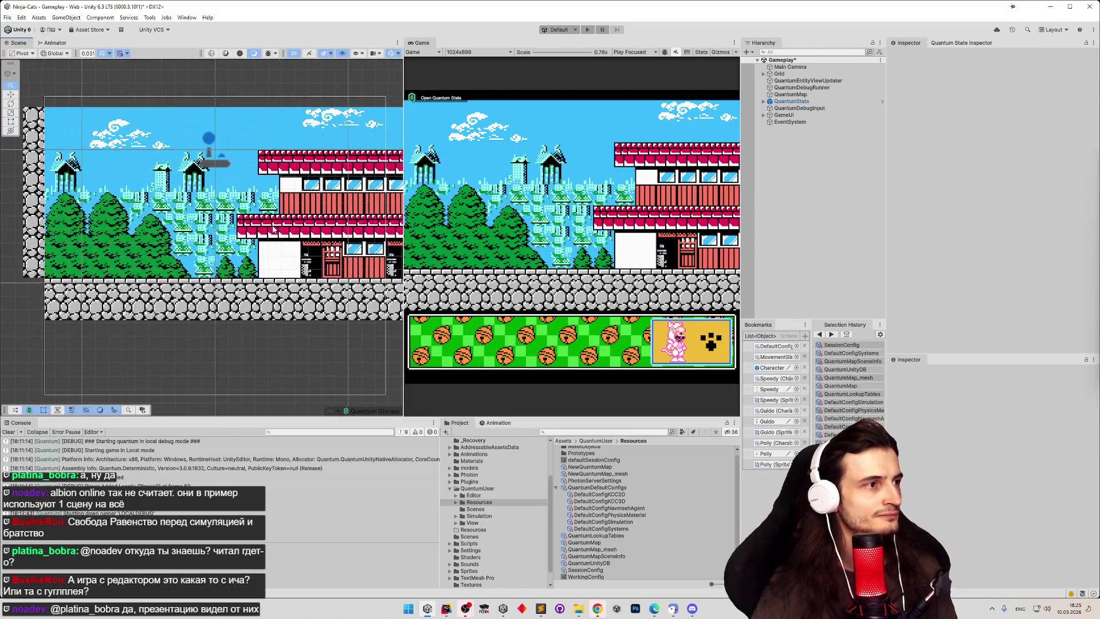
Step: Inspect the GameUI and EventSystem objects while panning the level left
{"action": "left_click", "coordinate": [812, 116]}
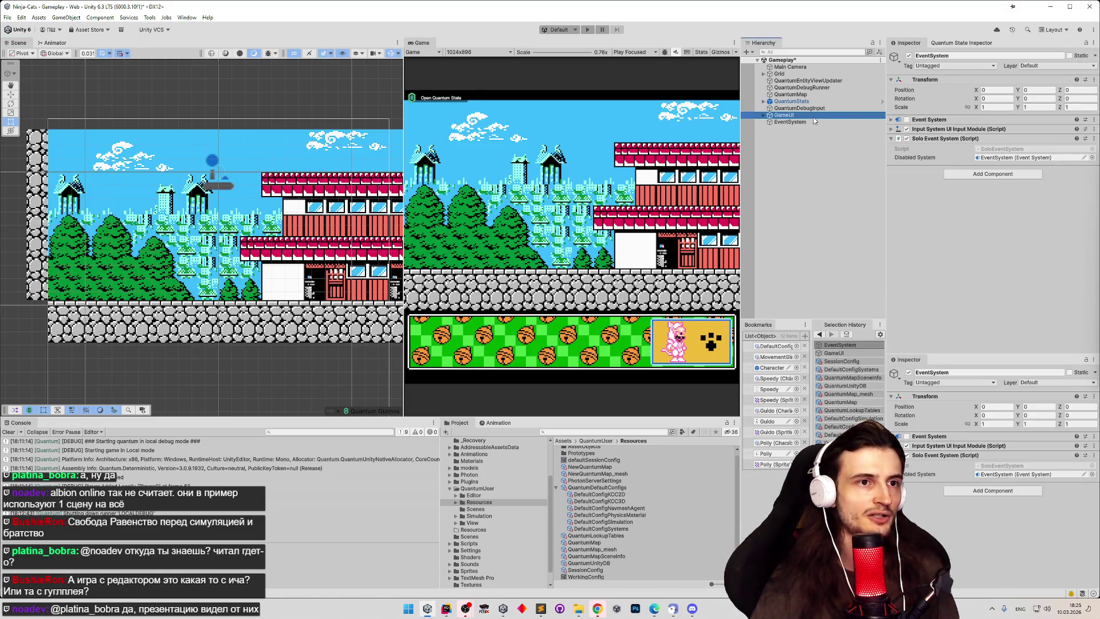
{"action": "left_click", "coordinate": [809, 124]}
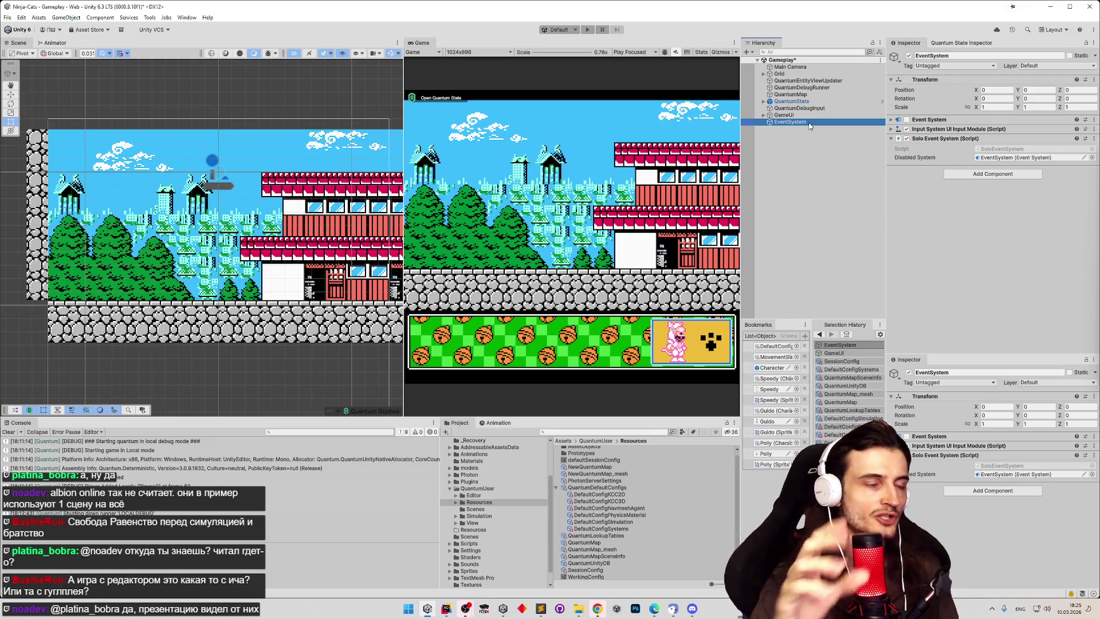
{"action": "scroll", "coordinate": [343, 182], "scroll_direction": "down", "scroll_amount": 3}
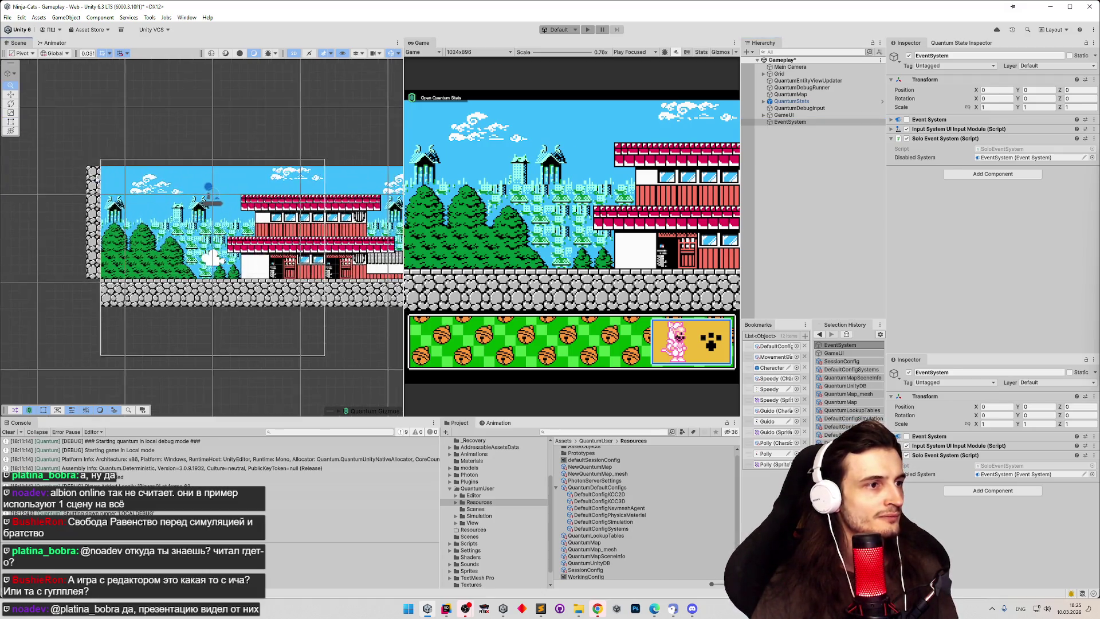
{"action": "mouse_move", "coordinate": [269, 219]}
{"action": "left_mouse_down"}
{"action": "mouse_move", "coordinate": [120, 219]}
{"action": "mouse_move", "coordinate": [260, 199]}
{"action": "left_mouse_up"}
{"action": "scroll", "coordinate": [120, 219], "scroll_direction": "up", "scroll_amount": 3}
{"action": "scroll", "coordinate": [259, 200], "scroll_direction": "up", "scroll_amount": 2}
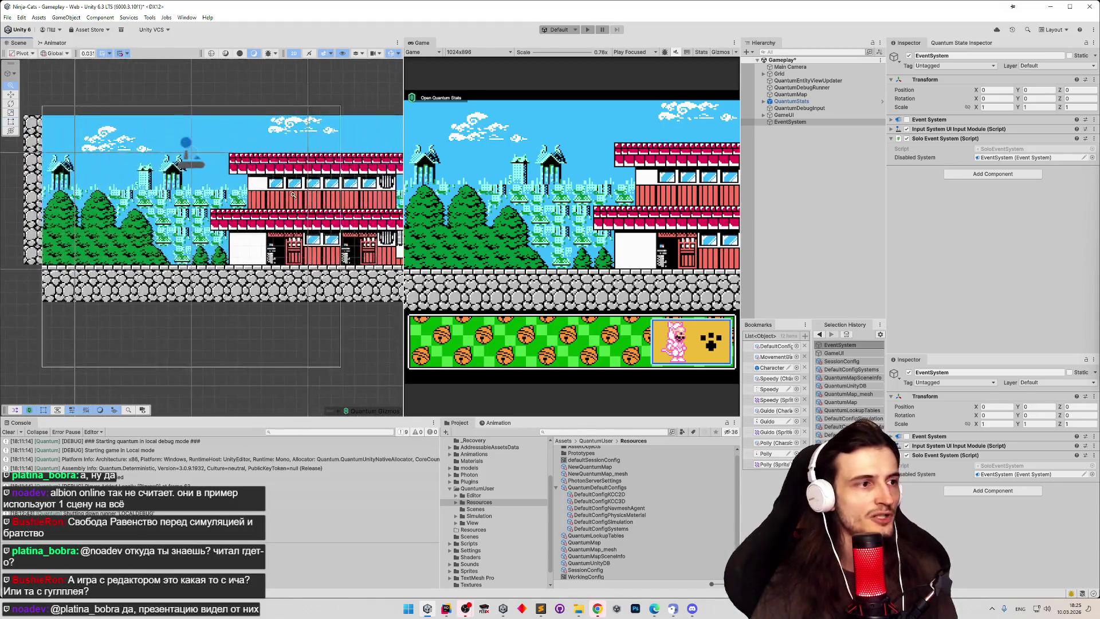
{"action": "left_click_drag", "start_coordinate": [250, 191], "coordinate": [219, 194]}
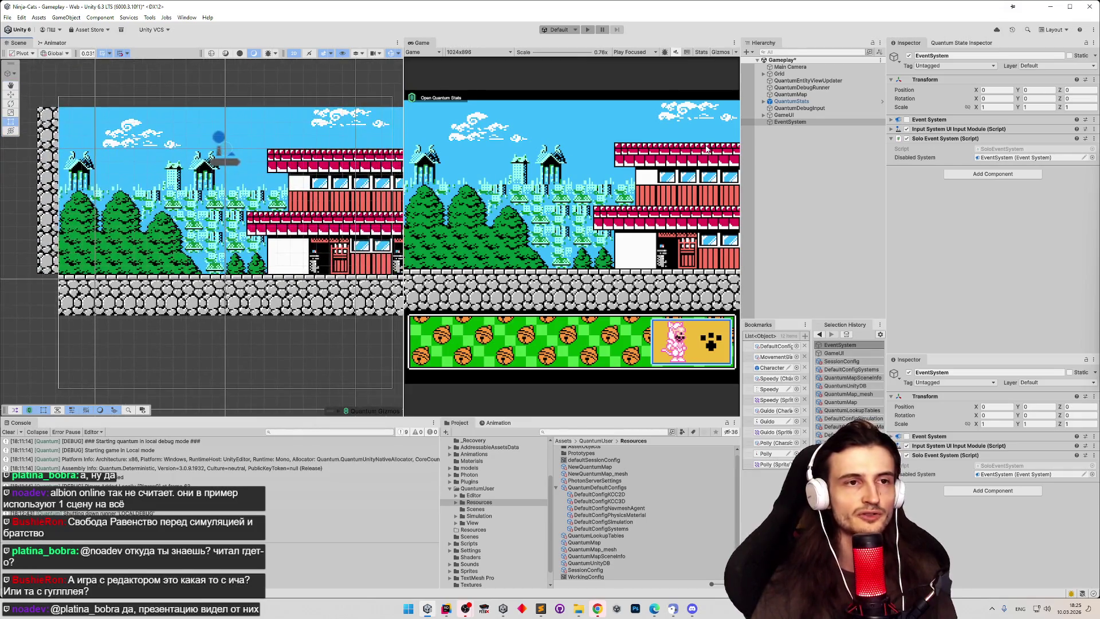
Step: Inspect GameUI's BottomPanel child, then check the tasks.todo checklist in Sublime Text
{"action": "left_click", "coordinate": [763, 115]}
{"action": "left_click", "coordinate": [765, 121]}
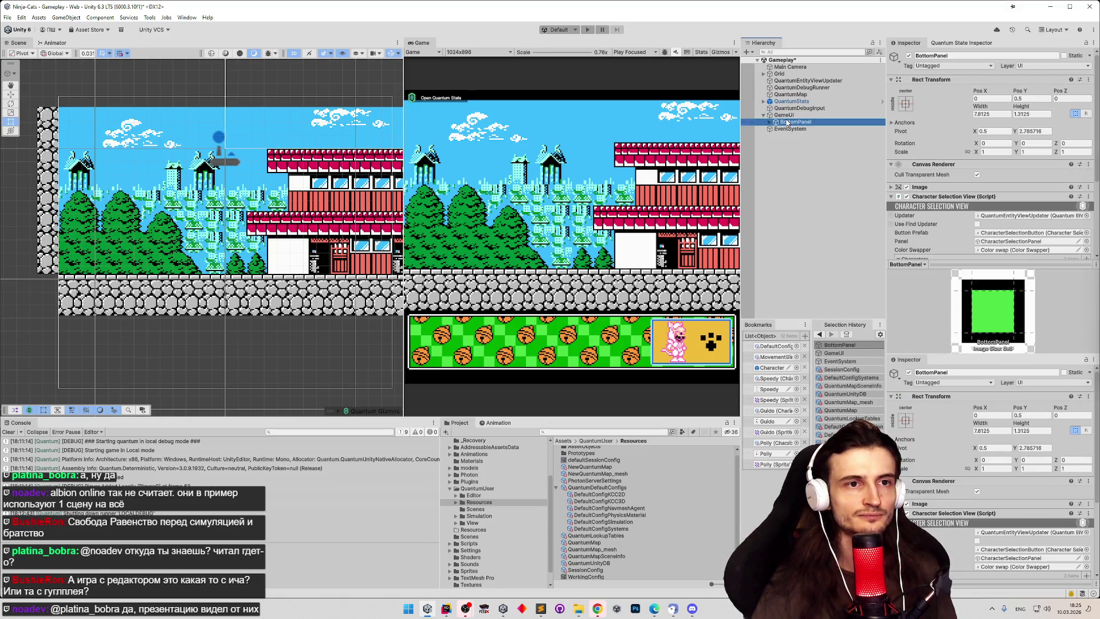
{"action": "left_click", "coordinate": [764, 117]}
{"action": "scroll", "coordinate": [248, 181], "scroll_direction": "down", "scroll_amount": 10}
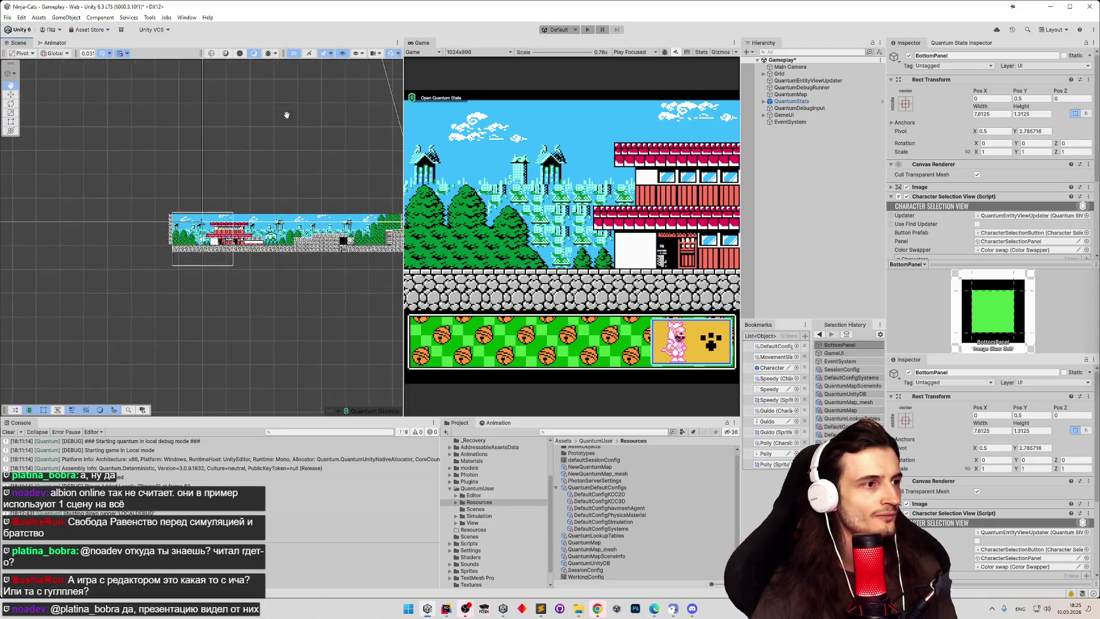
{"action": "scroll", "coordinate": [309, 109], "scroll_direction": "up", "scroll_amount": 5}
{"action": "scroll", "coordinate": [286, 124], "scroll_direction": "down", "scroll_amount": 2}
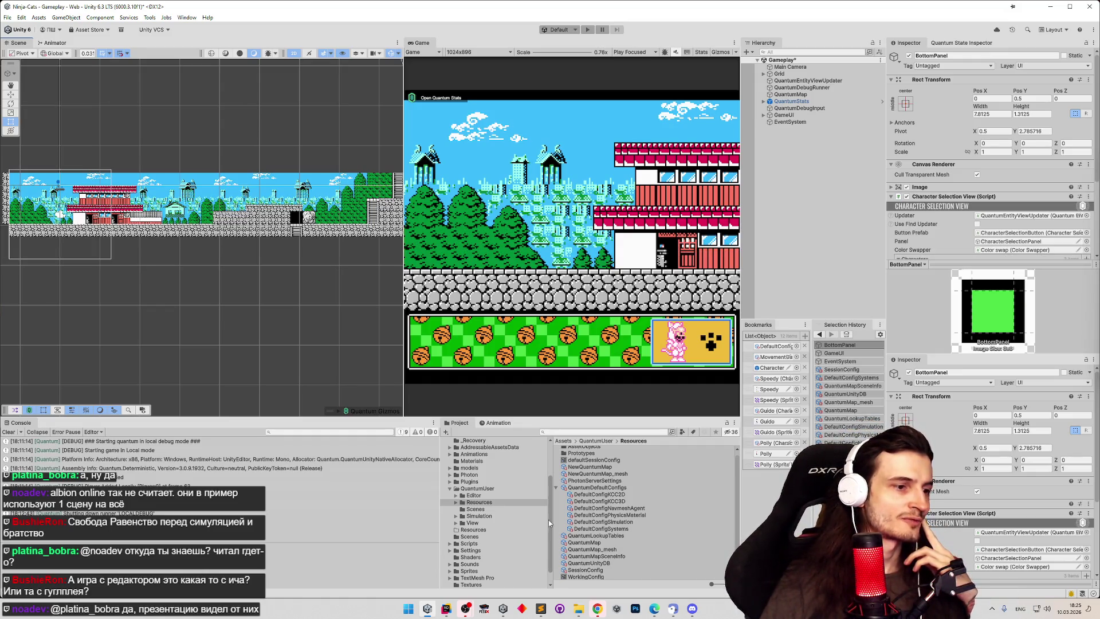
{"action": "left_click", "coordinate": [541, 608]}
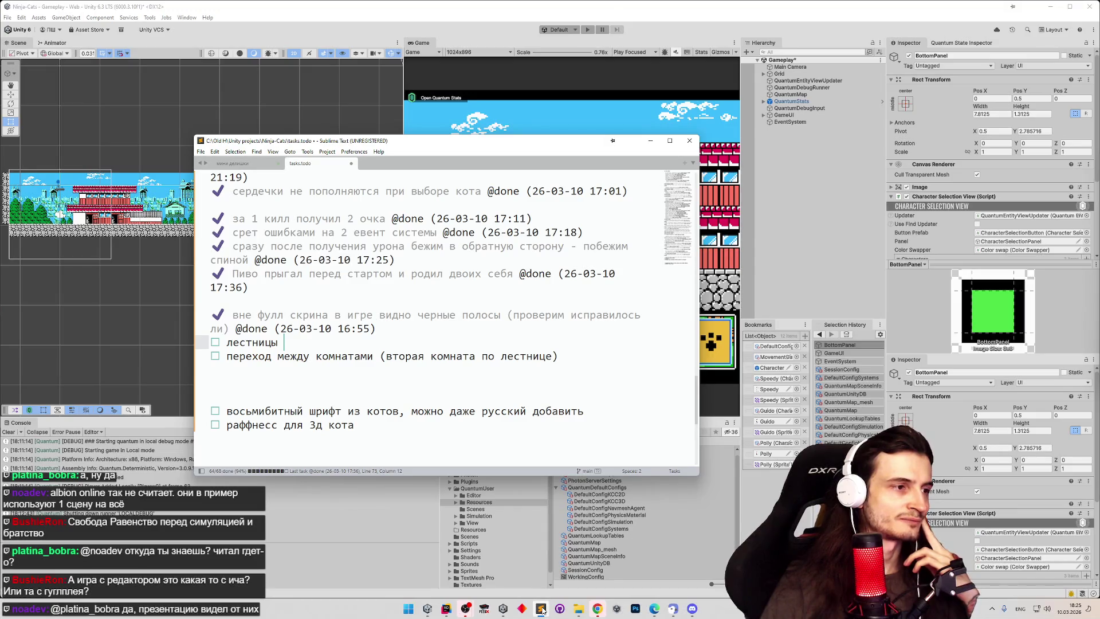
{"action": "left_click", "coordinate": [541, 609]}
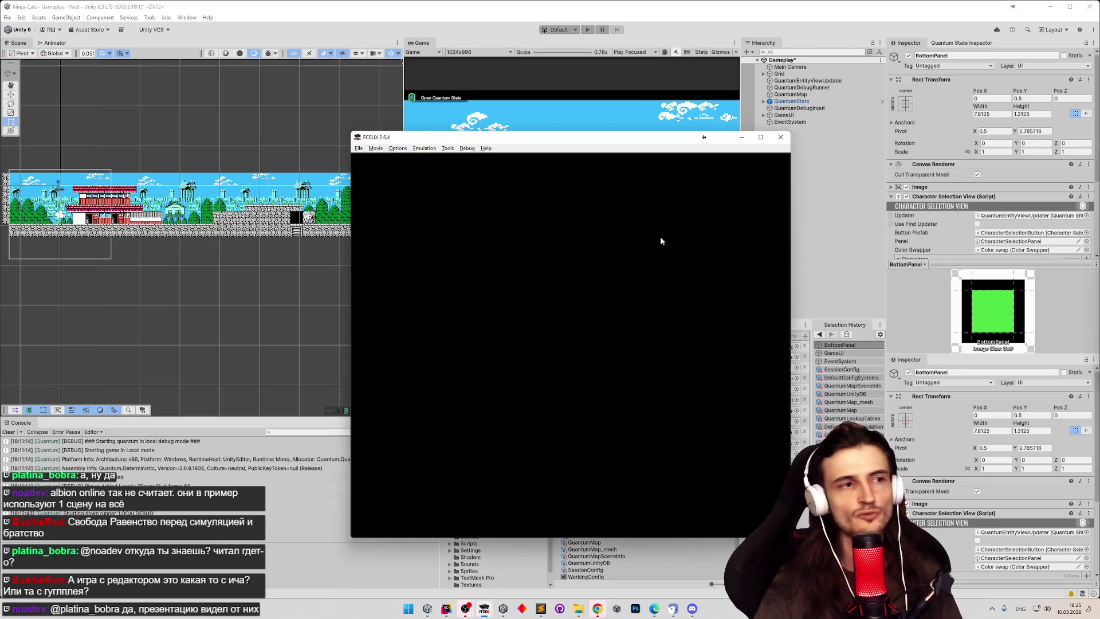
Step: Load the recent Samurai Pizza Cats ROM and start a stage with a chosen character
{"action": "left_click", "coordinate": [359, 148]}
{"action": "mouse_move", "coordinate": [398, 179]}
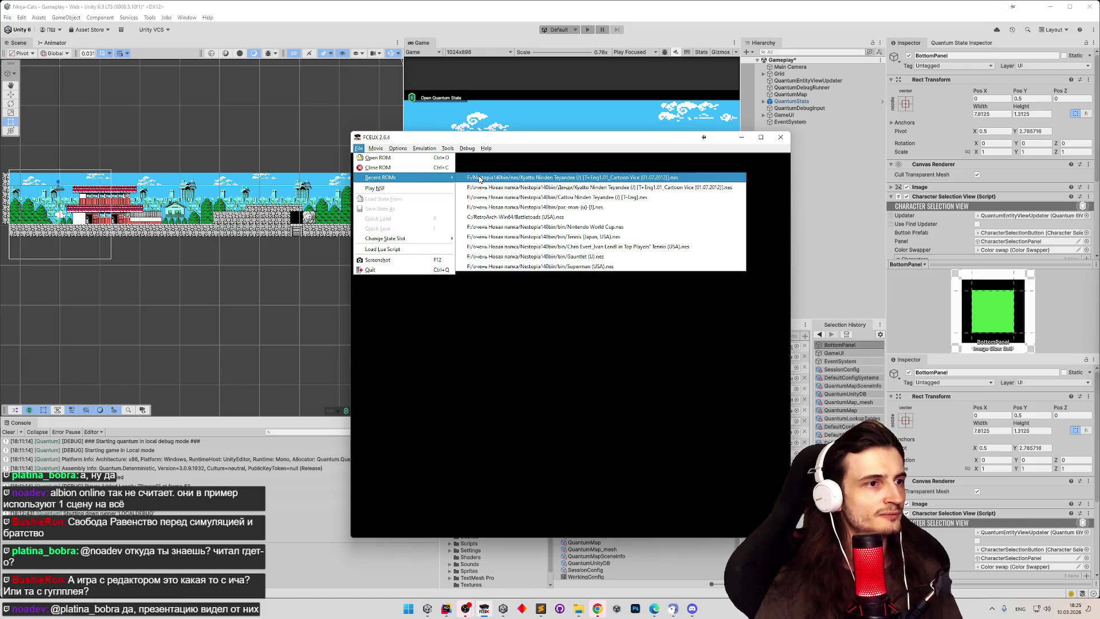
{"action": "left_click", "coordinate": [480, 179]}
{"action": "key", "text": "Return"}
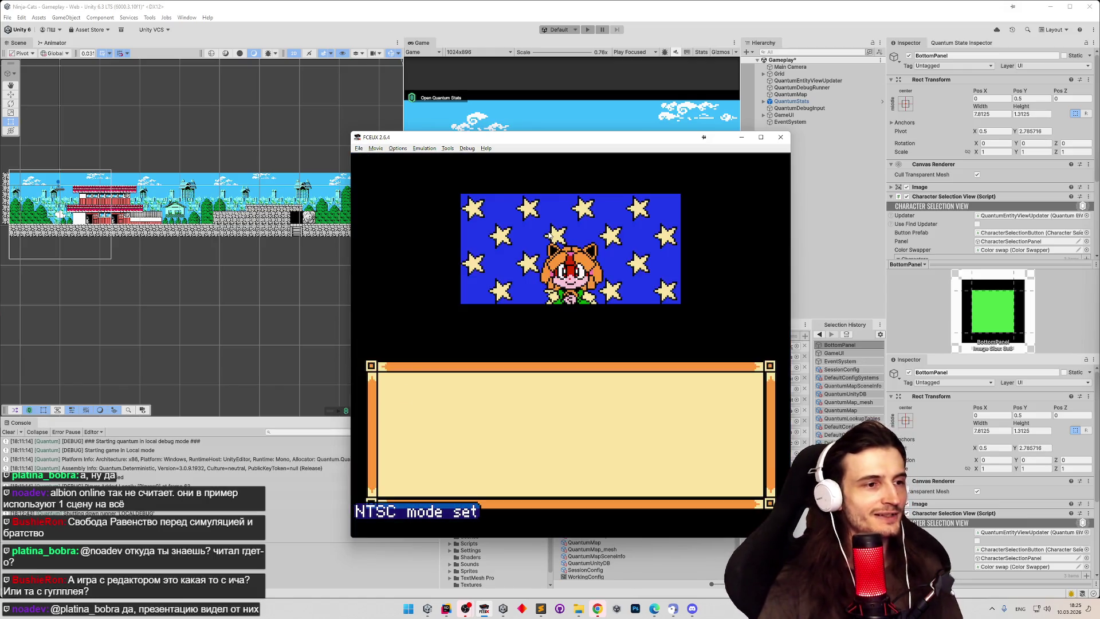
{"action": "key", "text": "Return"}
{"action": "key", "text": "Right"}
Step: Run and jump the cat right over the stone wall until the ladder appears
{"action": "key", "text": "Right"}
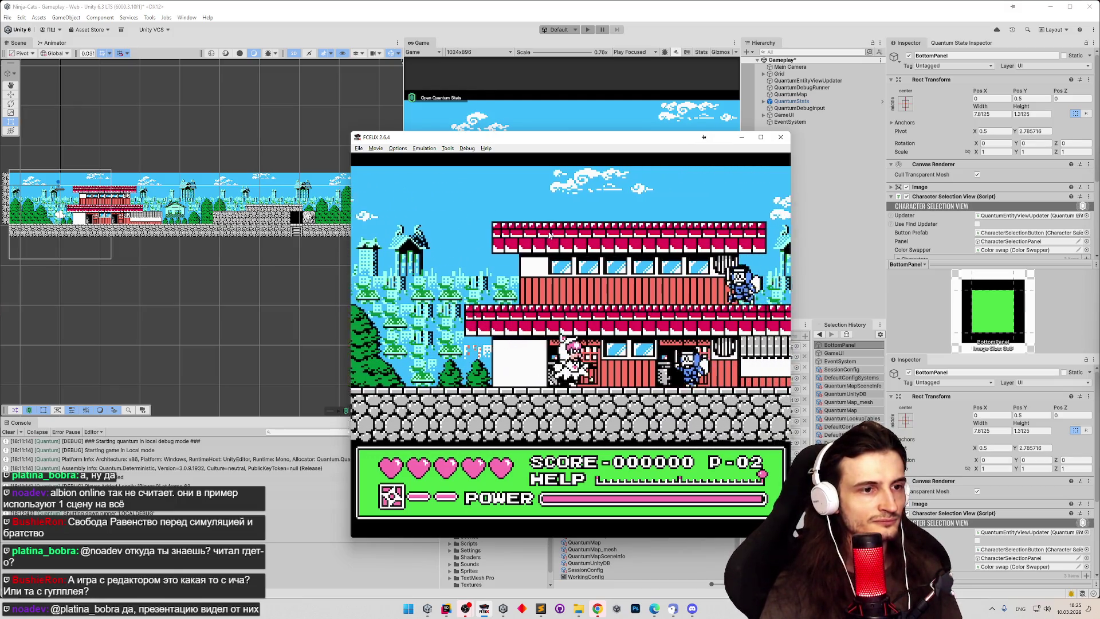
{"action": "key", "text": "Right"}
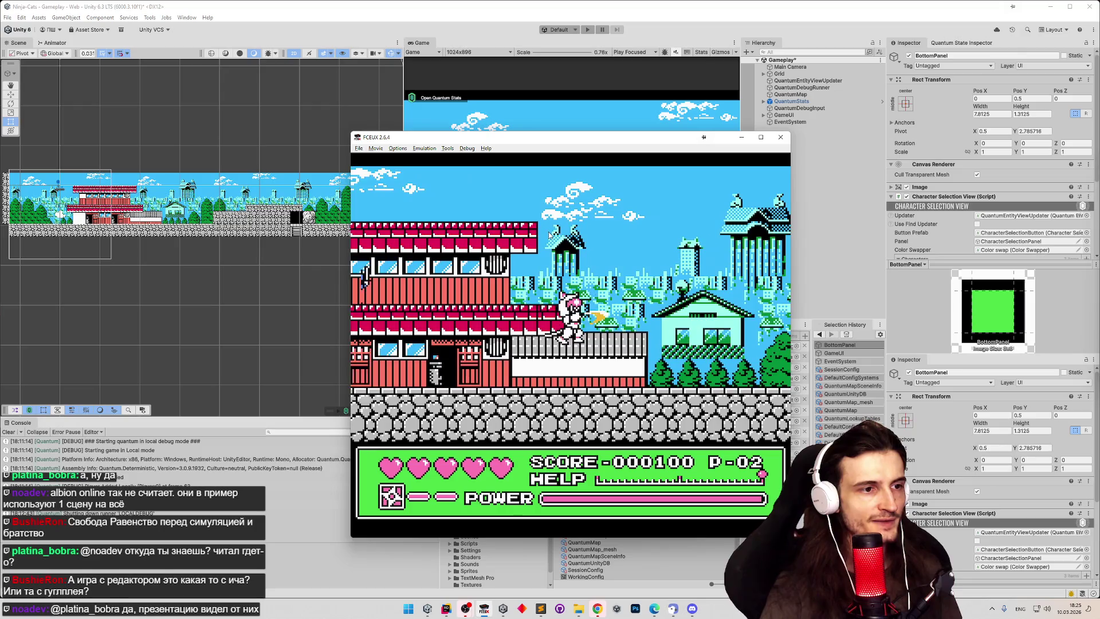
{"action": "key", "text": "Right"}
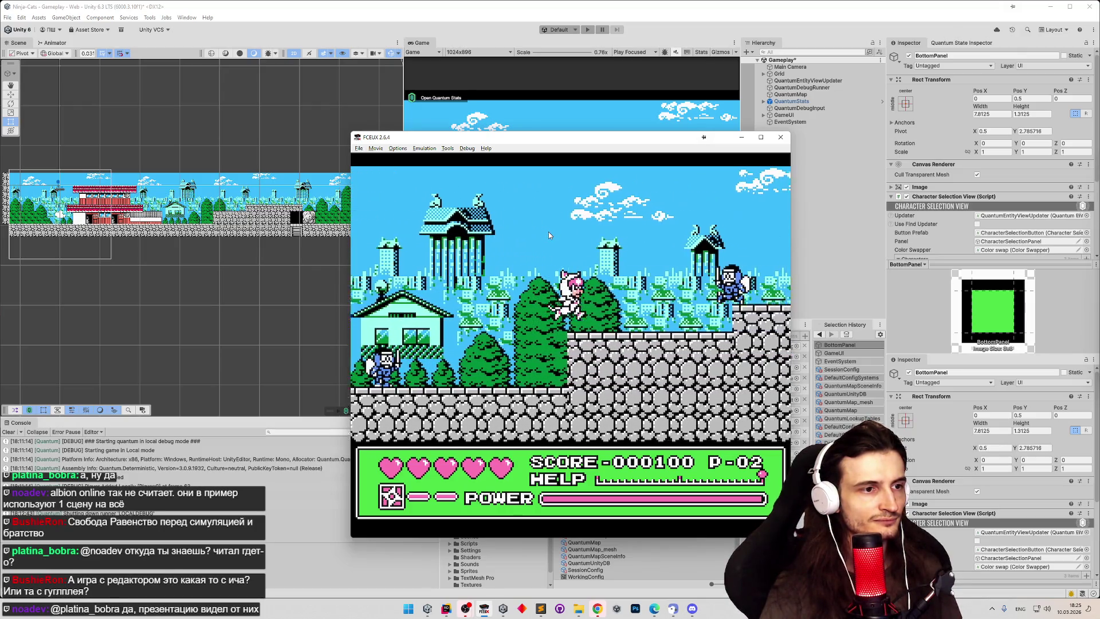
{"action": "key", "text": "Right"}
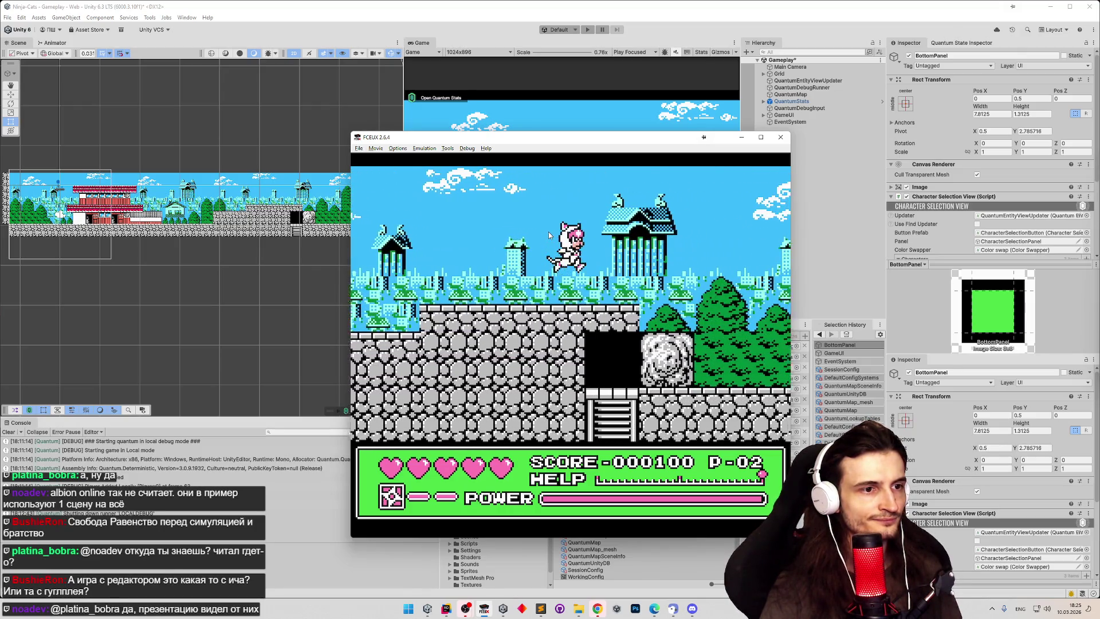
{"action": "key", "text": "Right"}
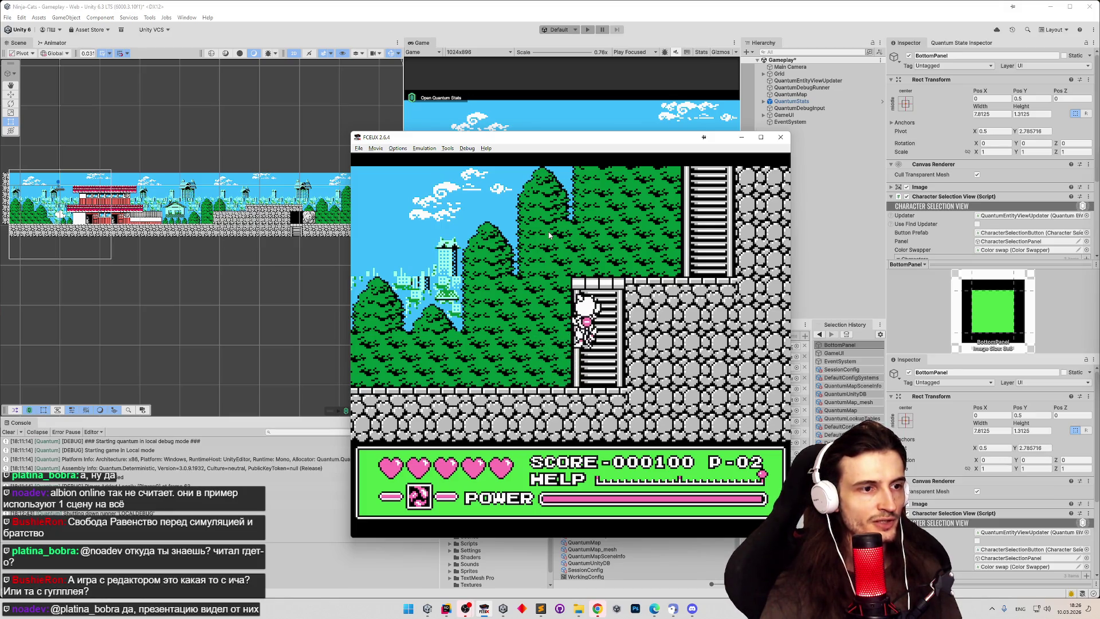
Step: Climb the cat up and down the lower ladder, stepping off and back on it
{"action": "key", "text": "Up"}
{"action": "key", "text": "Down"}
{"action": "key", "text": "Right"}
{"action": "key", "text": "Left"}
{"action": "key", "text": "Right"}
{"action": "key", "text": "Up"}
{"action": "key", "text": "Left"}
{"action": "key", "text": "Up"}
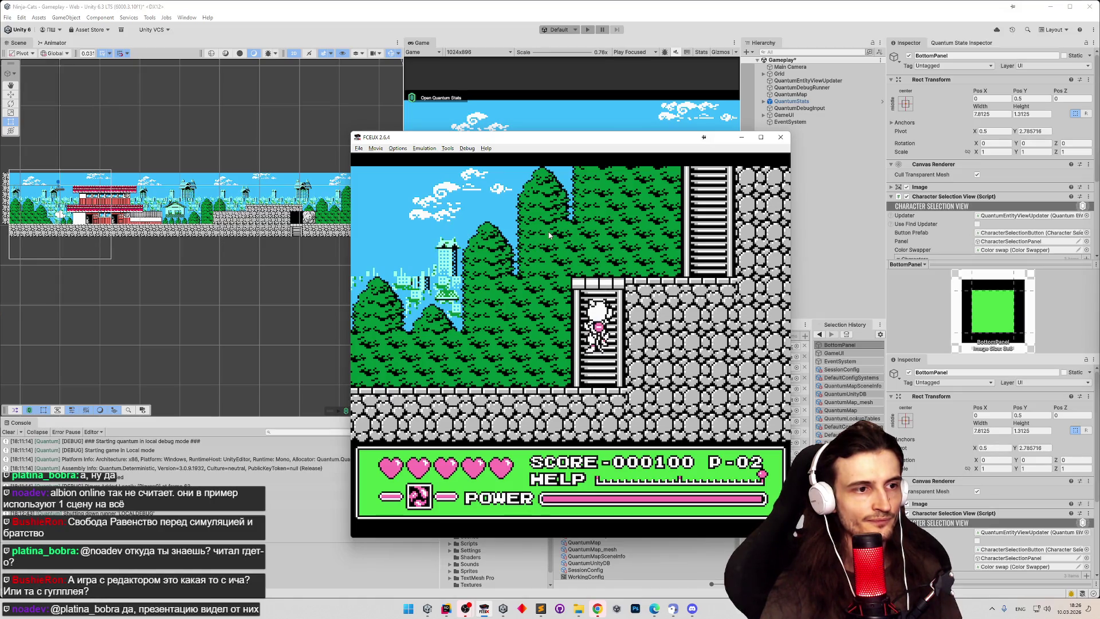
Step: Climb up and down the lower ladder, finishing at its top
{"action": "key", "text": "Up"}
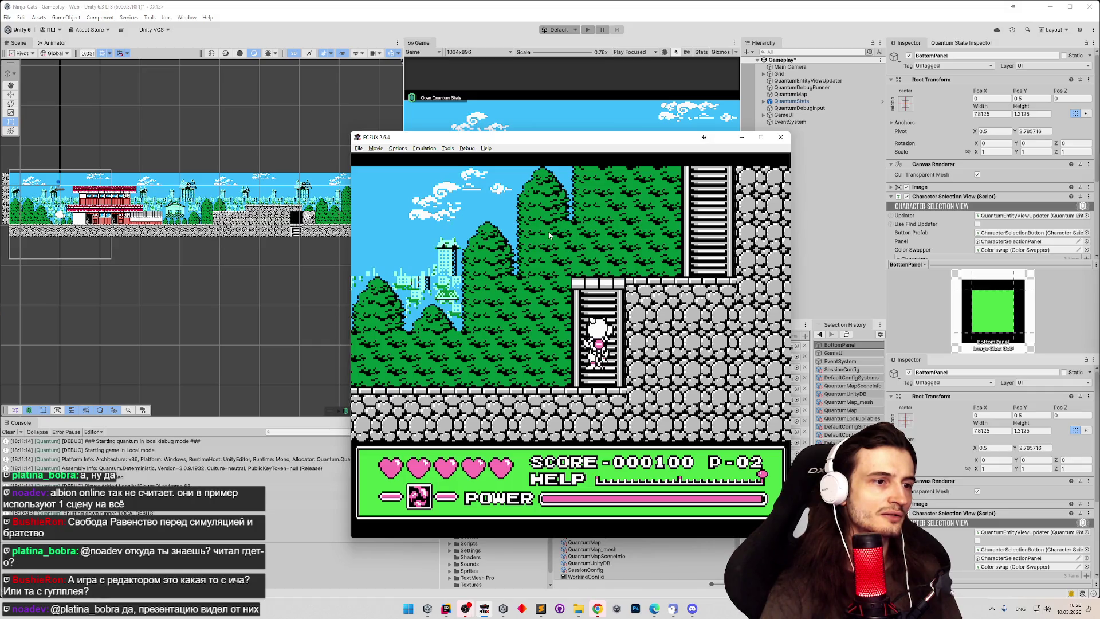
{"action": "key", "text": "Down"}
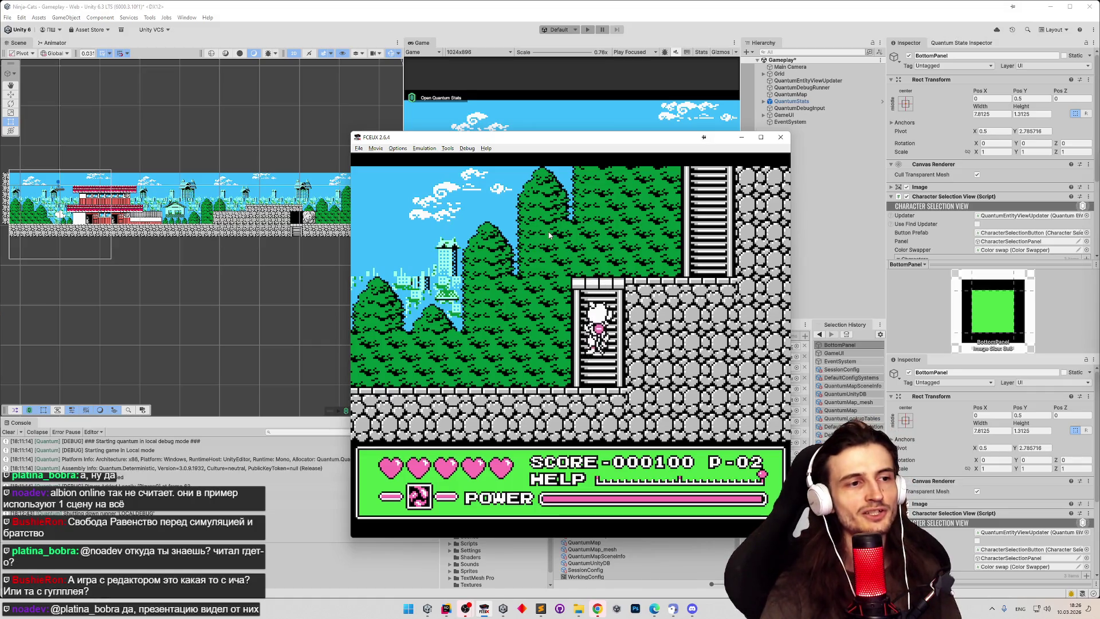
{"action": "key", "text": "Up"}
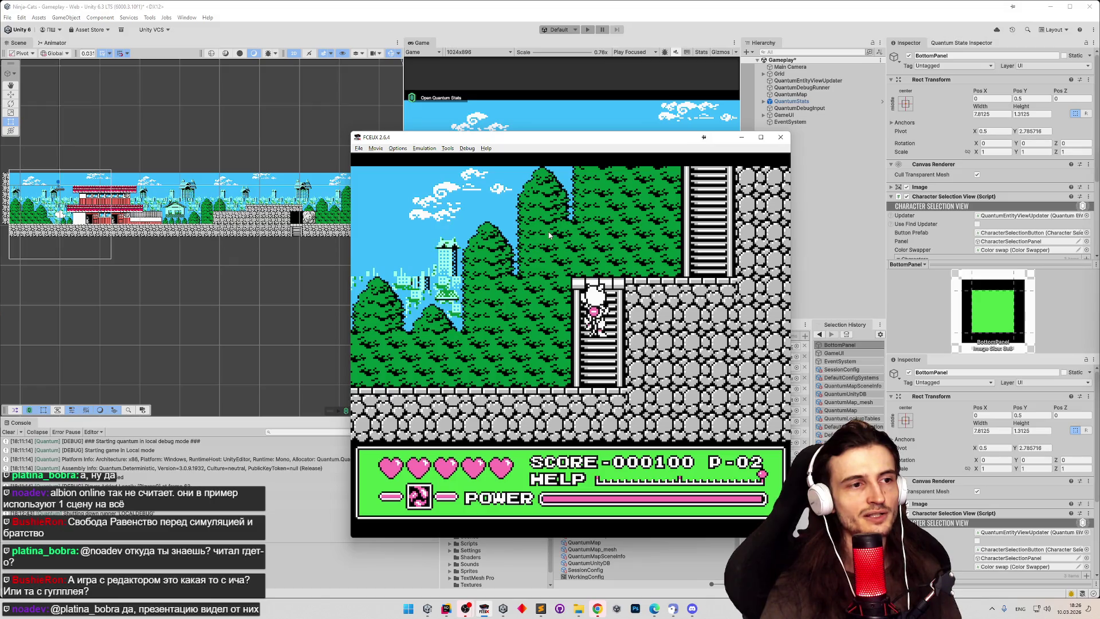
{"action": "key", "text": "Up"}
{"action": "key", "text": "Down"}
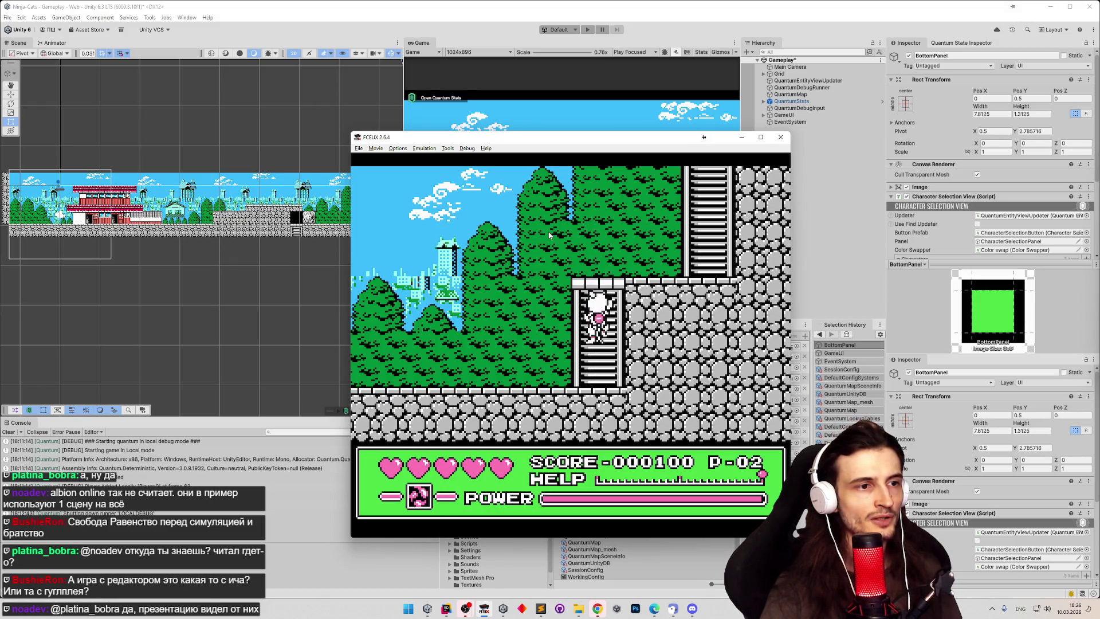
{"action": "key", "text": "Up"}
Step: Leap from the lower ladder across onto the upper ladder and move along it
{"action": "key", "text": "Right"}
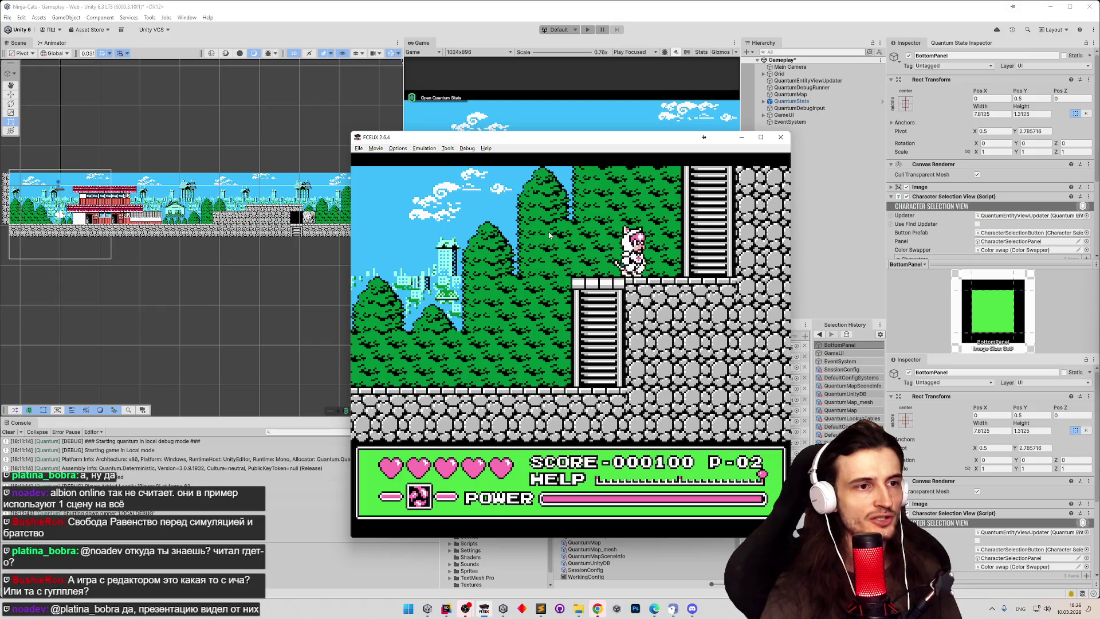
{"action": "key", "text": "Up"}
{"action": "key", "text": "Right"}
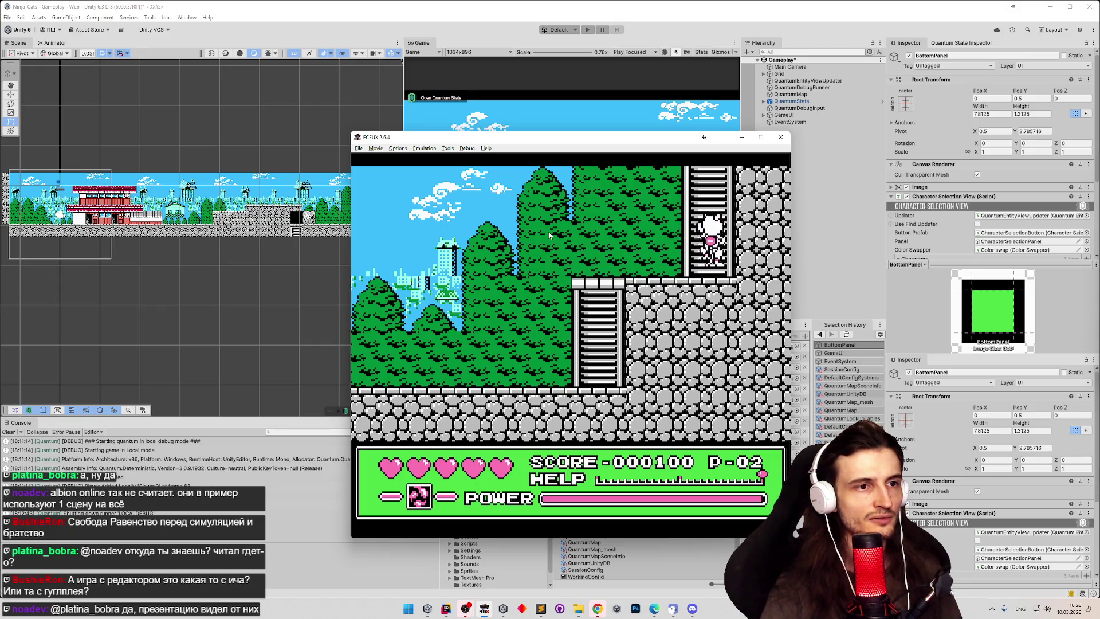
{"action": "key", "text": "Down"}
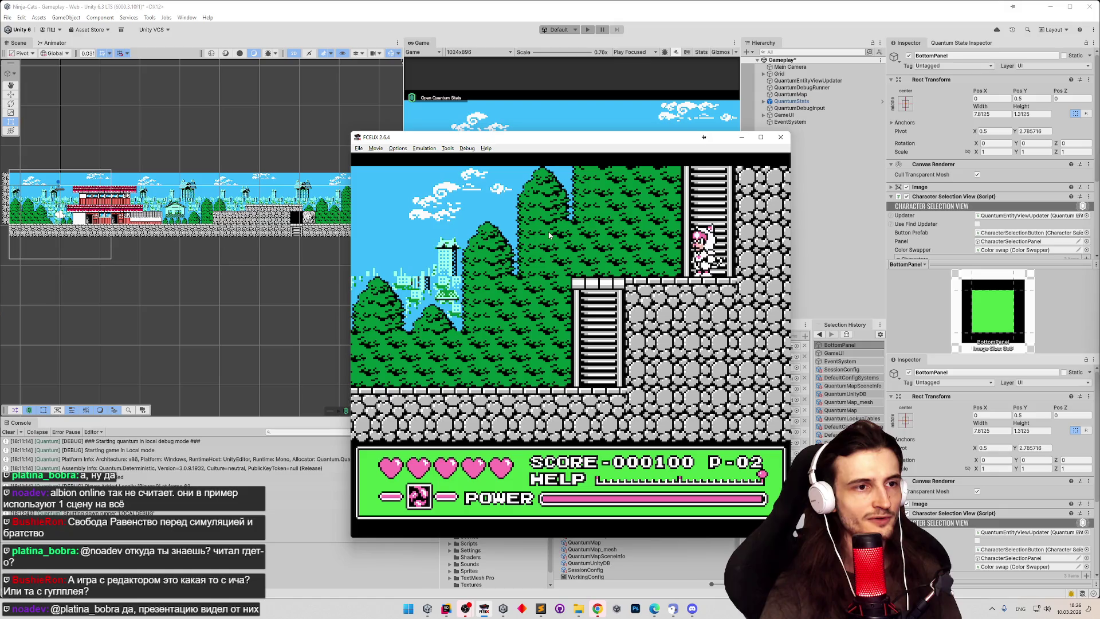
{"action": "key", "text": "Up"}
Step: Drop to the foot of the tall upper ladder and climb it again
{"action": "key", "text": "Down"}
{"action": "key", "text": "Up"}
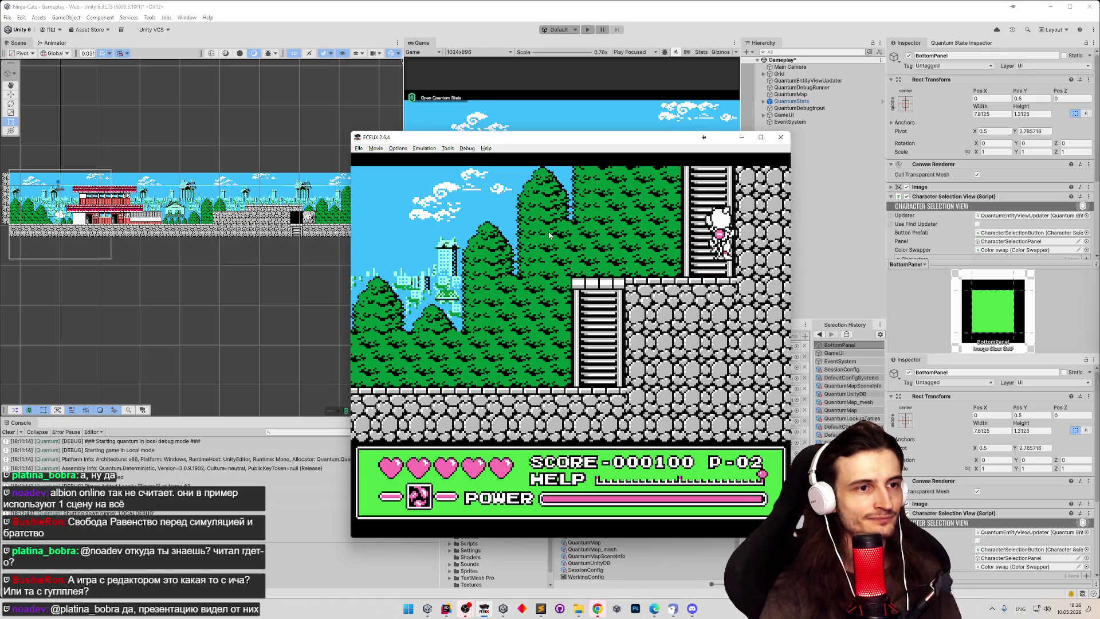
{"action": "key", "text": "Up"}
{"action": "key", "text": "Up"}
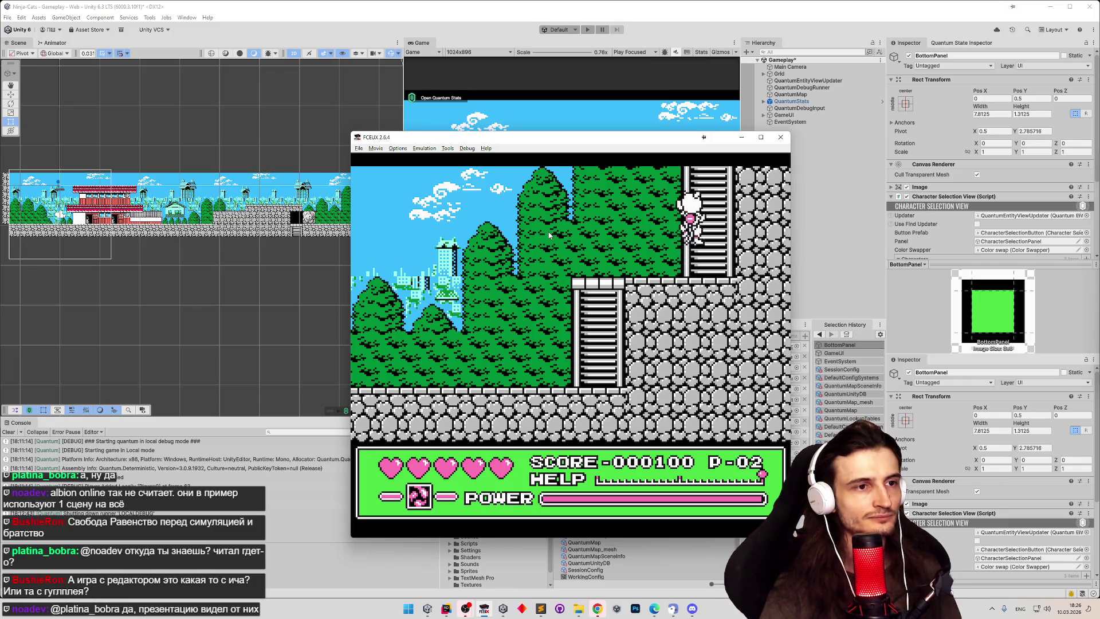
{"action": "key", "text": "Up"}
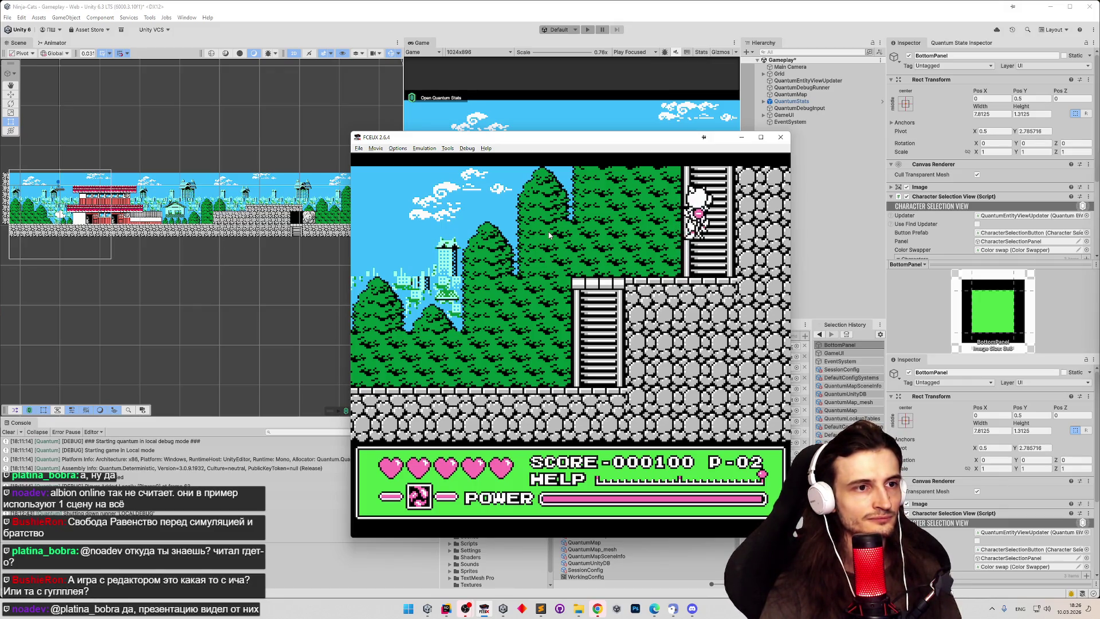
{"action": "key", "text": "Up"}
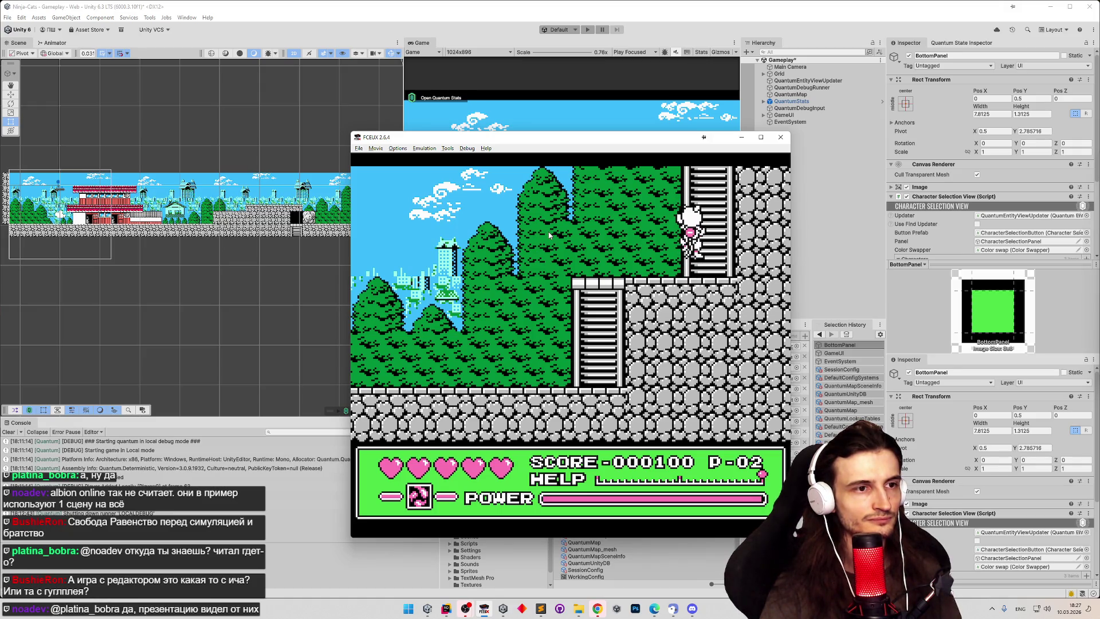
Step: On the upper ladder, switch between left and right sides and attack with F
{"action": "key", "text": "Down"}
{"action": "key", "text": "Right"}
{"action": "key", "text": "Up"}
{"action": "key", "text": "f"}
{"action": "key", "text": "Left"}
{"action": "key", "text": "f"}
{"action": "key", "text": "f"}
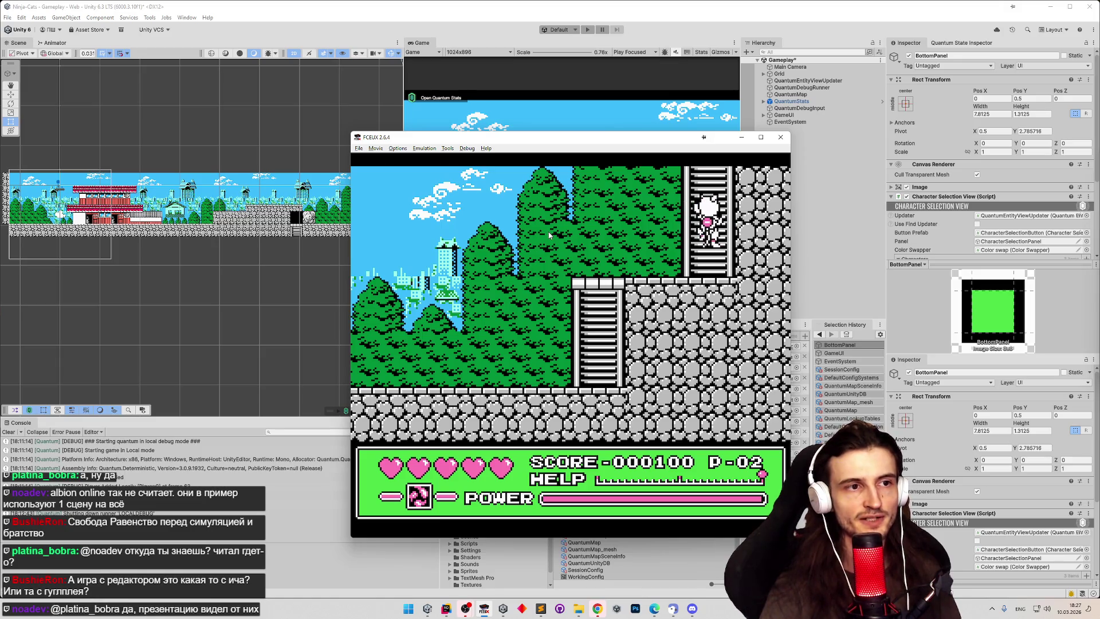
{"action": "key", "text": "Left"}
{"action": "key", "text": "f"}
Step: Swap ladder sides again and slash right twice with D
{"action": "key", "text": "Right"}
{"action": "key", "text": "Left"}
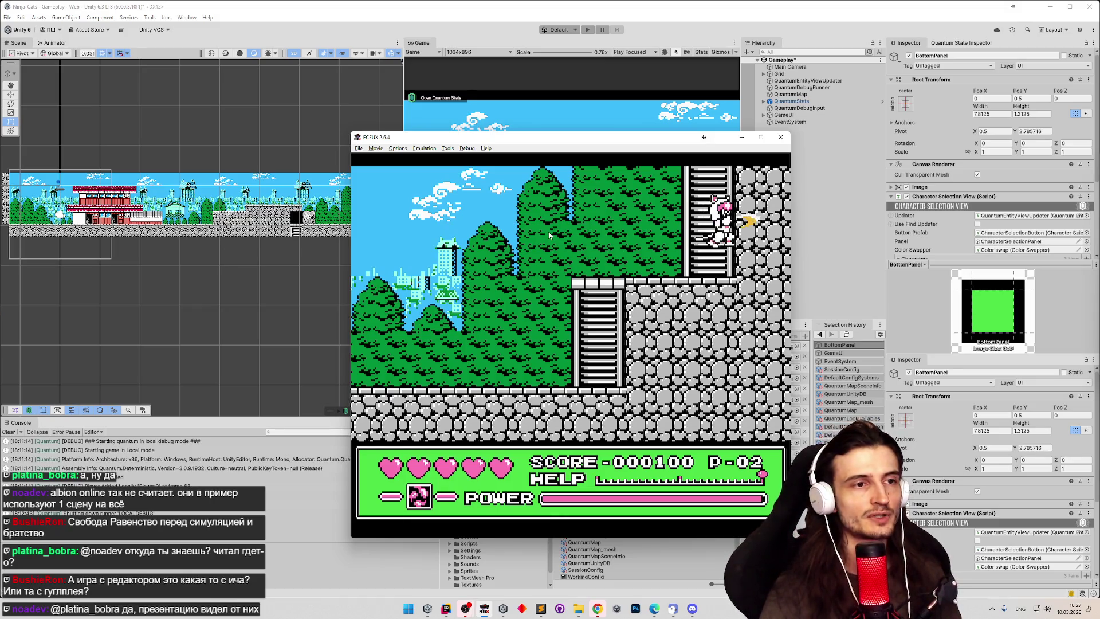
{"action": "key", "text": "d"}
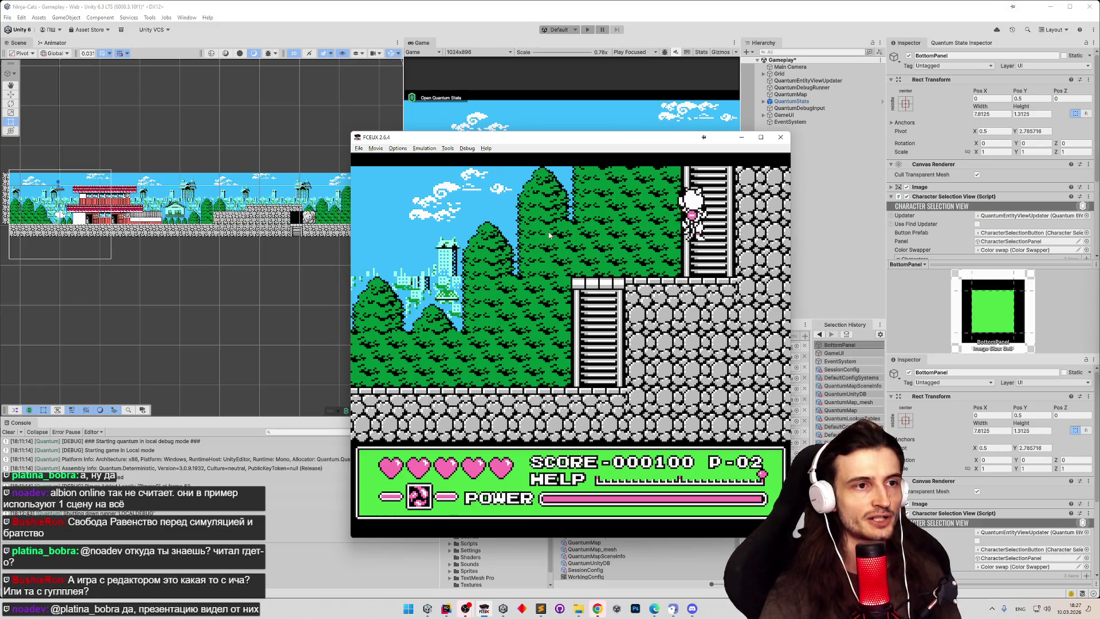
{"action": "key", "text": "d"}
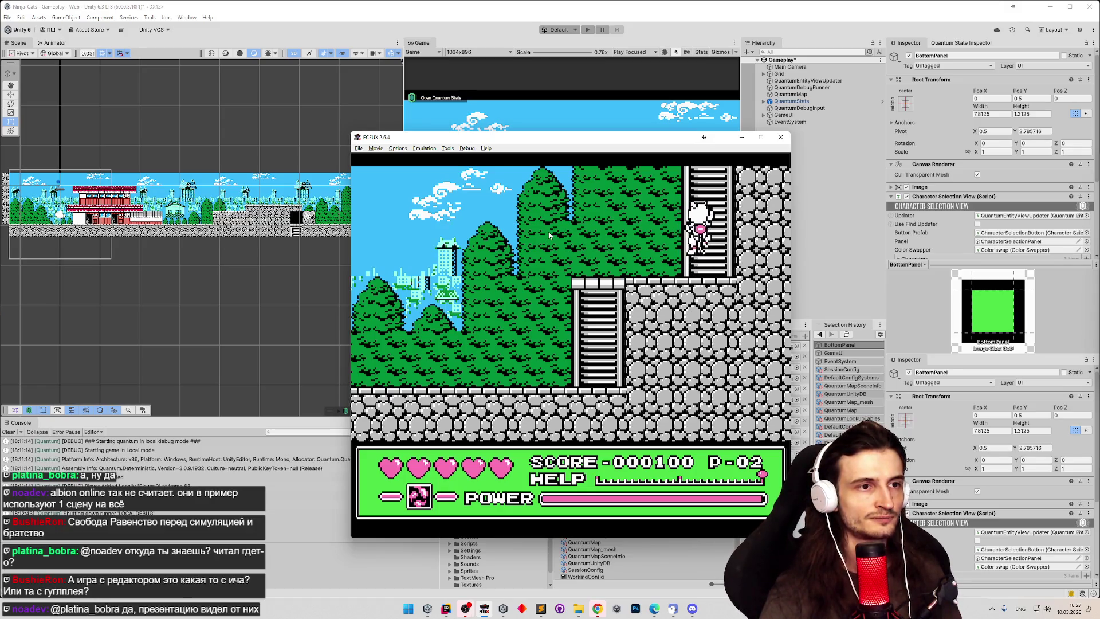
Step: Climb into the area above, come back down, and walk to the lower ladder
{"action": "key", "text": "Up"}
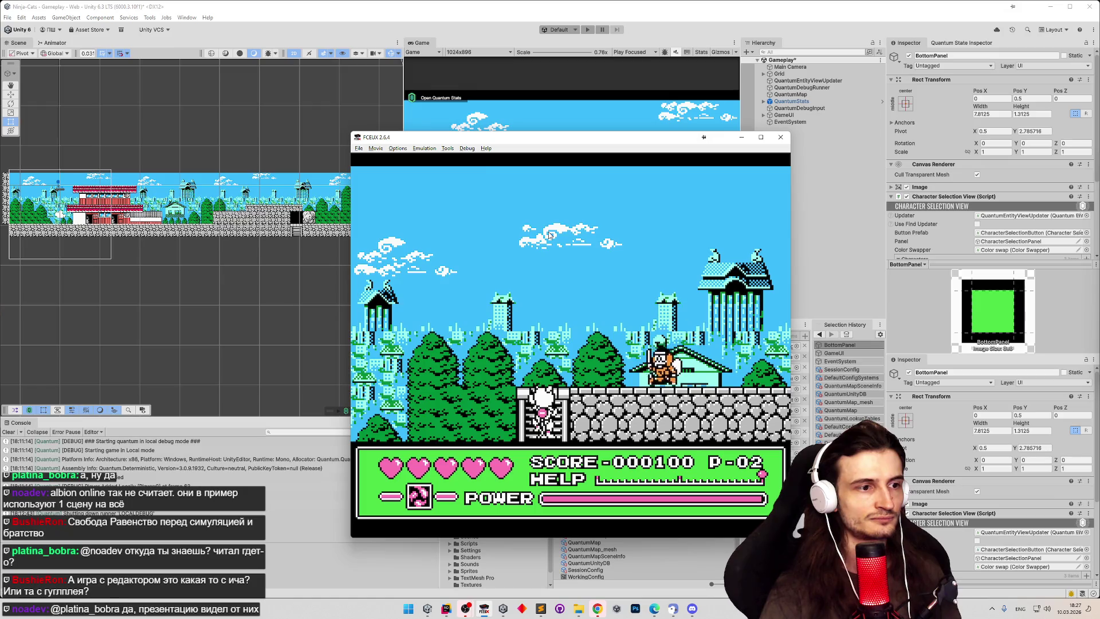
{"action": "key", "text": "Down"}
{"action": "key", "text": "Right"}
{"action": "key", "text": "Right"}
{"action": "key", "text": "Right"}
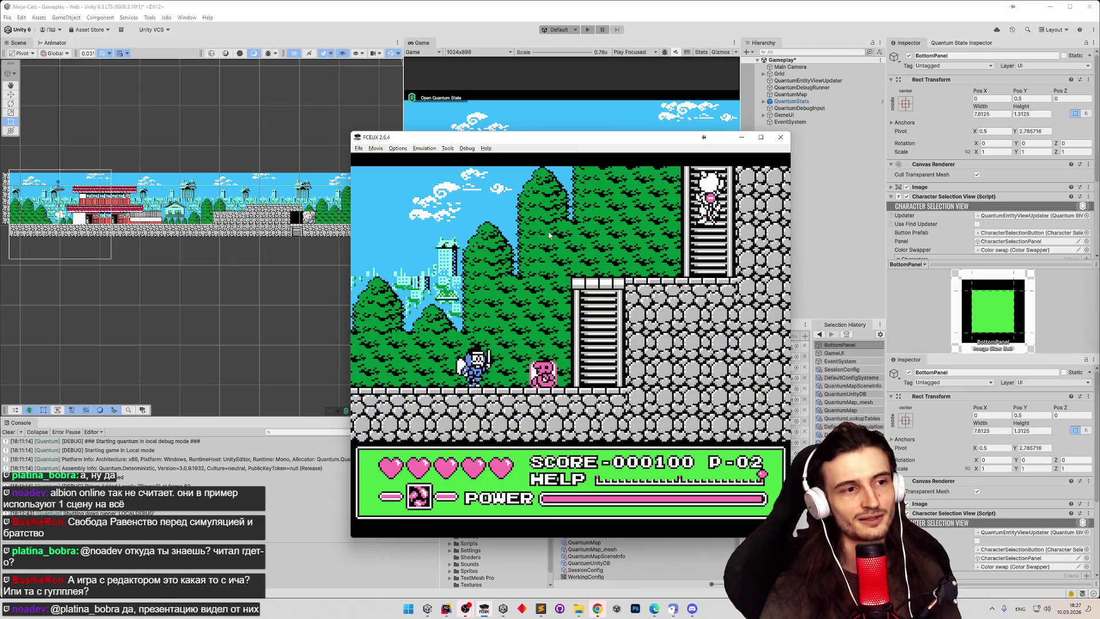
{"action": "key", "text": "Right"}
{"action": "key", "text": "Up"}
{"action": "key", "text": "Left"}
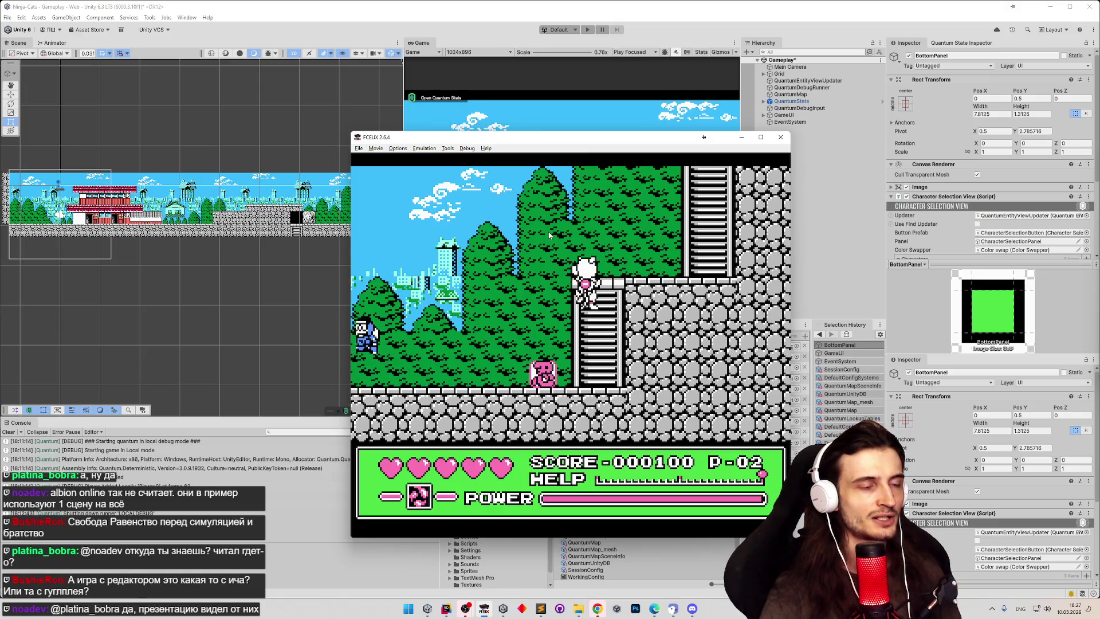
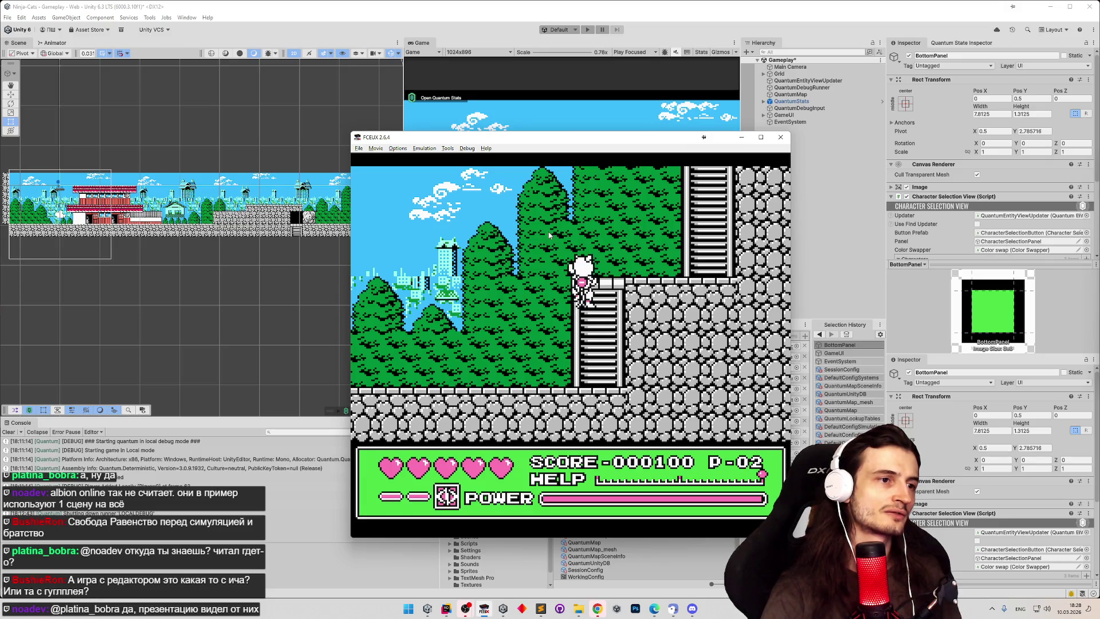
Step: Climb the cat up and down the ladder repeatedly, stepping onto the top platform
{"action": "key", "text": "Up"}
{"action": "key", "text": "Down"}
{"action": "key", "text": "Up"}
{"action": "key", "text": "Down"}
{"action": "key", "text": "Up"}
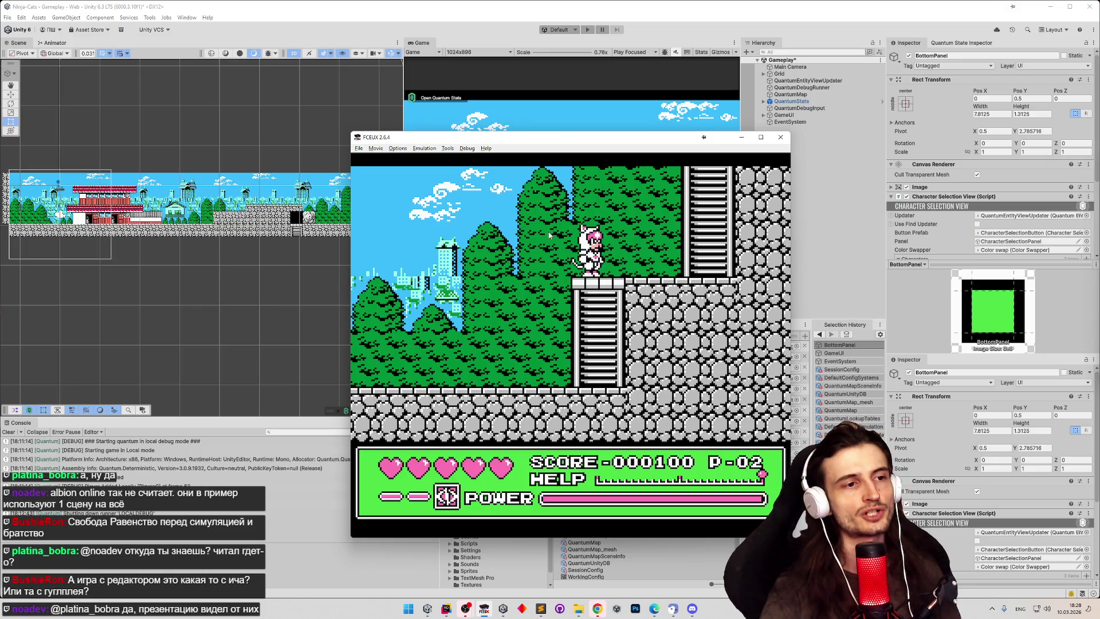
{"action": "key", "text": "Down"}
{"action": "key", "text": "Up"}
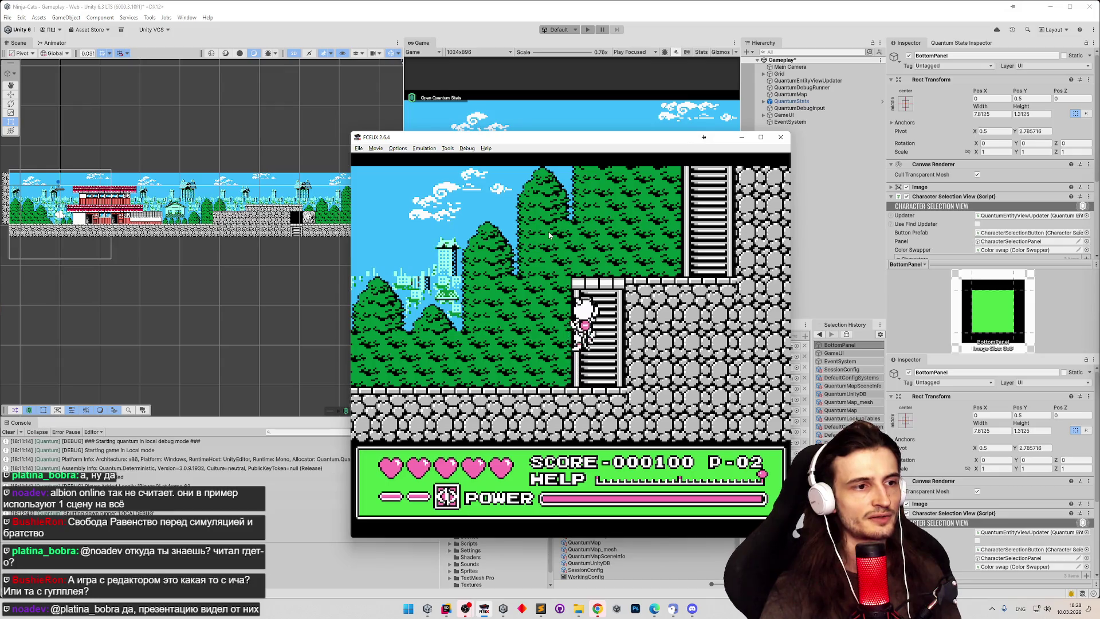
{"action": "key", "text": "Down"}
{"action": "key", "text": "Up"}
{"action": "key", "text": "Down"}
{"action": "key", "text": "Up"}
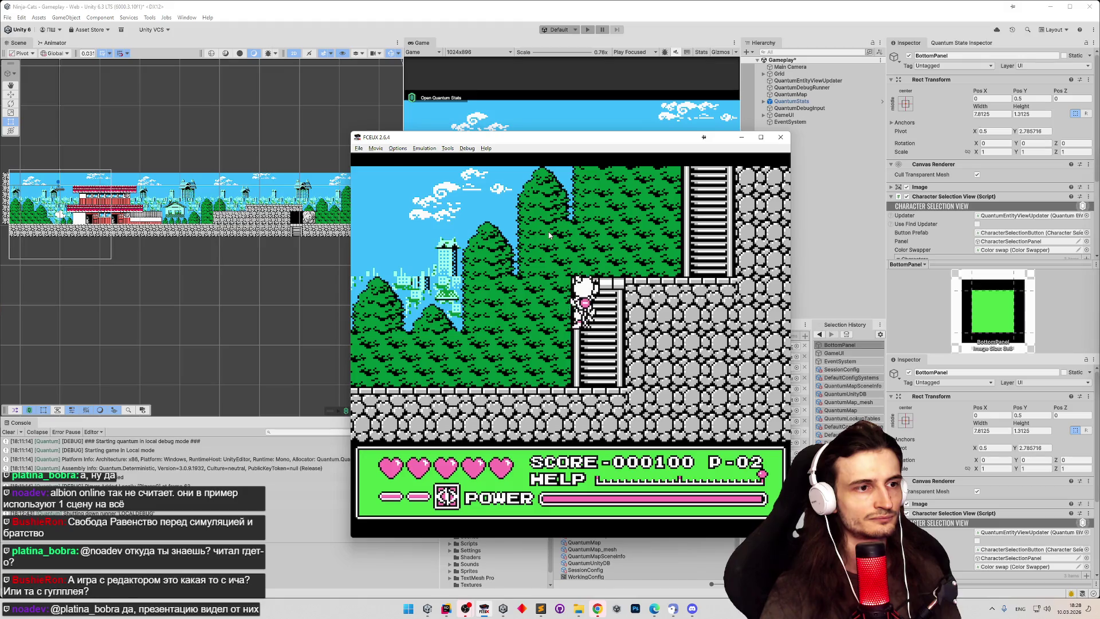
{"action": "key", "text": "Down"}
Step: Jump off the ladder top to the left, then climb back up from the ladder foot
{"action": "key", "text": "Up"}
{"action": "key", "text": "f"}
{"action": "key", "text": "Left"}
{"action": "key", "text": "Up"}
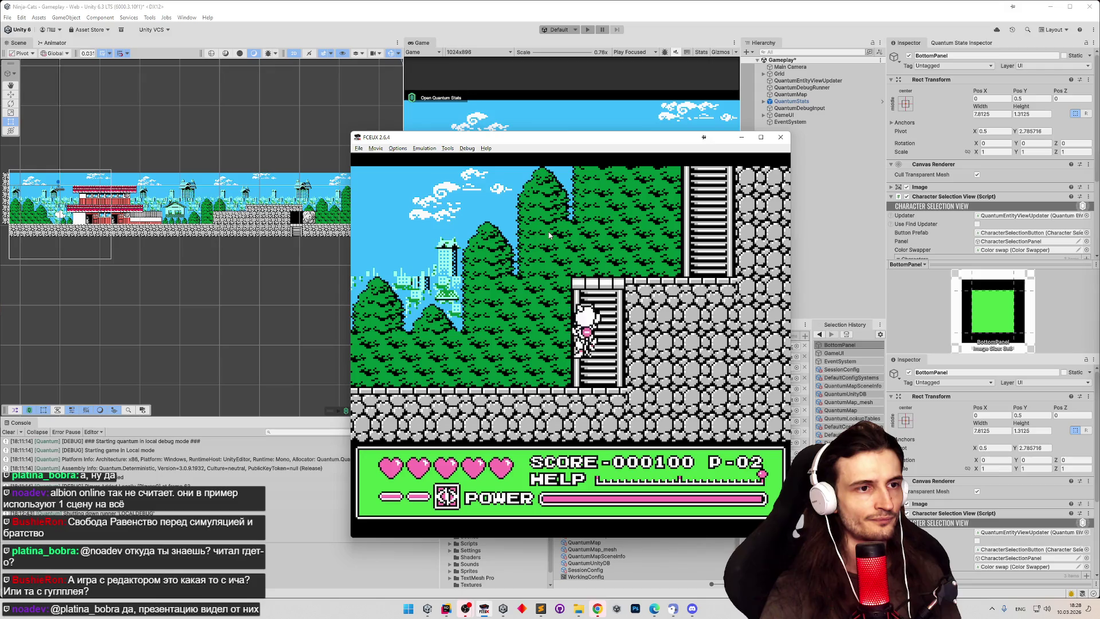
{"action": "key", "text": "Up"}
{"action": "key", "text": "Down"}
{"action": "key", "text": "Up"}
{"action": "key", "text": "Down"}
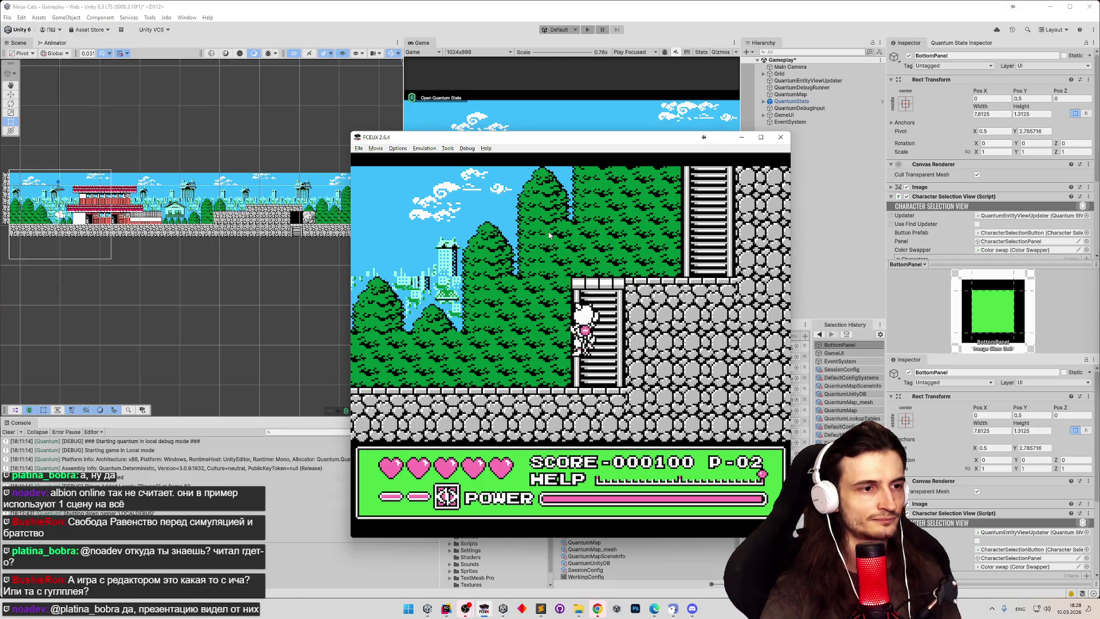
{"action": "key", "text": "Up"}
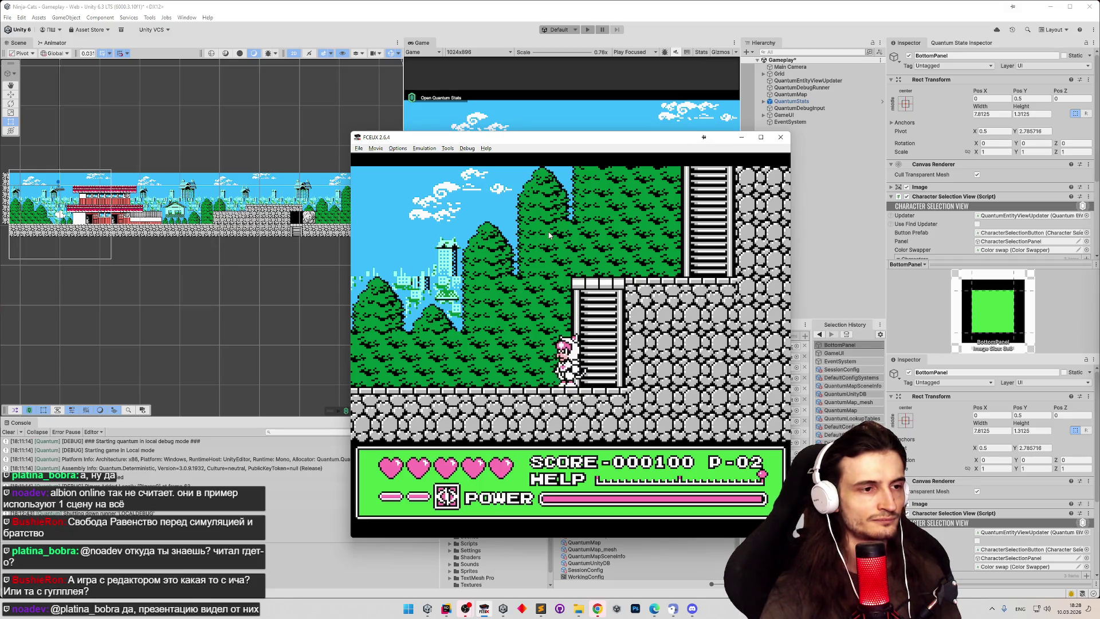
{"action": "key", "text": "Up"}
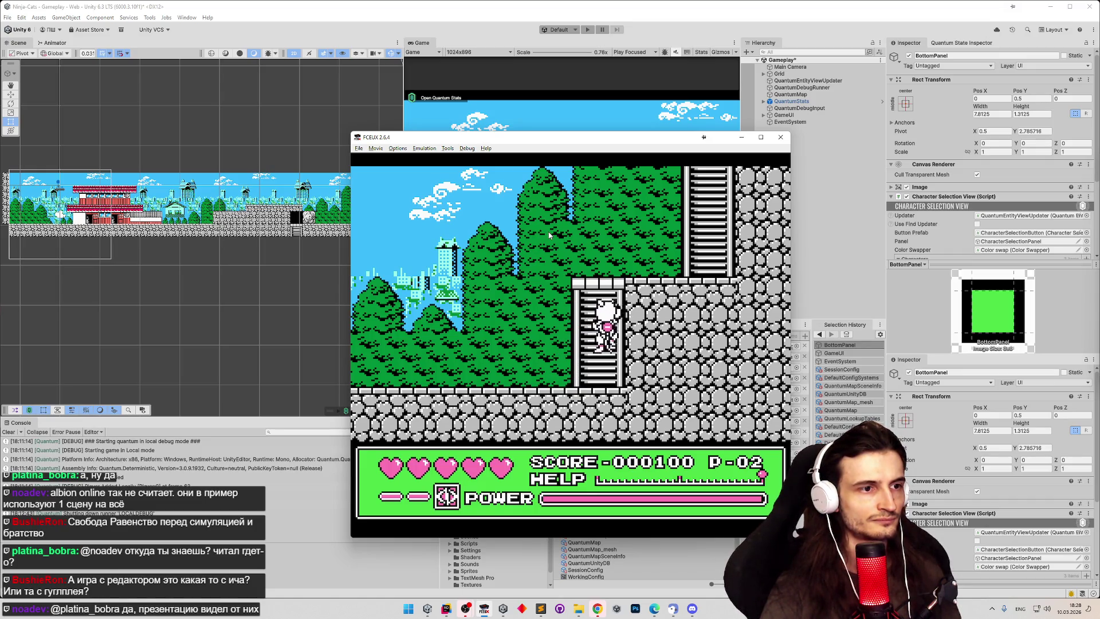
Step: Slow FCEUX emulation to 1.6%, then restore it to 100% speed
{"action": "key", "text": "minus"}
{"action": "key", "text": "minus"}
{"action": "key", "text": "minus"}
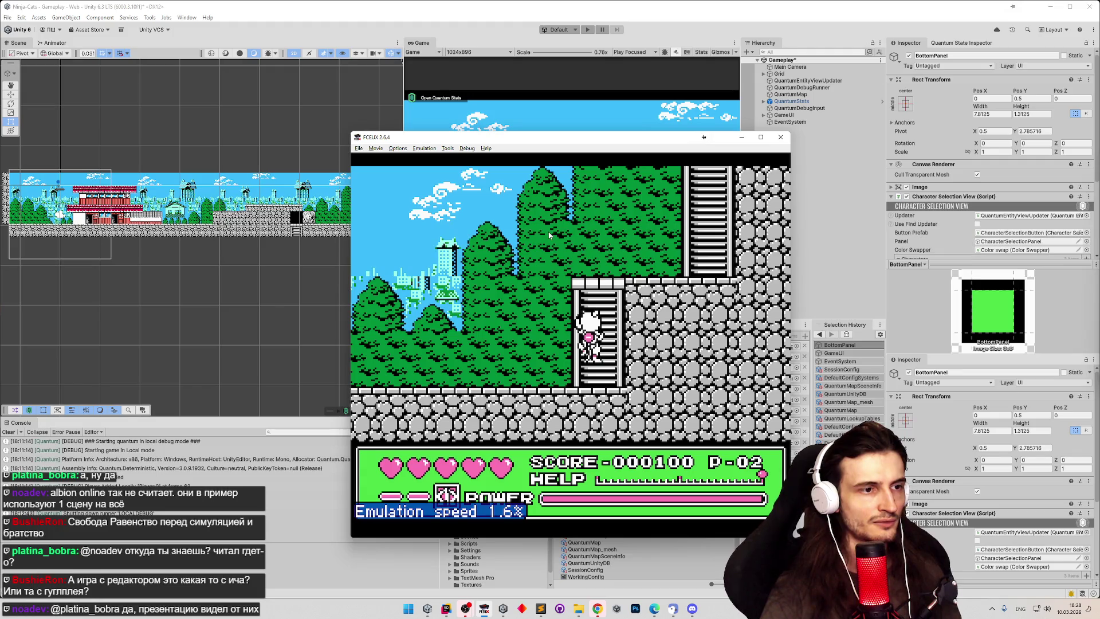
{"action": "key", "text": "equal"}
{"action": "key", "text": "equal"}
{"action": "key", "text": "equal"}
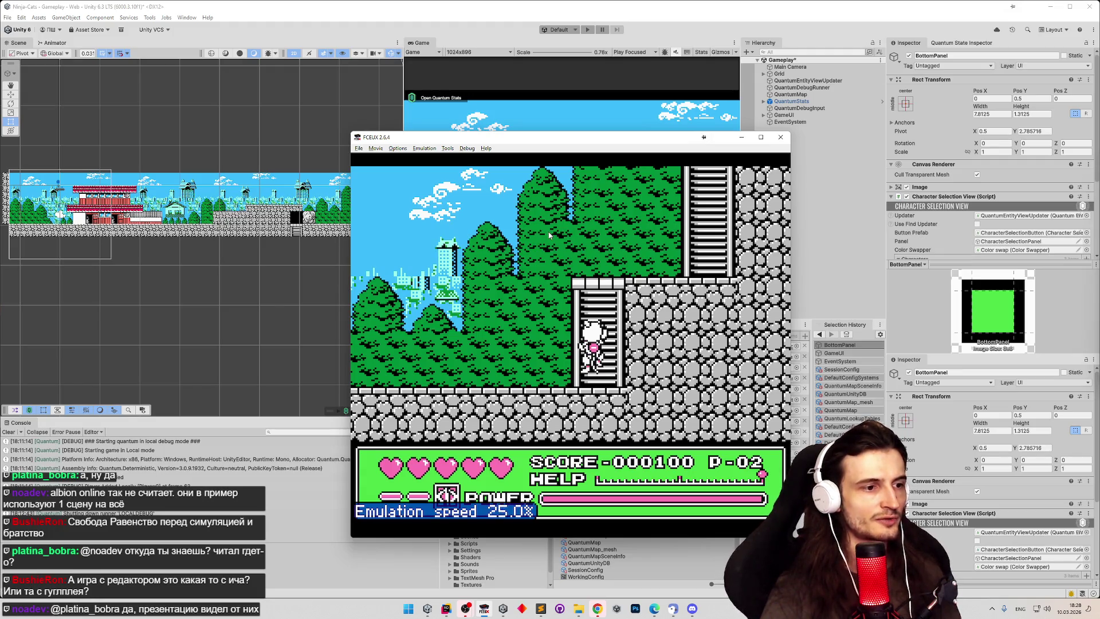
{"action": "key", "text": "equal"}
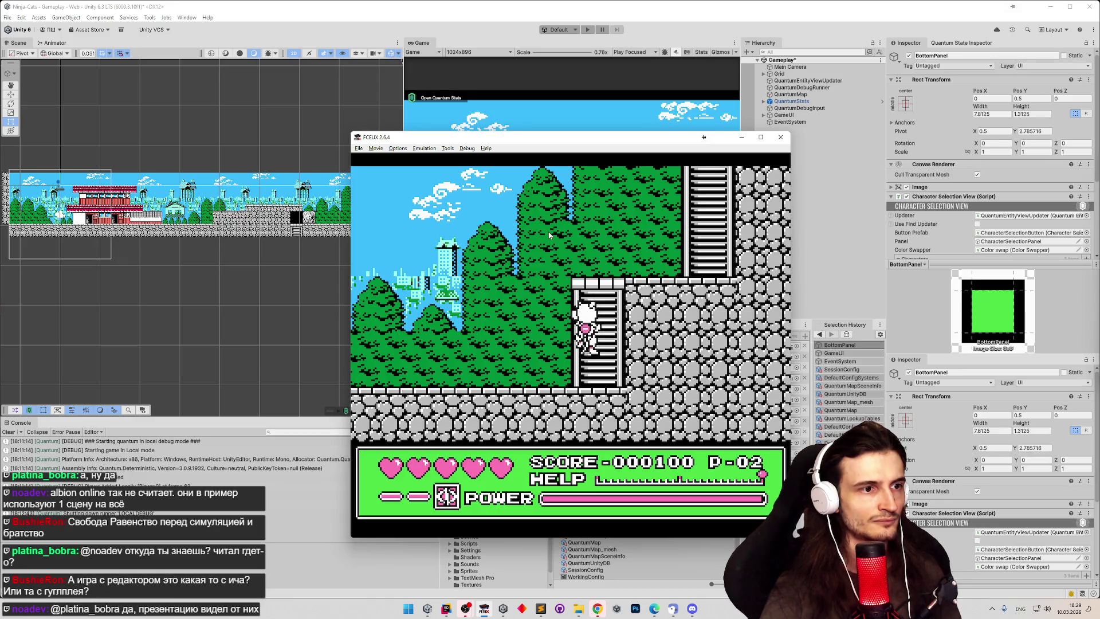
Step: Close FCEUX and resize Unity's panels to widen the Game view and enlarge Console and Project
{"action": "left_click", "coordinate": [780, 137]}
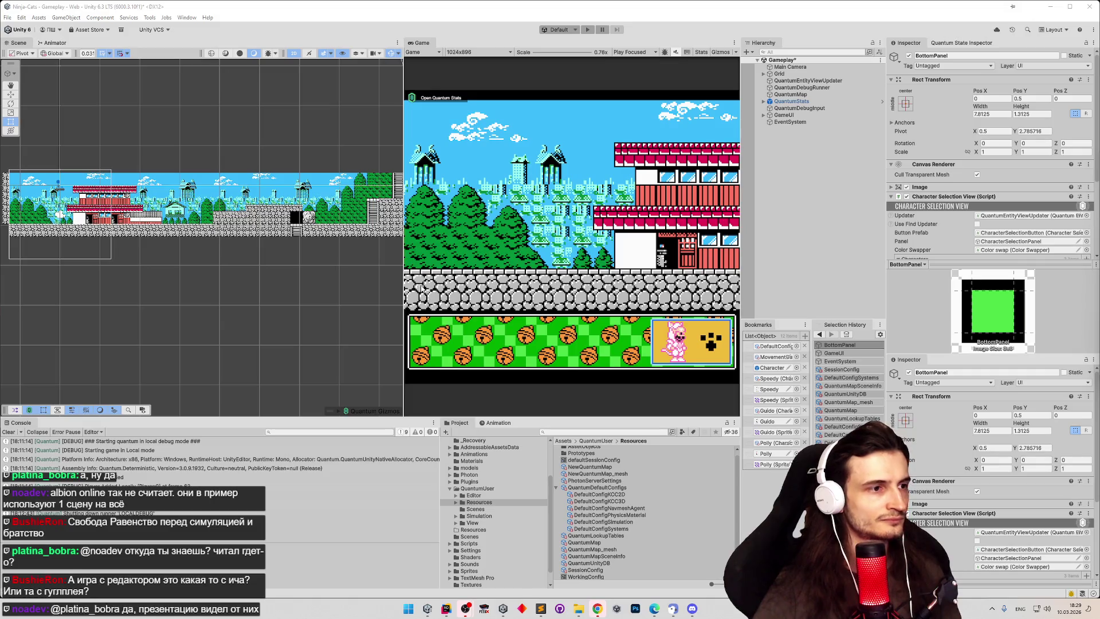
{"action": "left_click_drag", "start_coordinate": [399, 262], "coordinate": [318, 262]}
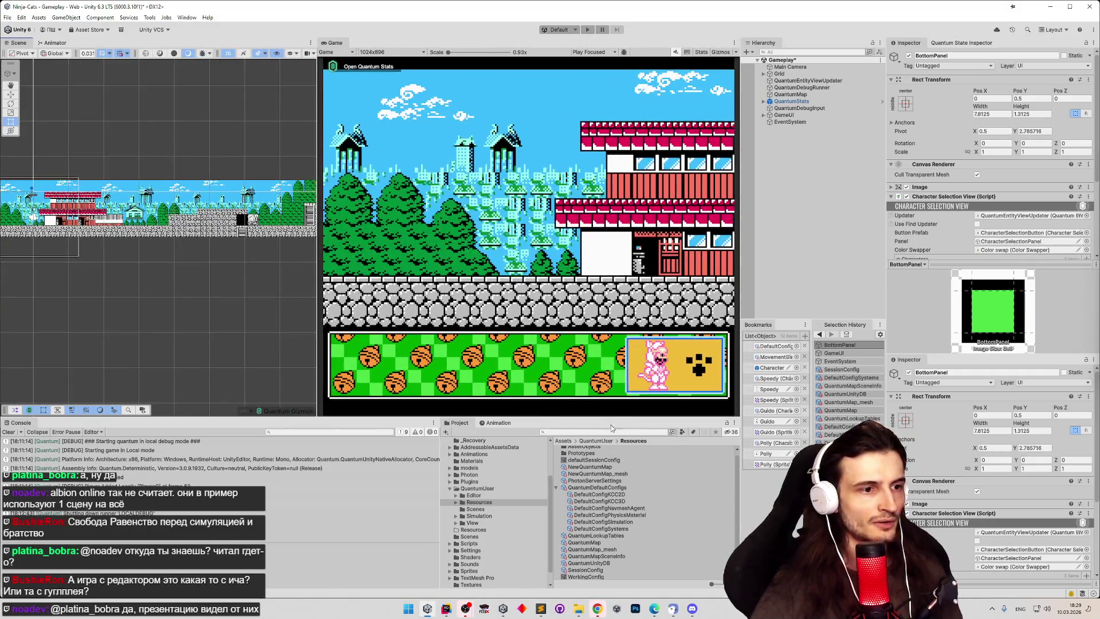
{"action": "left_click_drag", "start_coordinate": [612, 419], "coordinate": [613, 305]}
{"action": "left_click_drag", "start_coordinate": [442, 366], "coordinate": [339, 362]}
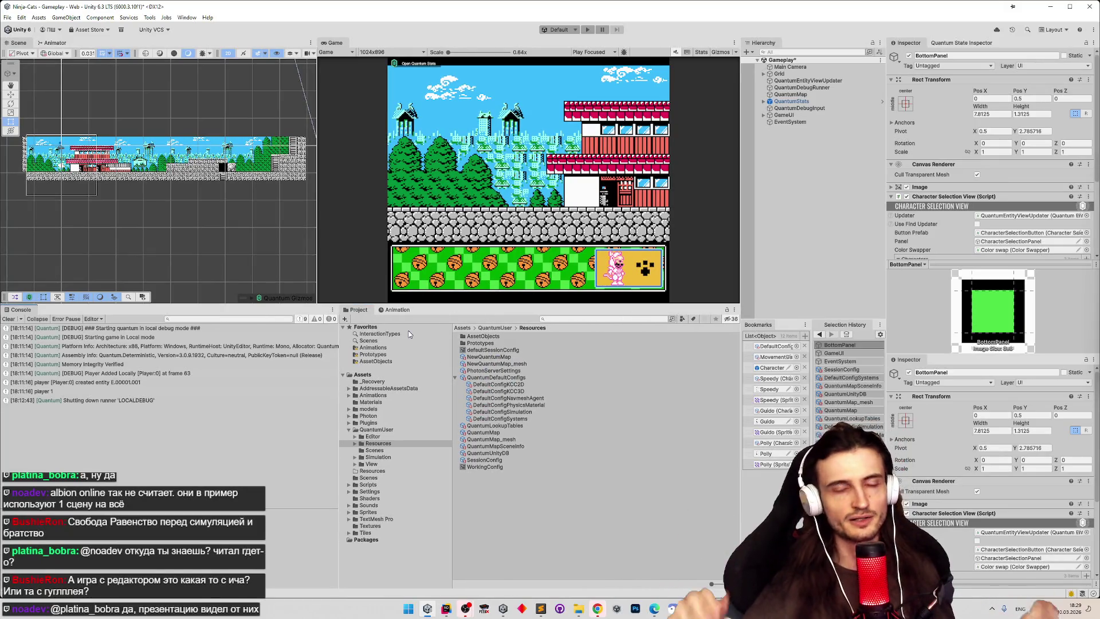
Step: Show the top-level Assets folder contents in the Project panel
{"action": "left_click", "coordinate": [483, 336]}
{"action": "left_click", "coordinate": [462, 328]}
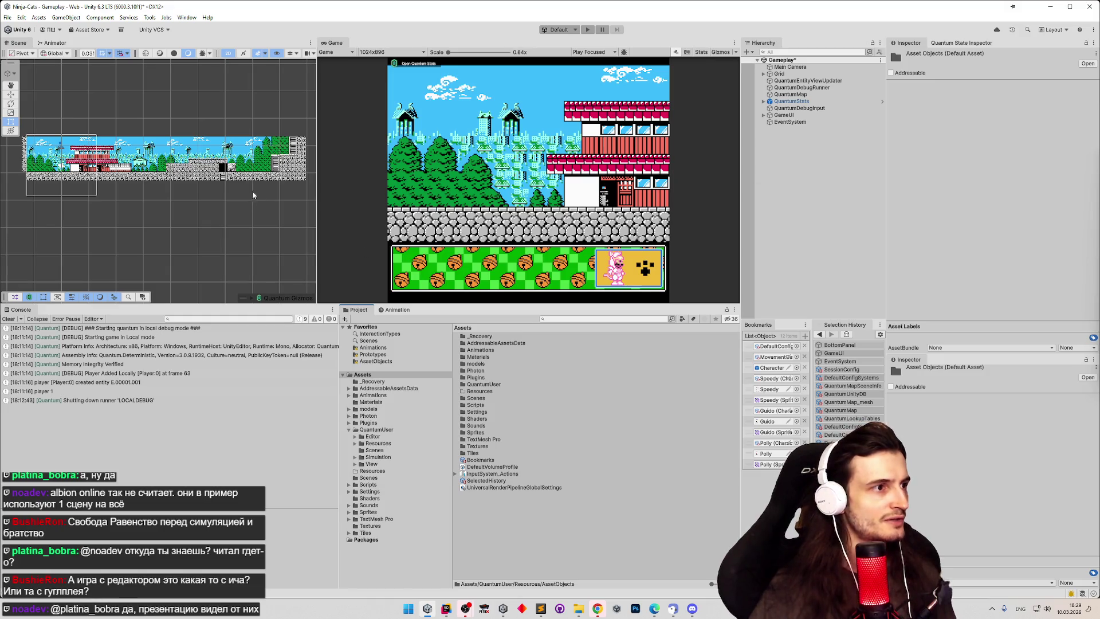
{"action": "scroll", "coordinate": [235, 174], "scroll_direction": "up", "scroll_amount": 10}
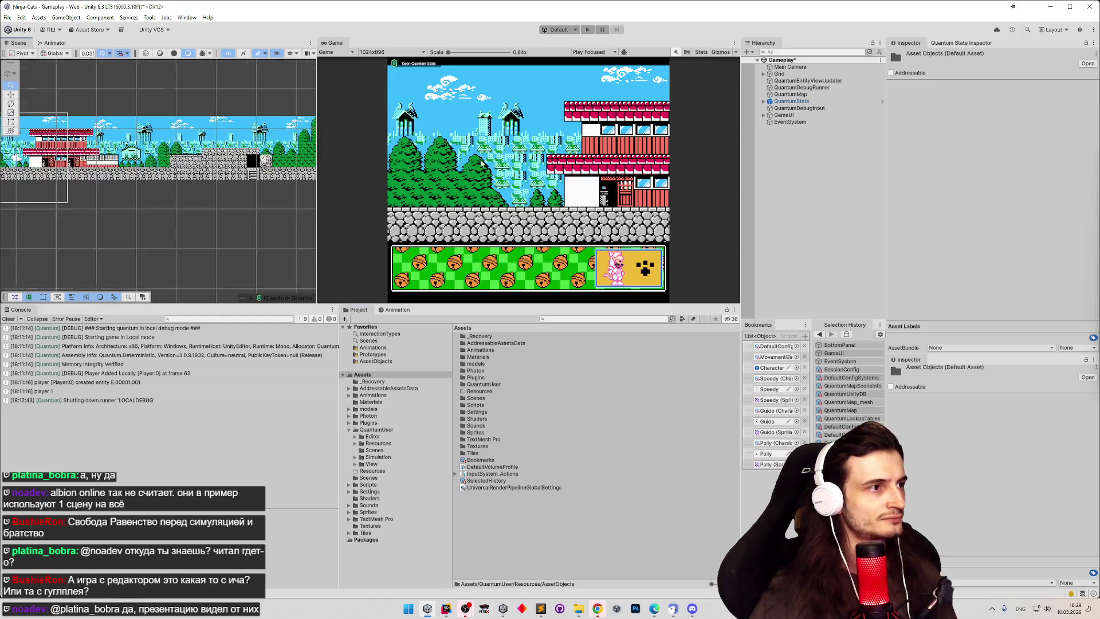
Step: Search the project for 'oneway' and list where the OneWay32 prefab is referenced
{"action": "scroll", "coordinate": [302, 161], "scroll_direction": "up", "scroll_amount": 5}
{"action": "left_click", "coordinate": [587, 319]}
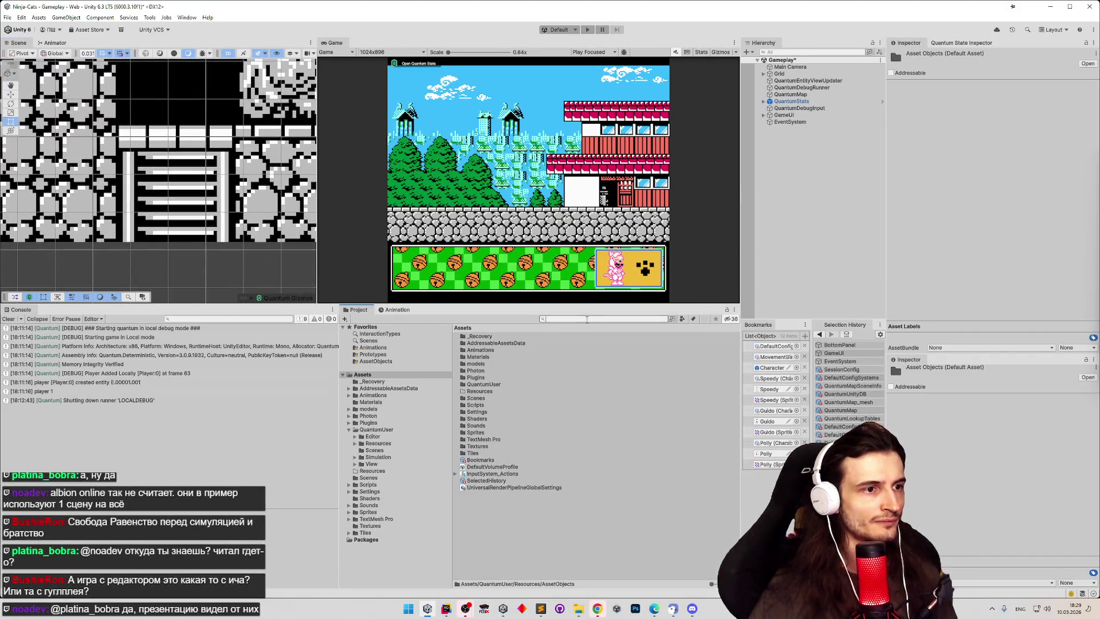
{"action": "type", "text": "oneway"}
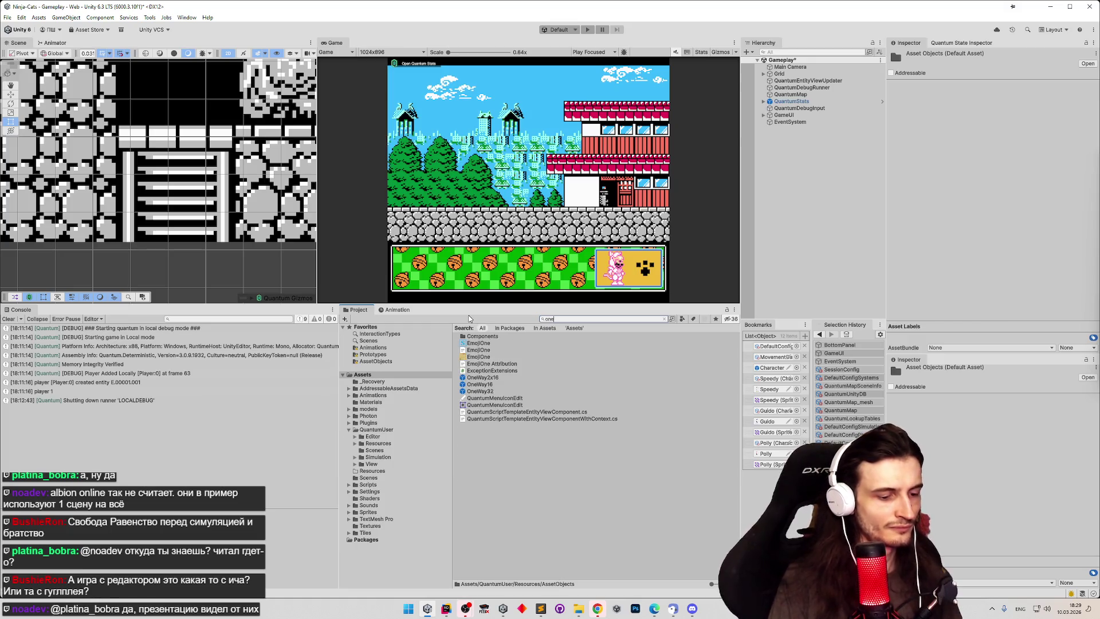
{"action": "right_click", "coordinate": [494, 349]}
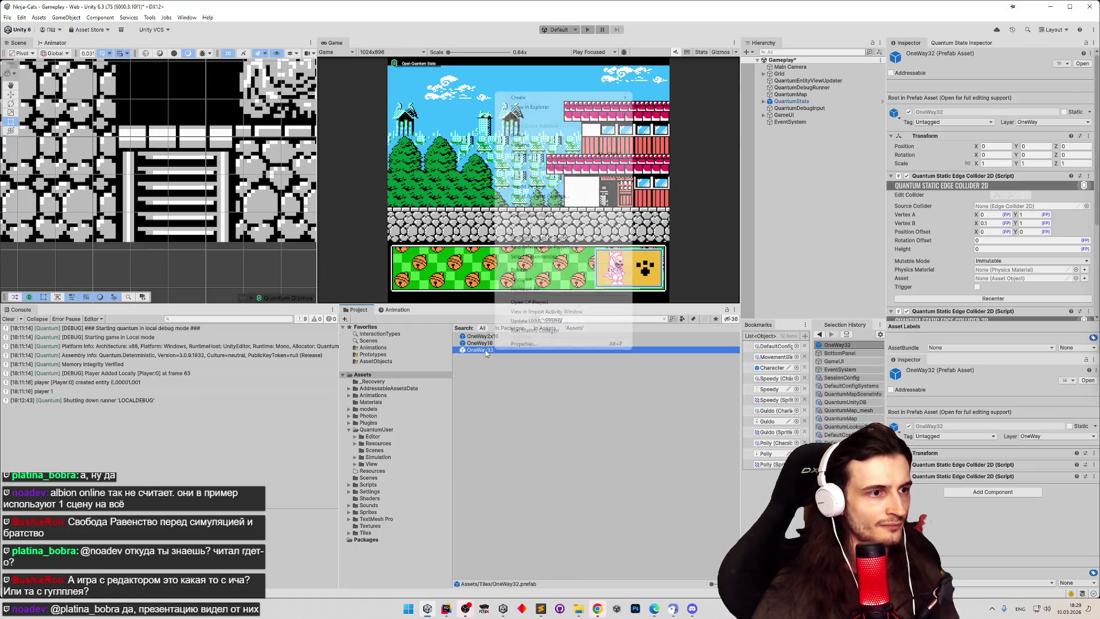
{"action": "left_click", "coordinate": [553, 247]}
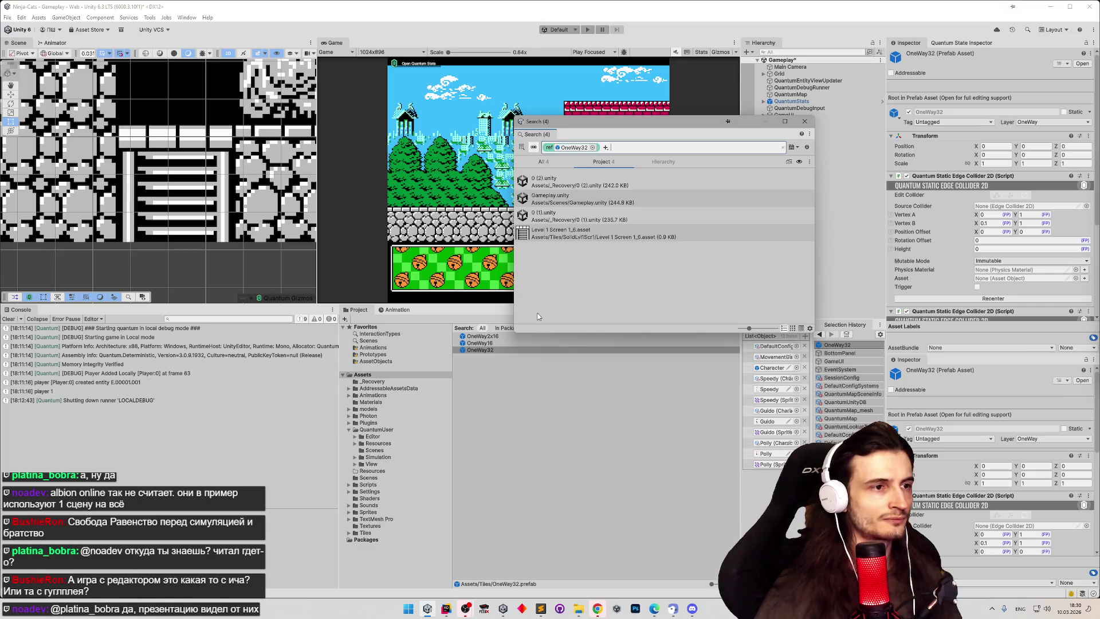
{"action": "left_click", "coordinate": [805, 121]}
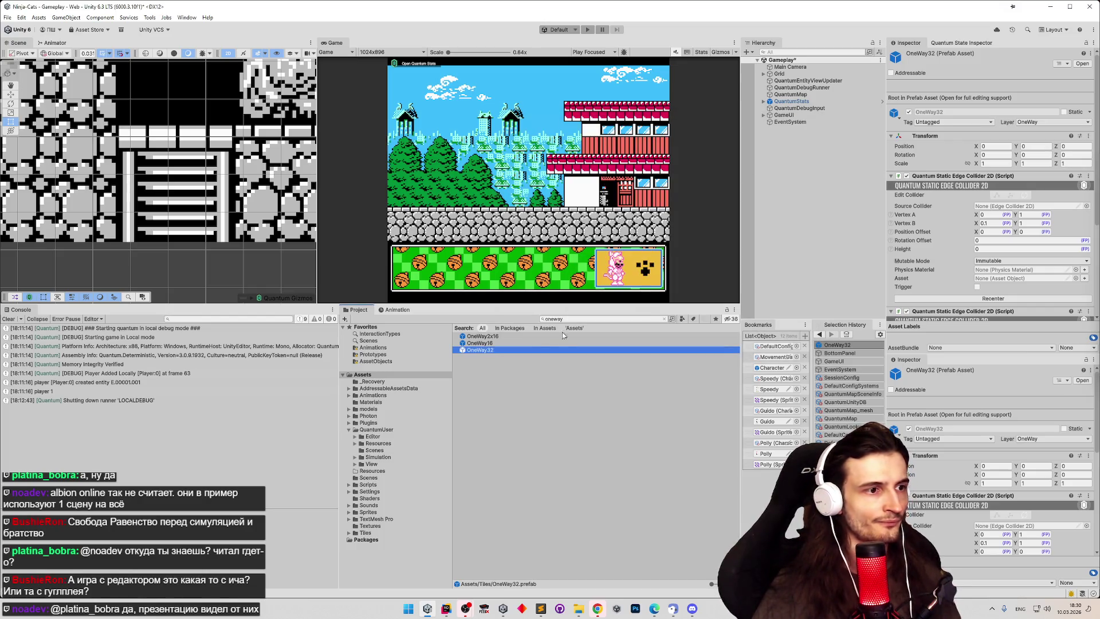
Step: Rename the OneWay32 prefab to LadderTop and search the project for 'ladderTo'
{"action": "left_click", "coordinate": [532, 346]}
{"action": "key", "text": "BackSpace"}
{"action": "type", "text": "adder"}
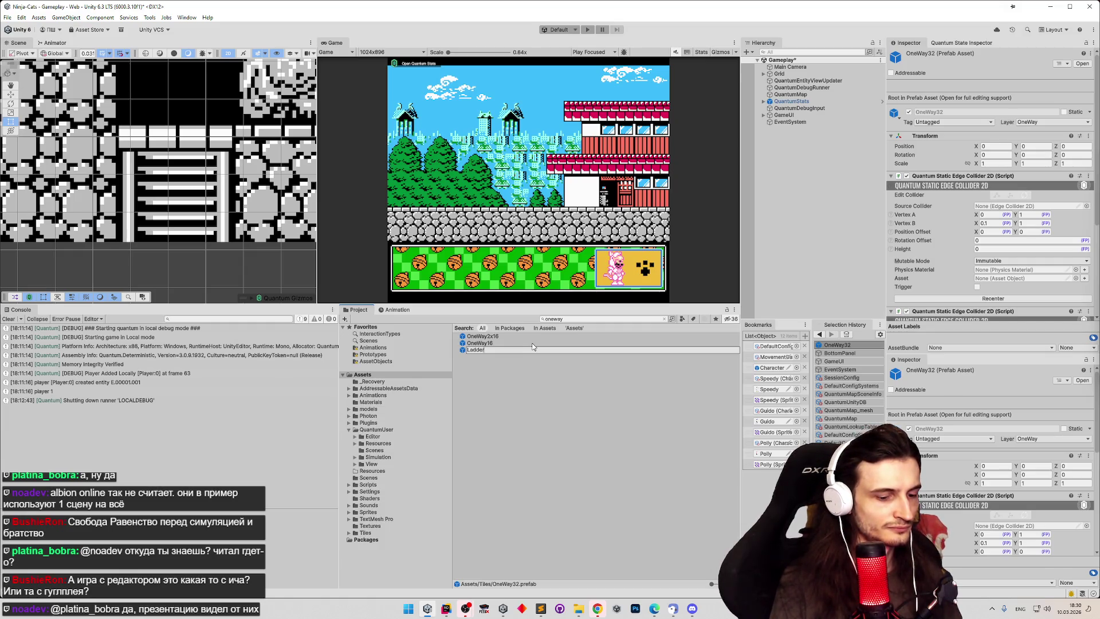
{"action": "type", "text": "Top"}
{"action": "key", "text": "Return"}
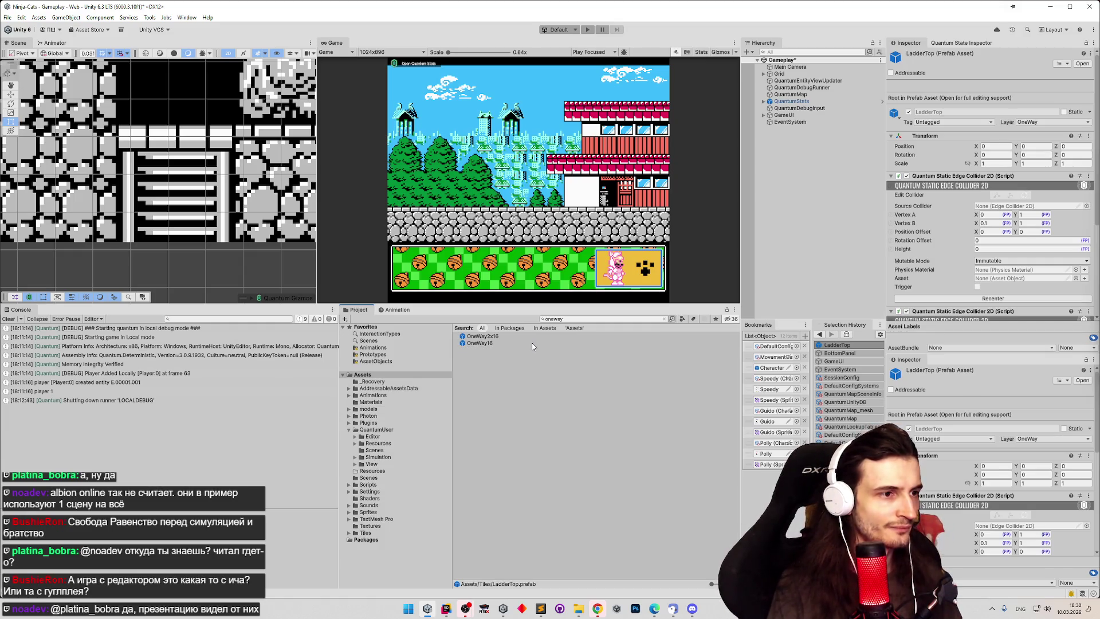
{"action": "left_click", "coordinate": [633, 319]}
{"action": "type", "text": "lad"}
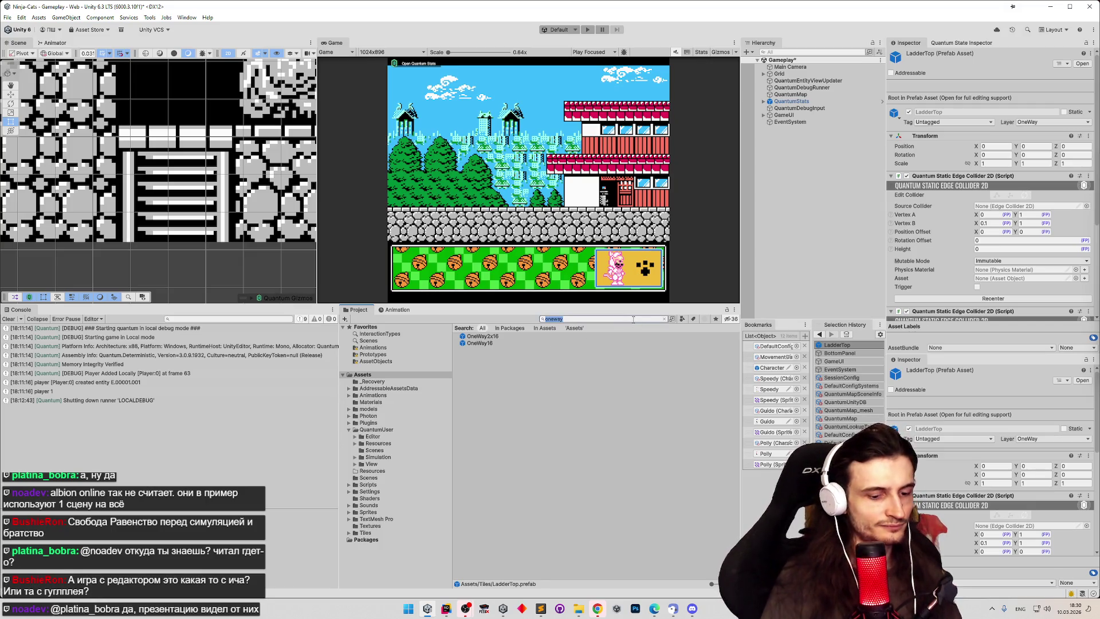
{"action": "type", "text": "derTo"}
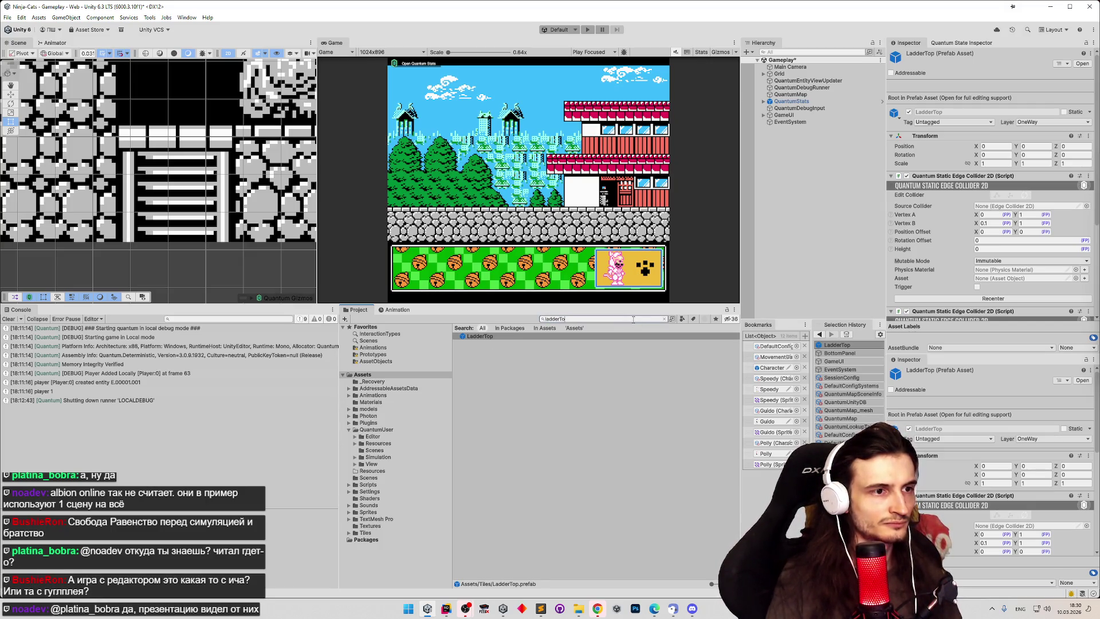
Step: Open the LadderTop prefab for editing, clear the search filter, and enlarge the Scene view
{"action": "double_click", "coordinate": [577, 337]}
{"action": "left_click", "coordinate": [664, 319]}
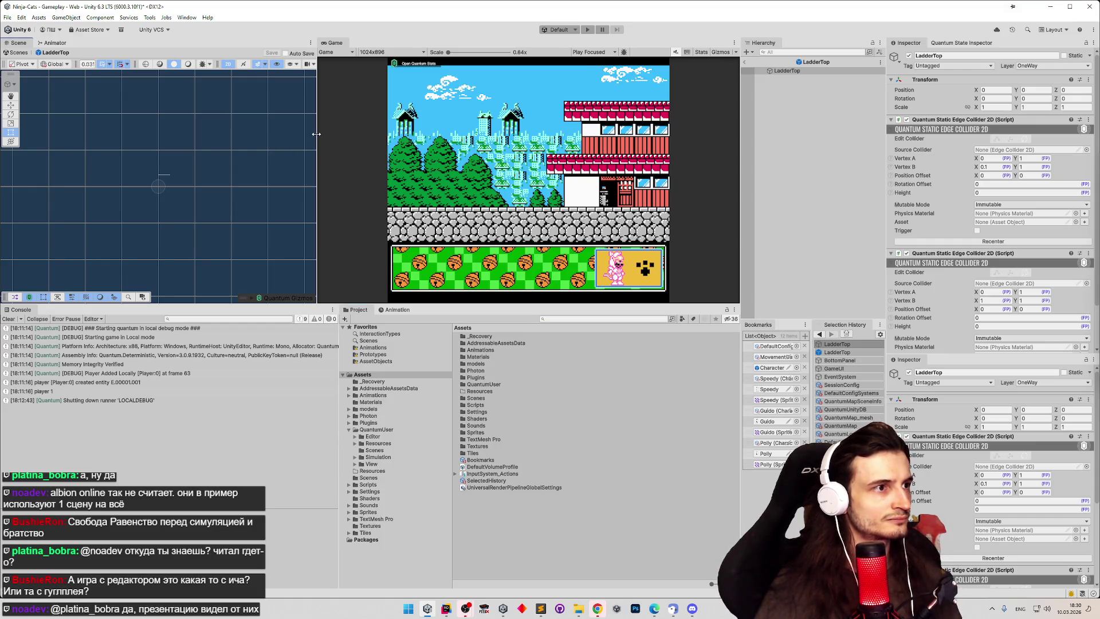
{"action": "left_click_drag", "start_coordinate": [317, 149], "coordinate": [383, 189]}
{"action": "left_click_drag", "start_coordinate": [319, 306], "coordinate": [343, 439]}
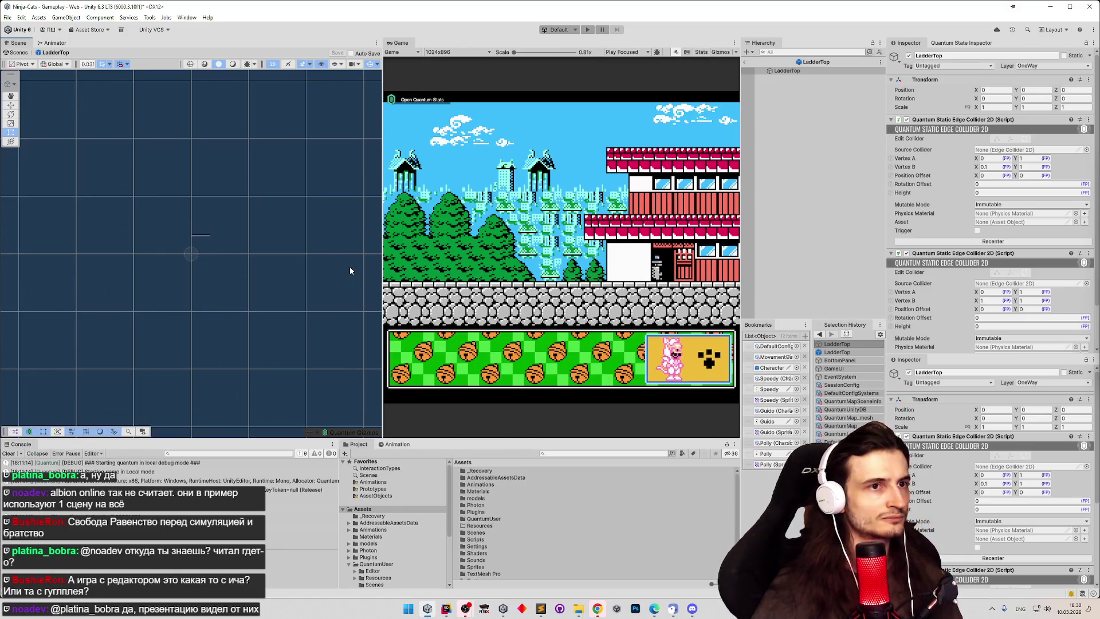
Step: Select the LadderTop root object and frame it in the Scene view
{"action": "left_click", "coordinate": [783, 71]}
{"action": "double_click", "coordinate": [789, 72]}
{"action": "key", "text": "F2"}
{"action": "mouse_move", "coordinate": [251, 204]}
{"action": "left_mouse_down"}
{"action": "mouse_move", "coordinate": [240, 325]}
{"action": "mouse_move", "coordinate": [263, 218]}
{"action": "left_mouse_up"}
{"action": "double_click", "coordinate": [777, 72]}
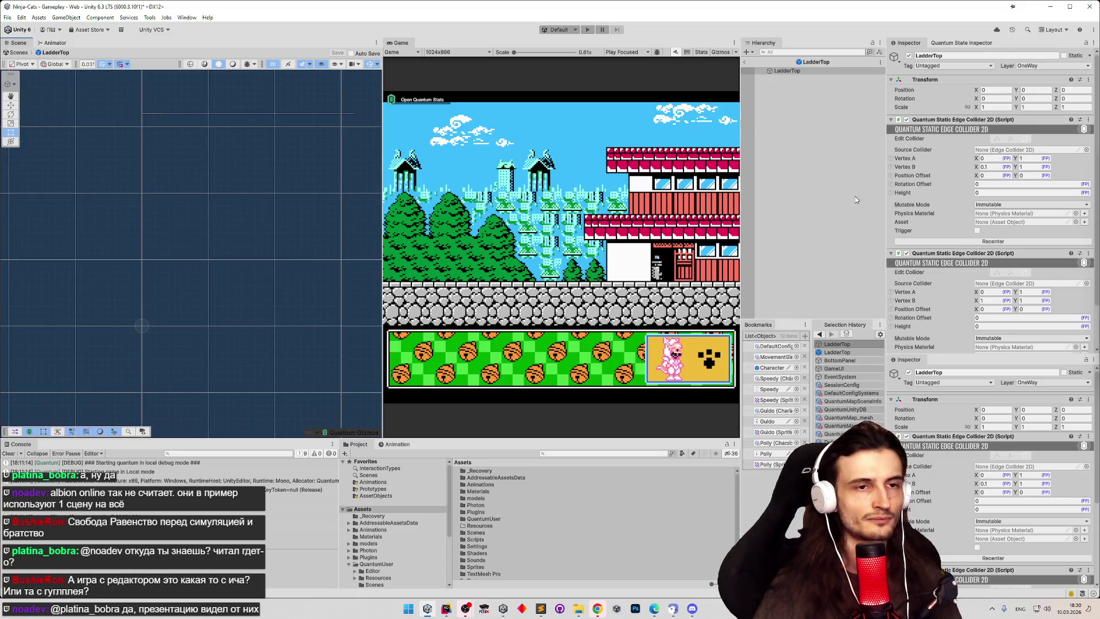
{"action": "scroll", "coordinate": [950, 204], "scroll_direction": "down", "scroll_amount": 2}
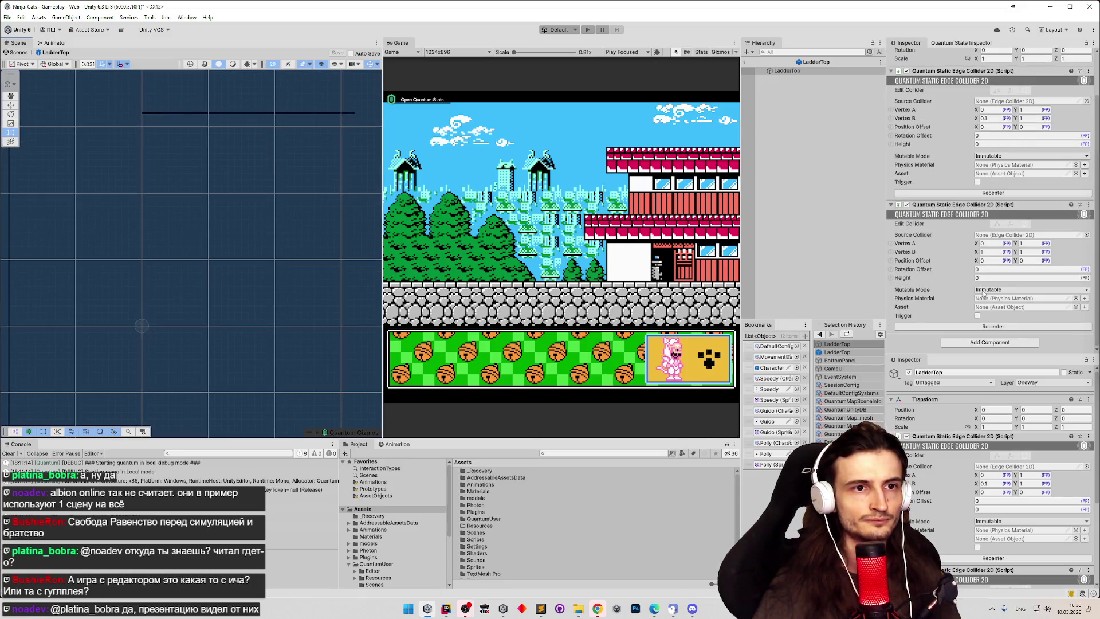
Step: Search Add Component for 'quantumstat', cancel without adding, and bring up FCEUX's File menu
{"action": "left_click", "coordinate": [979, 342]}
{"action": "type", "text": "quantumsta"}
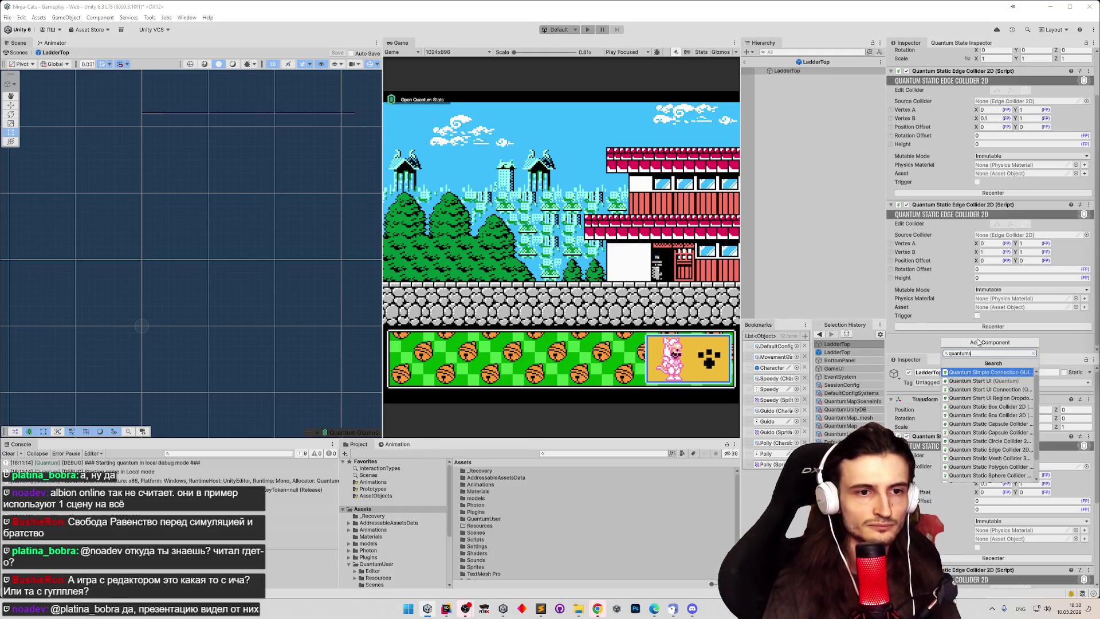
{"action": "type", "text": "t"}
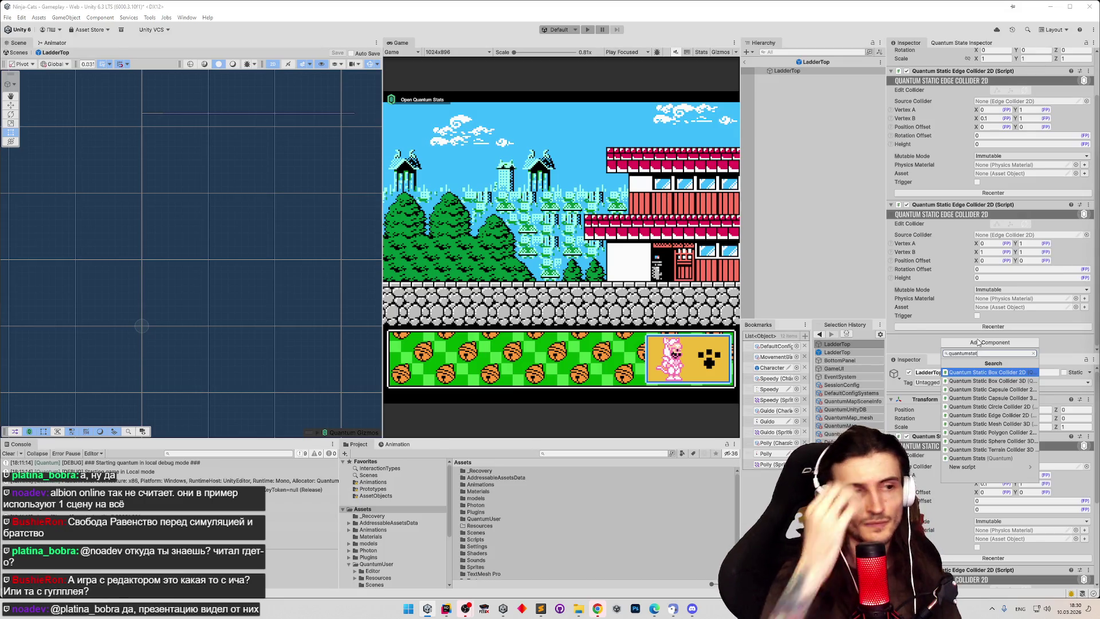
{"action": "key", "text": "Return"}
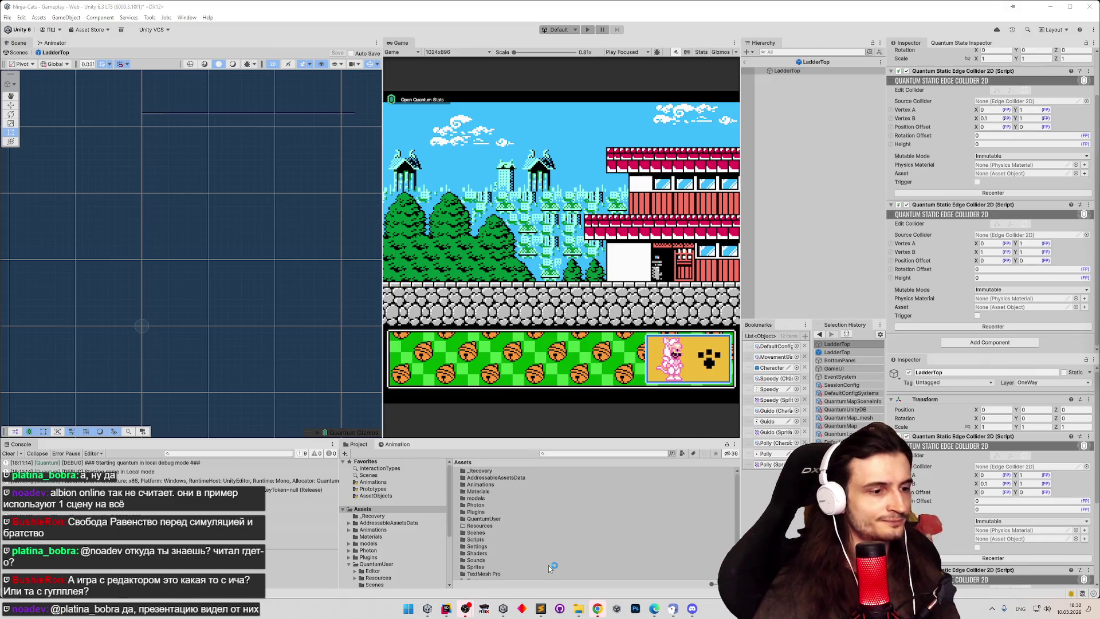
{"action": "left_click", "coordinate": [360, 161]}
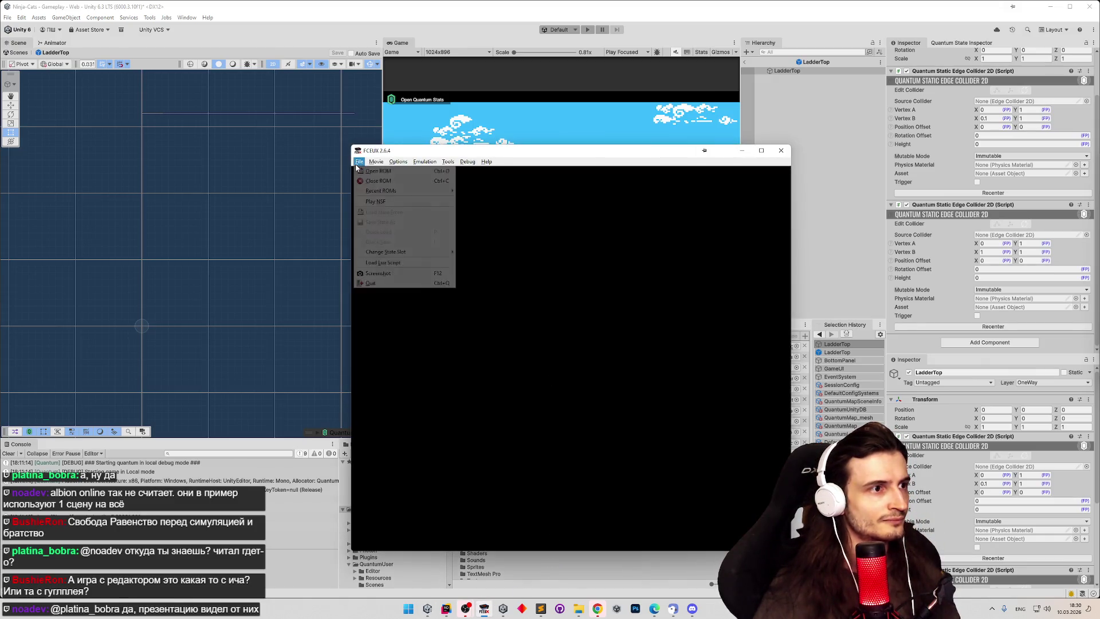
Step: Load Samurai Pizza Cats from recent files and run the cat to the first ladder
{"action": "mouse_move", "coordinate": [386, 191]}
{"action": "left_click", "coordinate": [433, 193]}
{"action": "key", "text": "Return"}
{"action": "key", "text": "Return"}
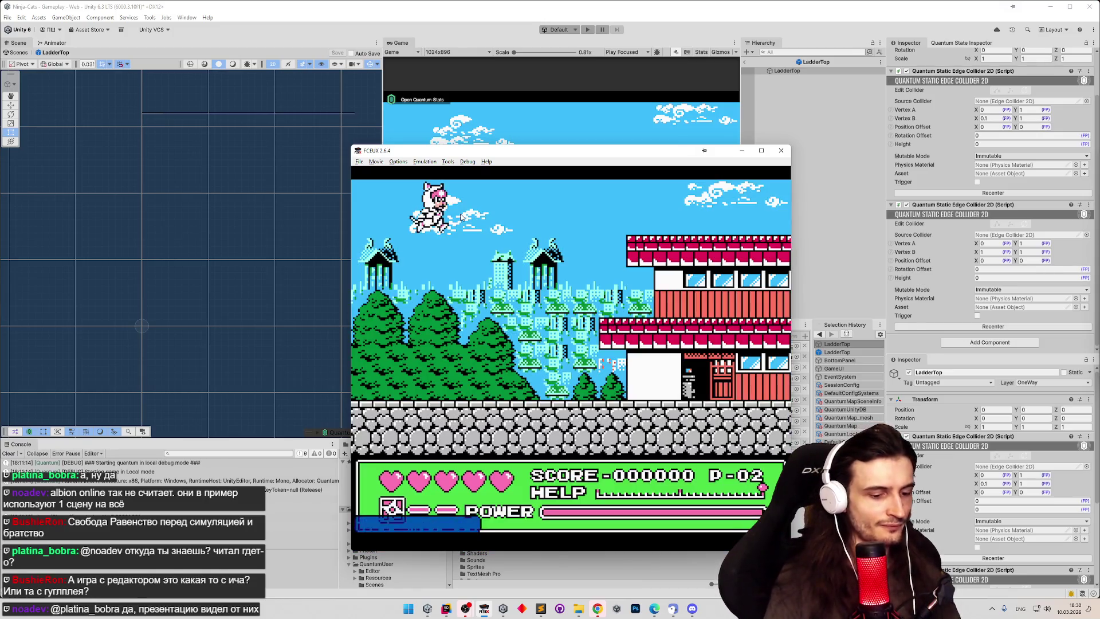
{"action": "key", "text": "Right"}
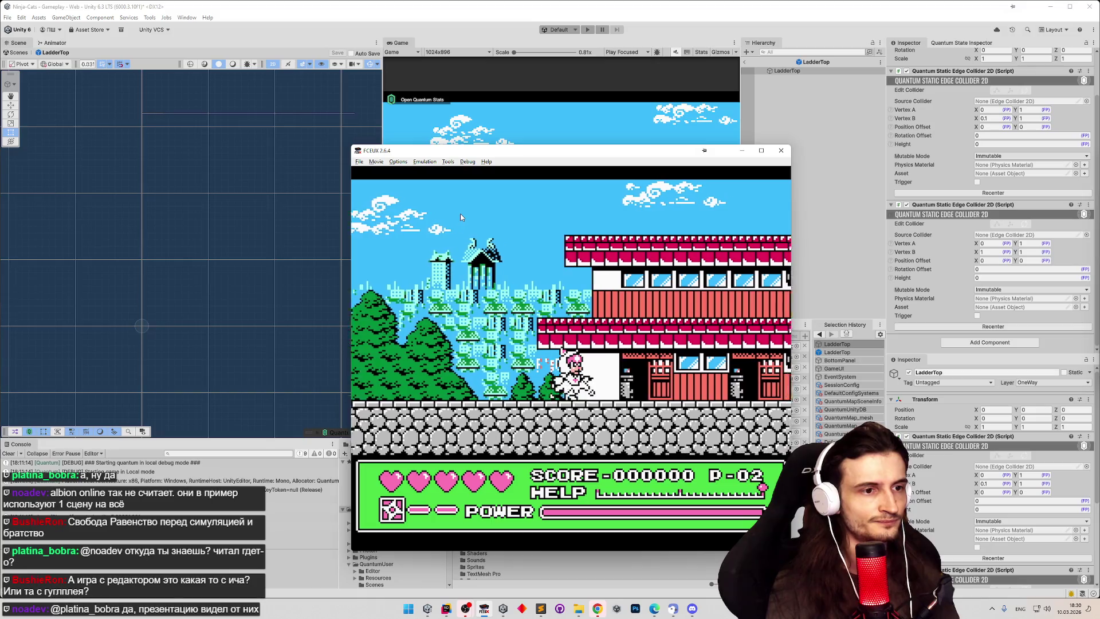
{"action": "key", "text": "d"}
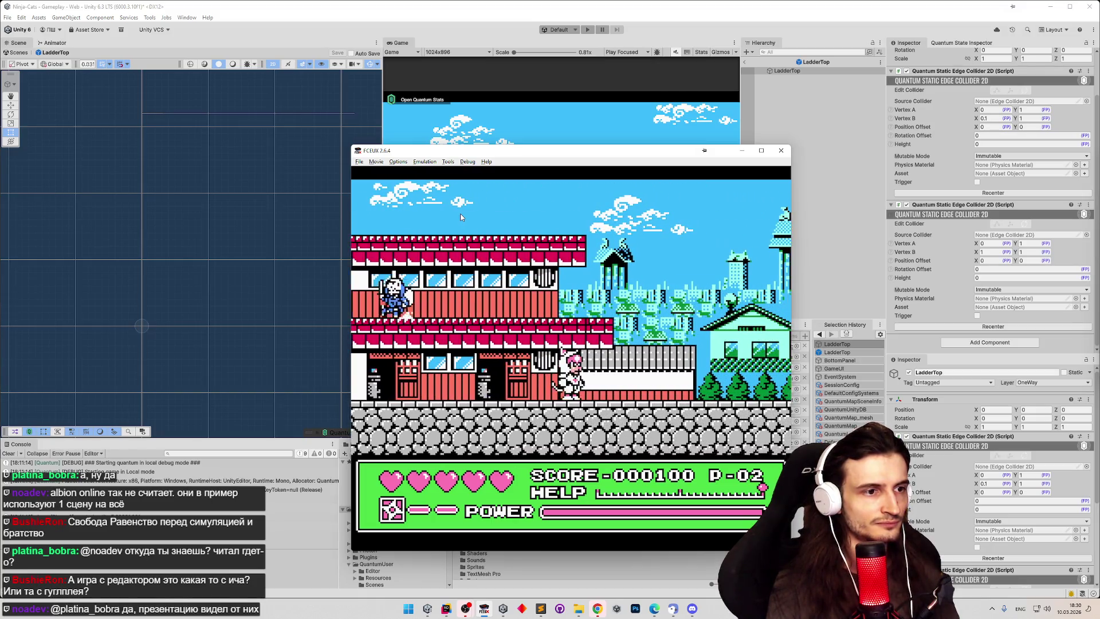
{"action": "key", "text": "f"}
{"action": "key", "text": "Right"}
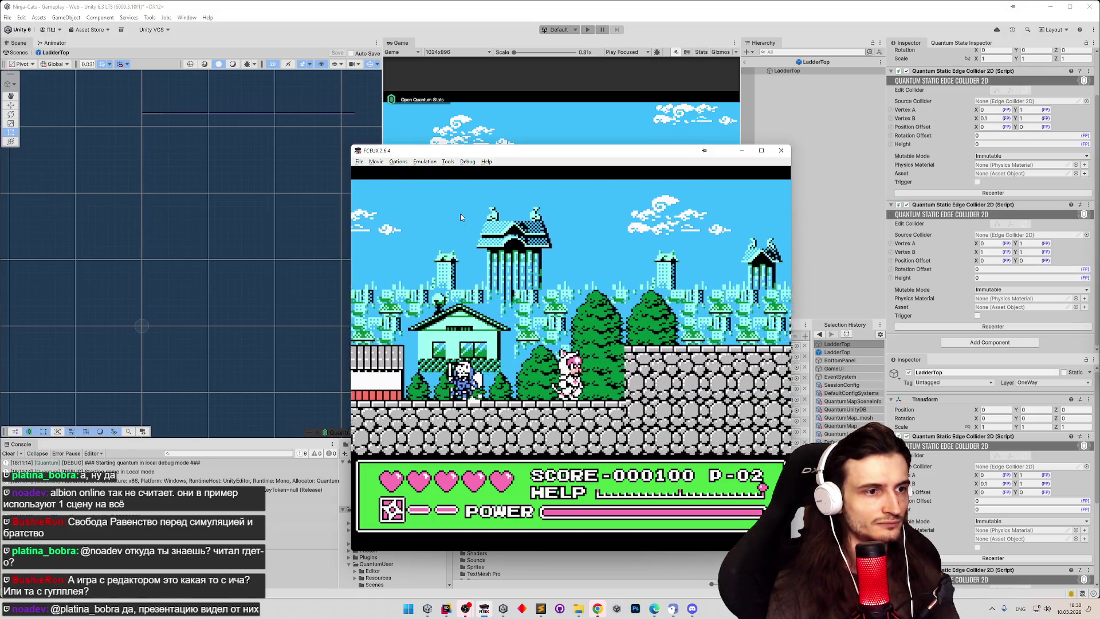
{"action": "key", "text": "Right"}
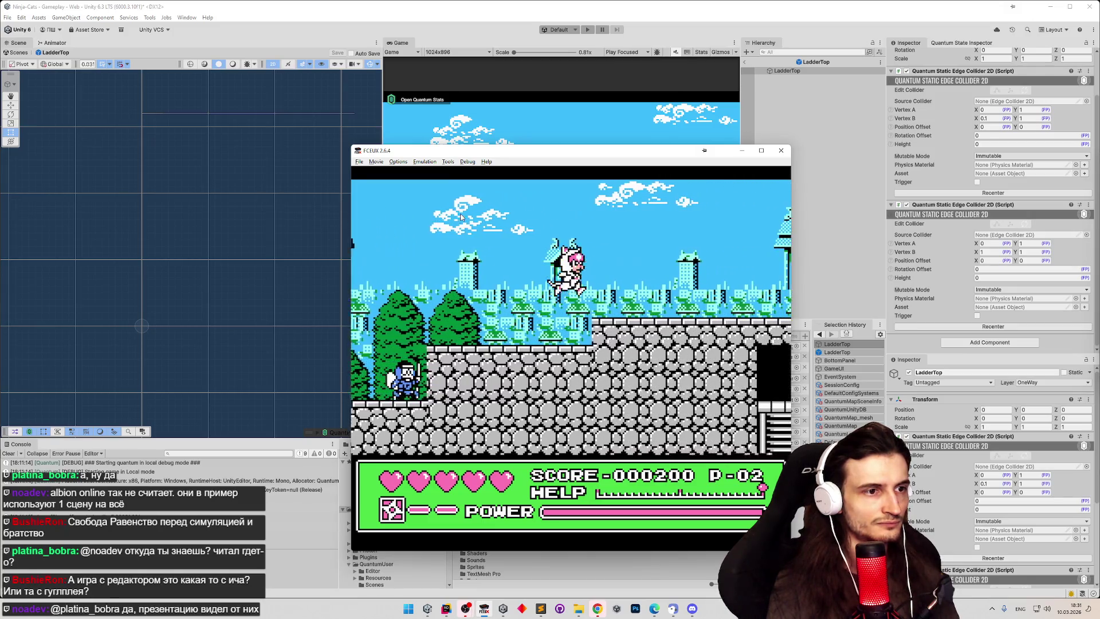
{"action": "key", "text": "Right"}
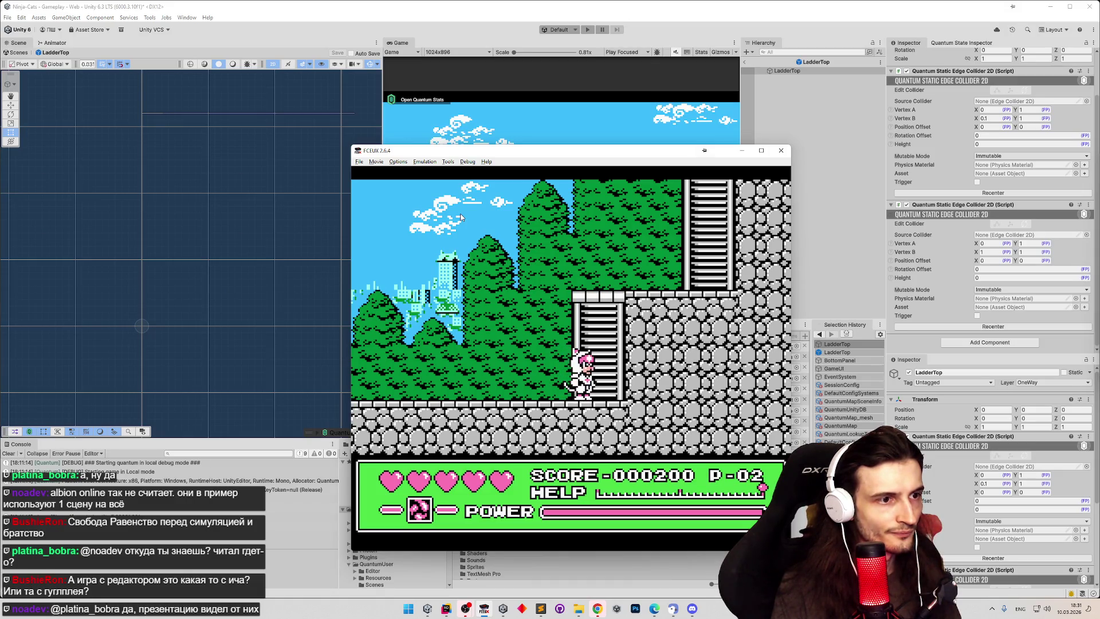
Step: Slow emulation to 1.6%, show the frame counter, then raise speed to 19.8%
{"action": "key", "text": "minus"}
{"action": "key", "text": "minus"}
{"action": "key", "text": "minus"}
{"action": "key", "text": "minus"}
{"action": "key", "text": "minus"}
{"action": "key", "text": "minus"}
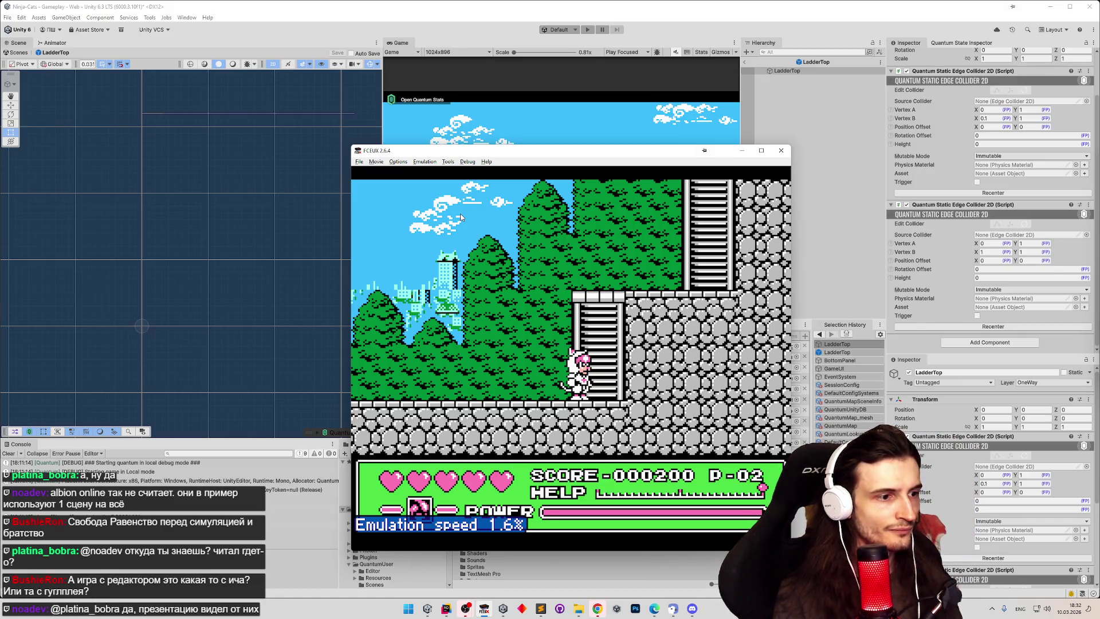
{"action": "key", "text": "period"}
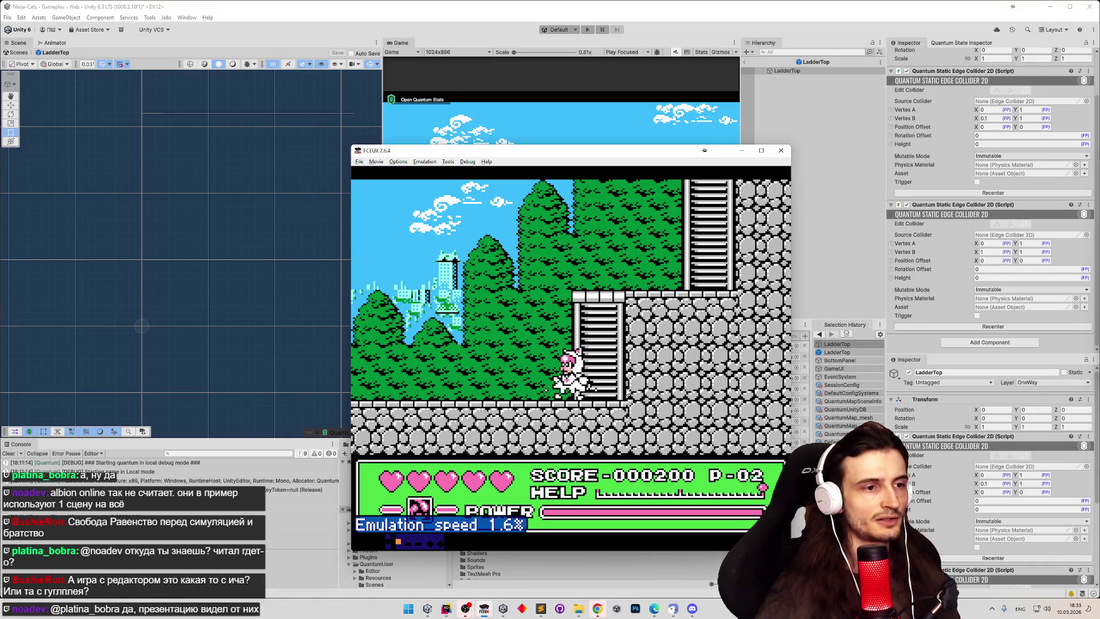
{"action": "key", "text": "equal"}
{"action": "key", "text": "equal"}
{"action": "key", "text": "equal"}
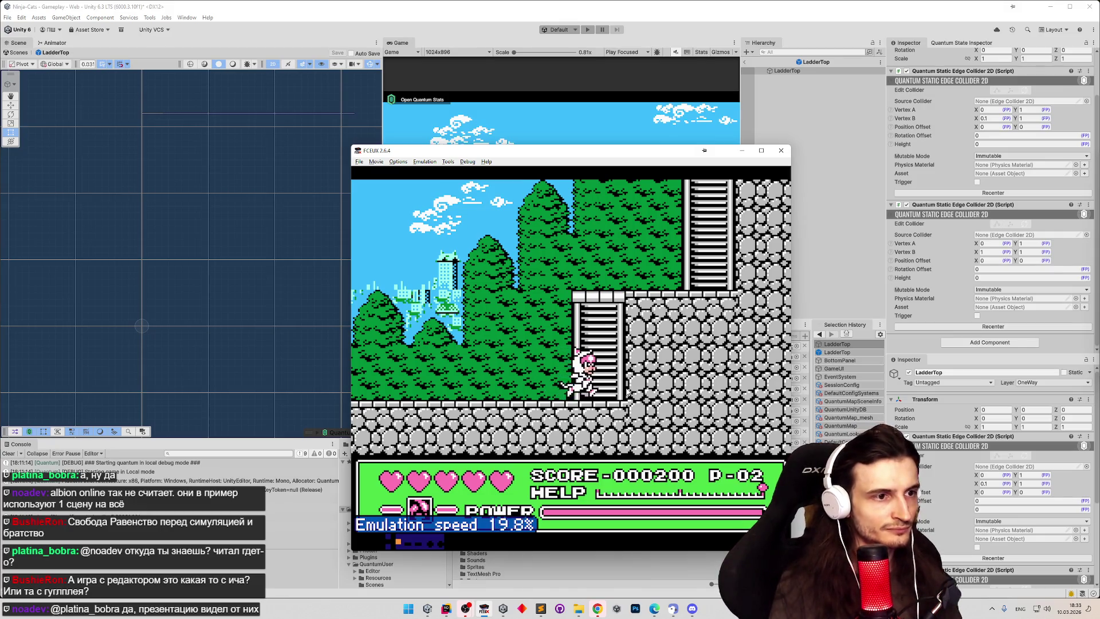
Step: Walk the cat left and right at the ladder foot until it grabs the ladder, then open the Start menu
{"action": "key", "text": "Left"}
{"action": "key", "text": "Right"}
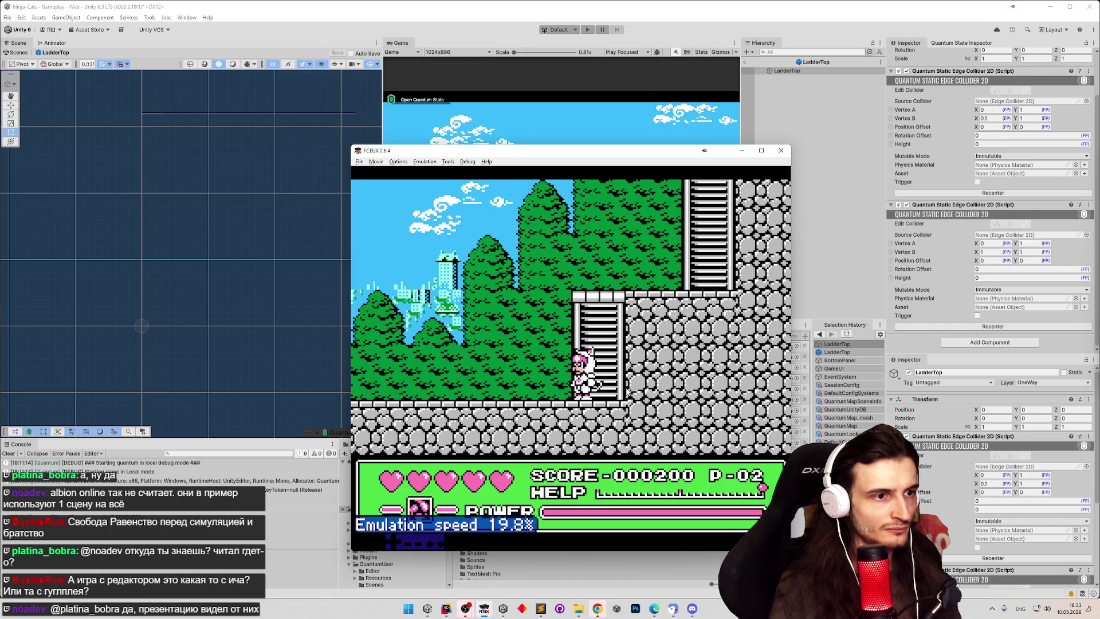
{"action": "key", "text": "Left"}
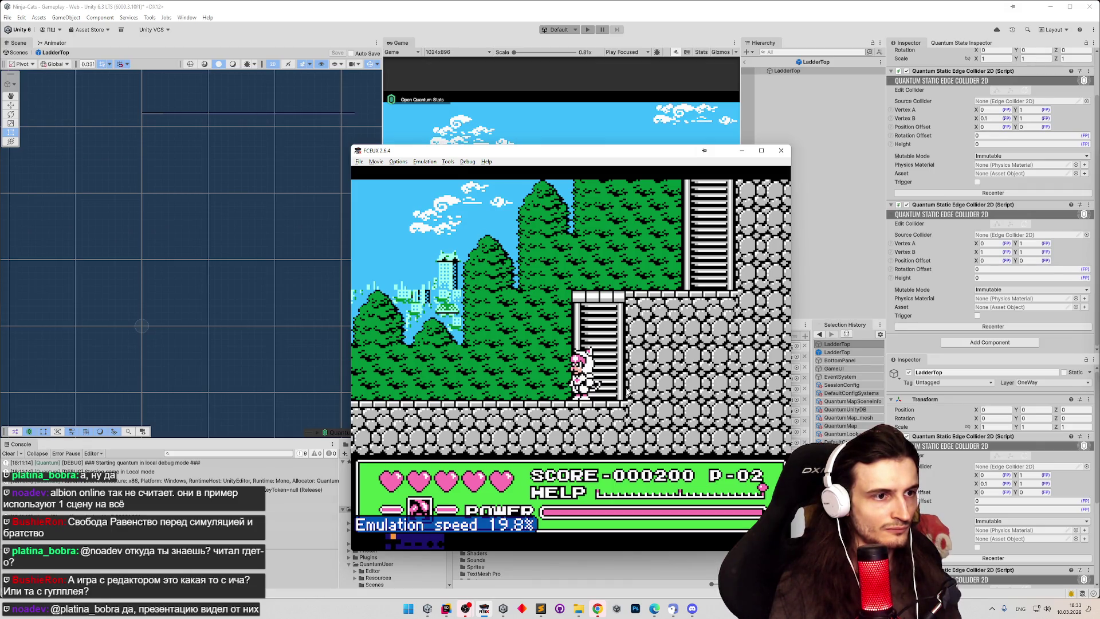
{"action": "key", "text": "Right"}
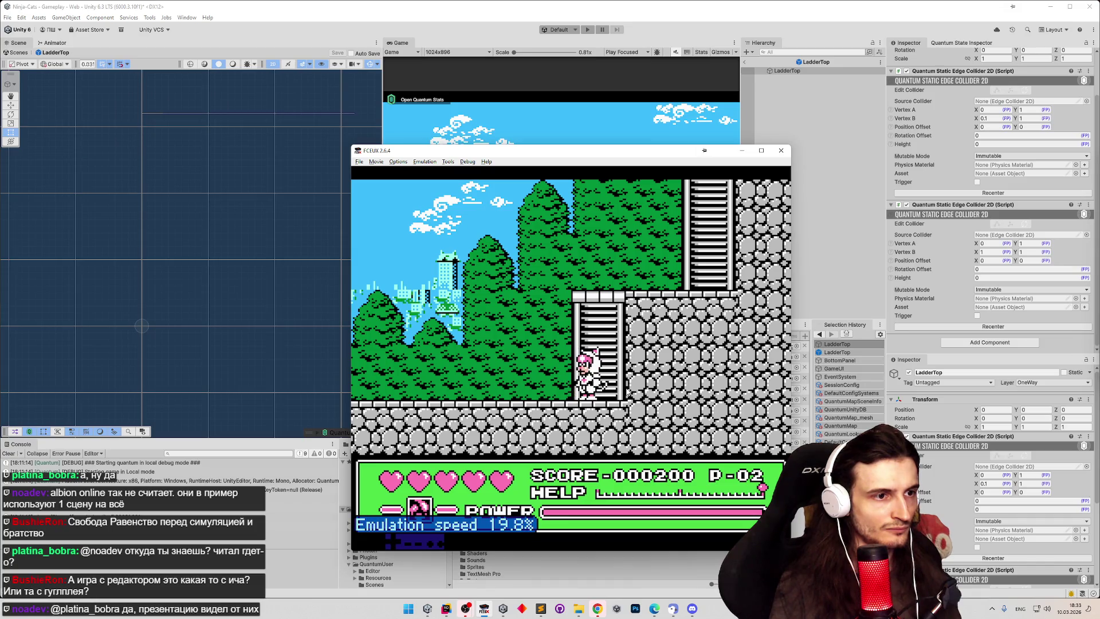
{"action": "key", "text": "Up"}
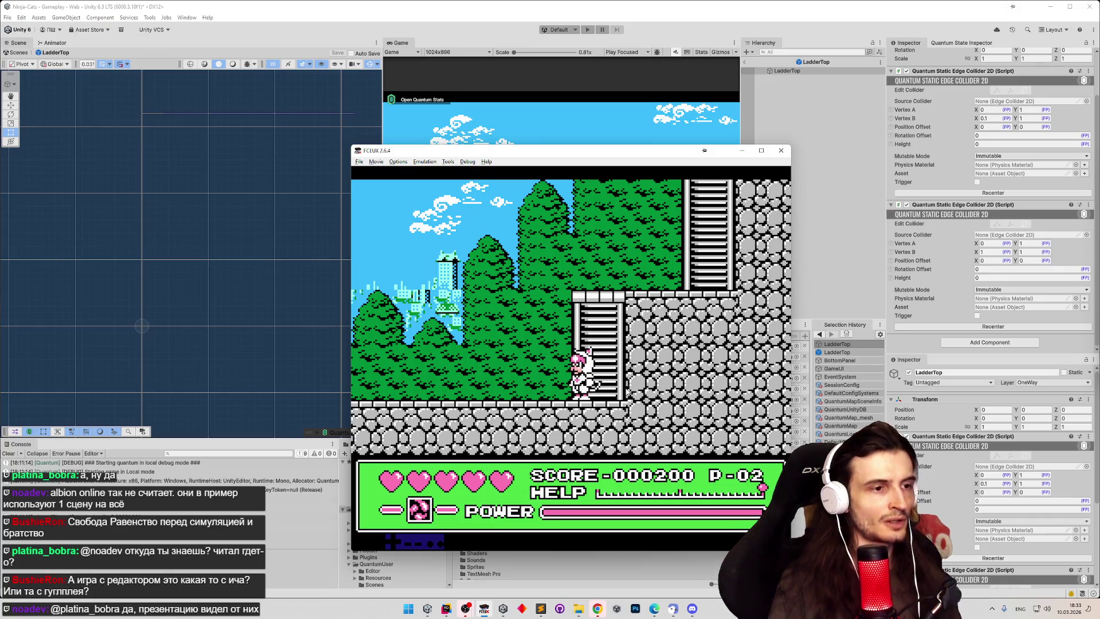
{"action": "mouse_move", "coordinate": [502, 605]}
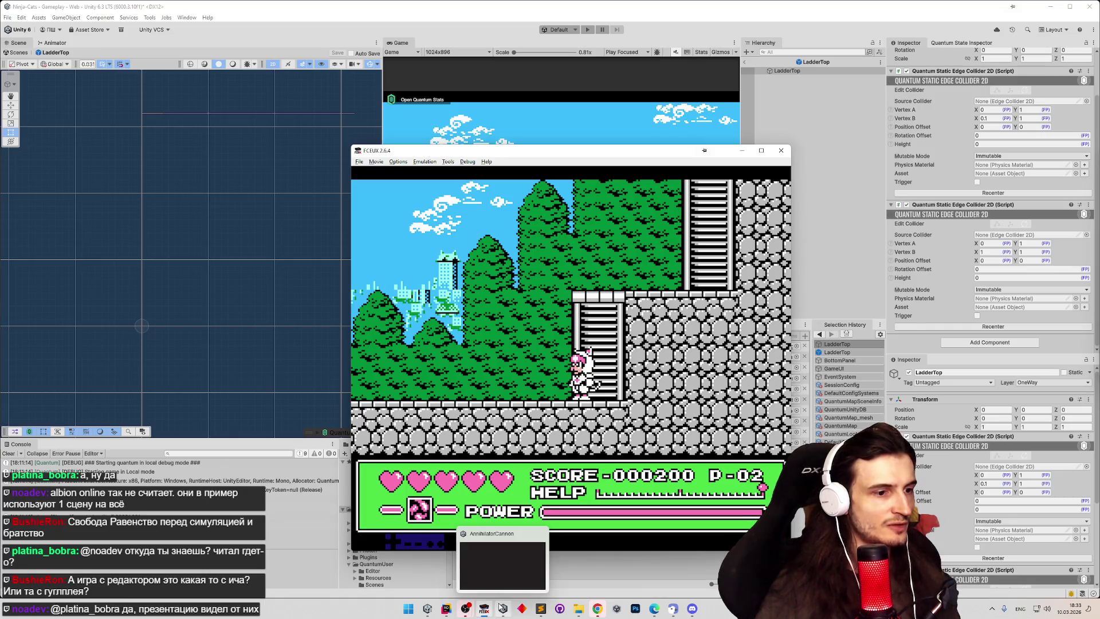
{"action": "left_click", "coordinate": [407, 609]}
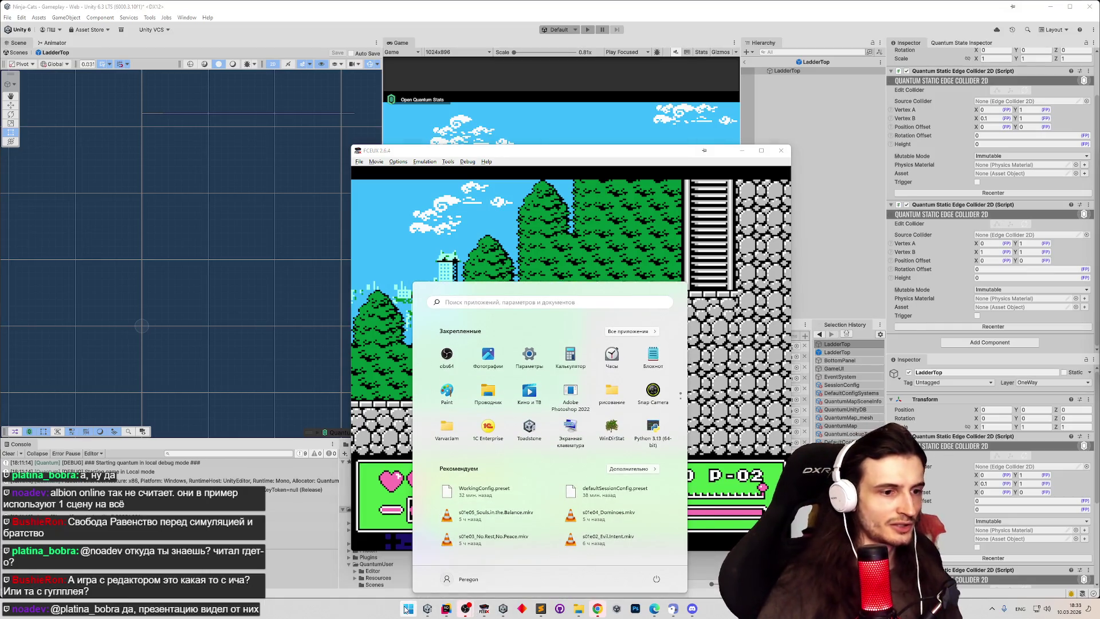
Step: Back in Unity, search 'speed', select the Speedy texture and open it in the Sprite Editor
{"action": "left_click", "coordinate": [311, 568]}
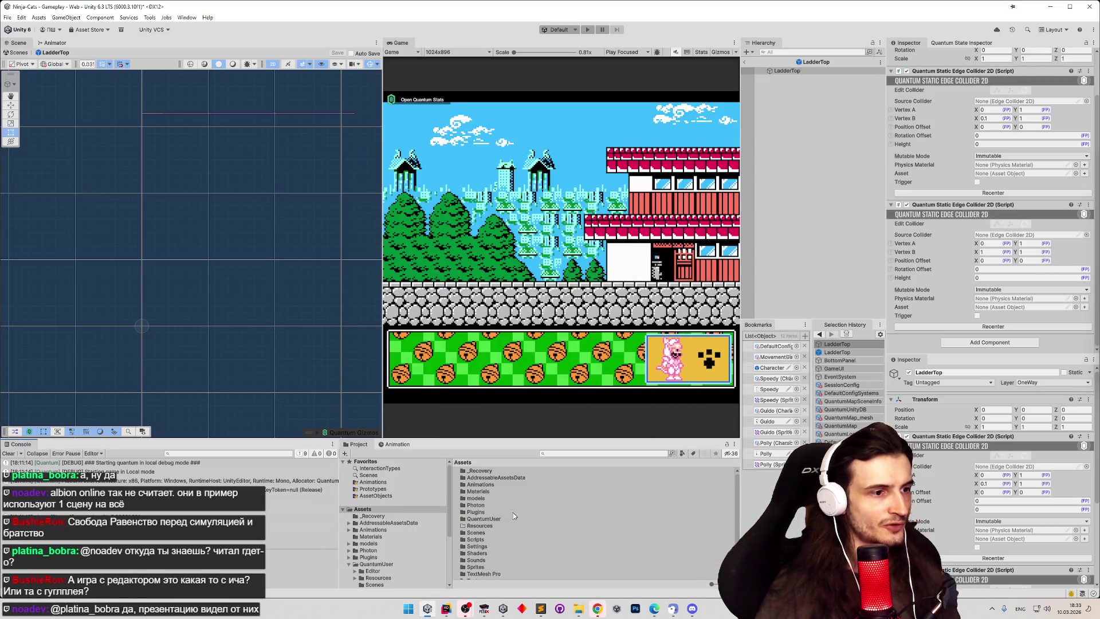
{"action": "left_click", "coordinate": [552, 453]}
{"action": "type", "text": "speed"}
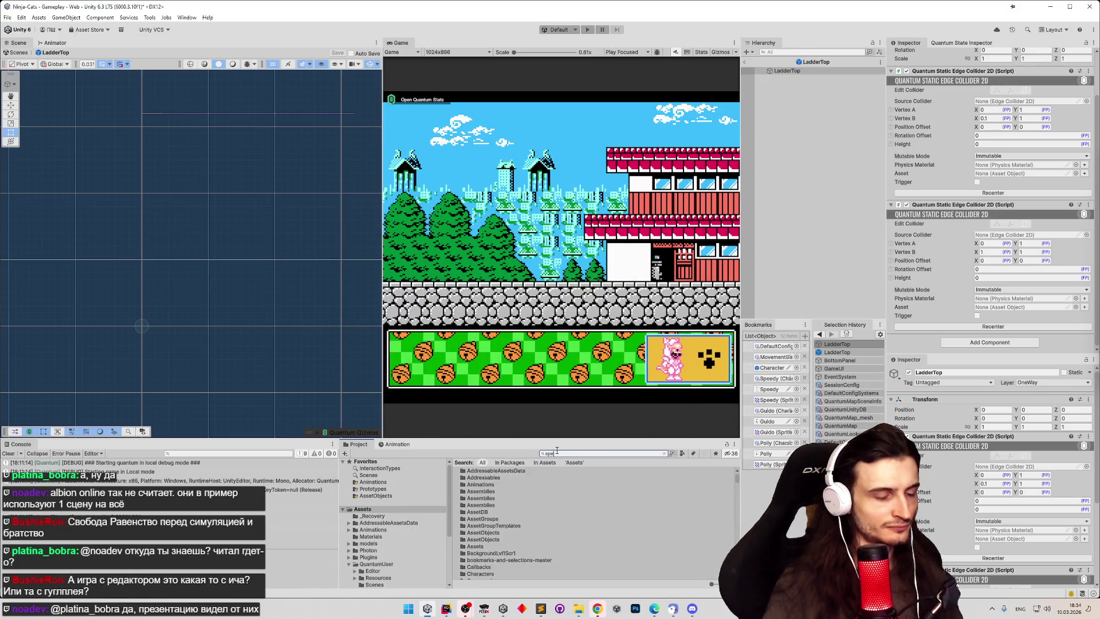
{"action": "left_click", "coordinate": [476, 484]}
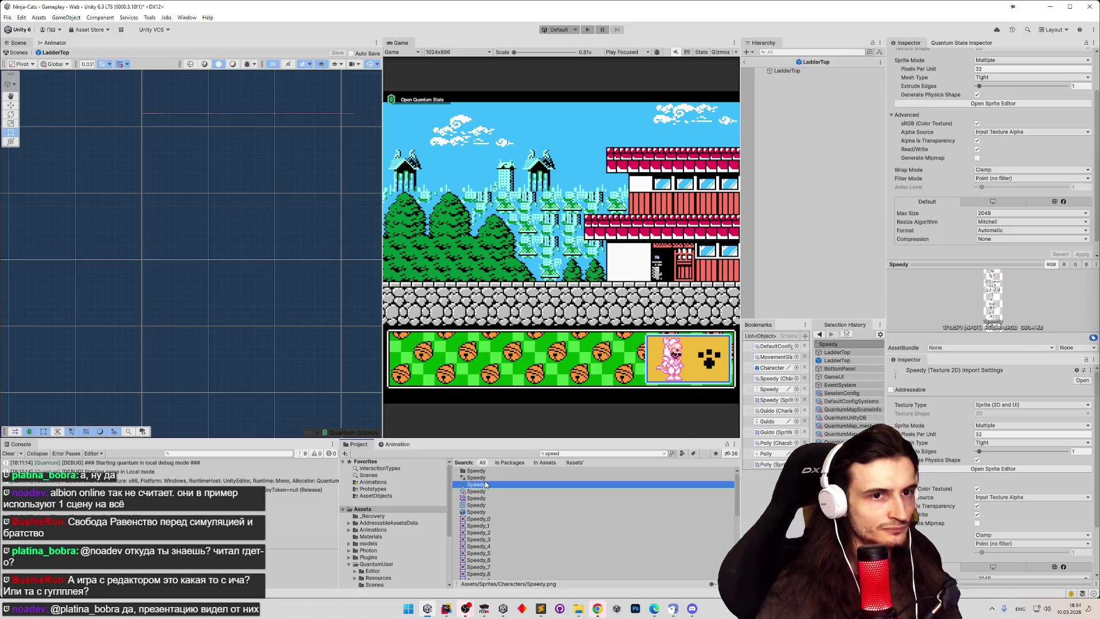
{"action": "left_click", "coordinate": [1066, 104]}
{"action": "scroll", "coordinate": [533, 292], "scroll_direction": "up", "scroll_amount": 3}
{"action": "scroll", "coordinate": [533, 293], "scroll_direction": "up", "scroll_amount": 5}
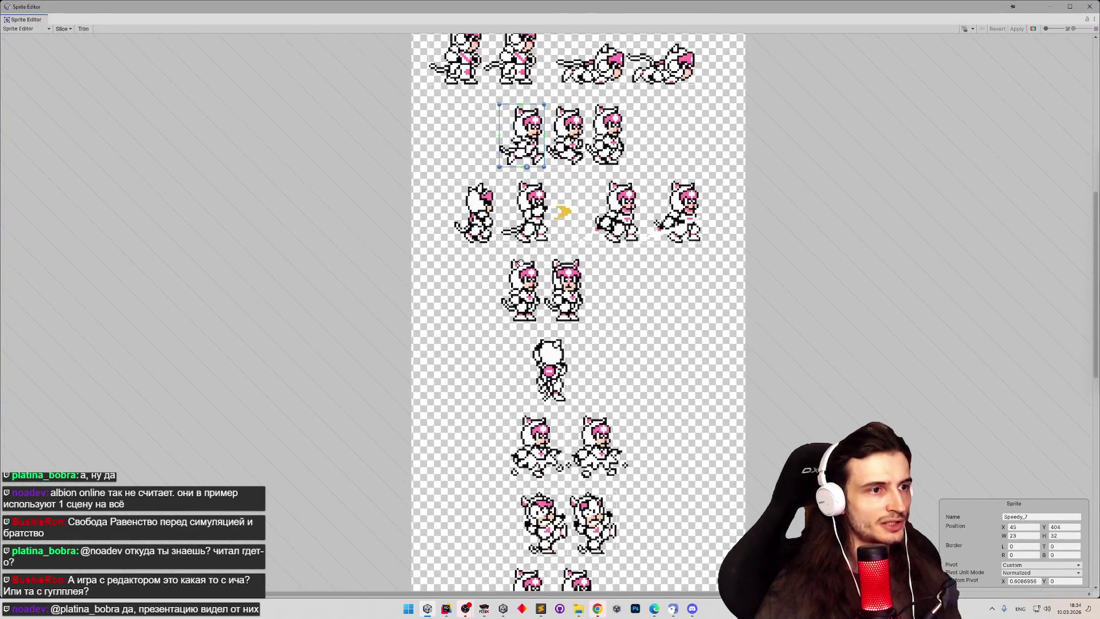
Step: Zoom in, select the Speedy_10 frame, snip a screenshot of it, and search Windows for 'photo'
{"action": "scroll", "coordinate": [519, 261], "scroll_direction": "up", "scroll_amount": 5}
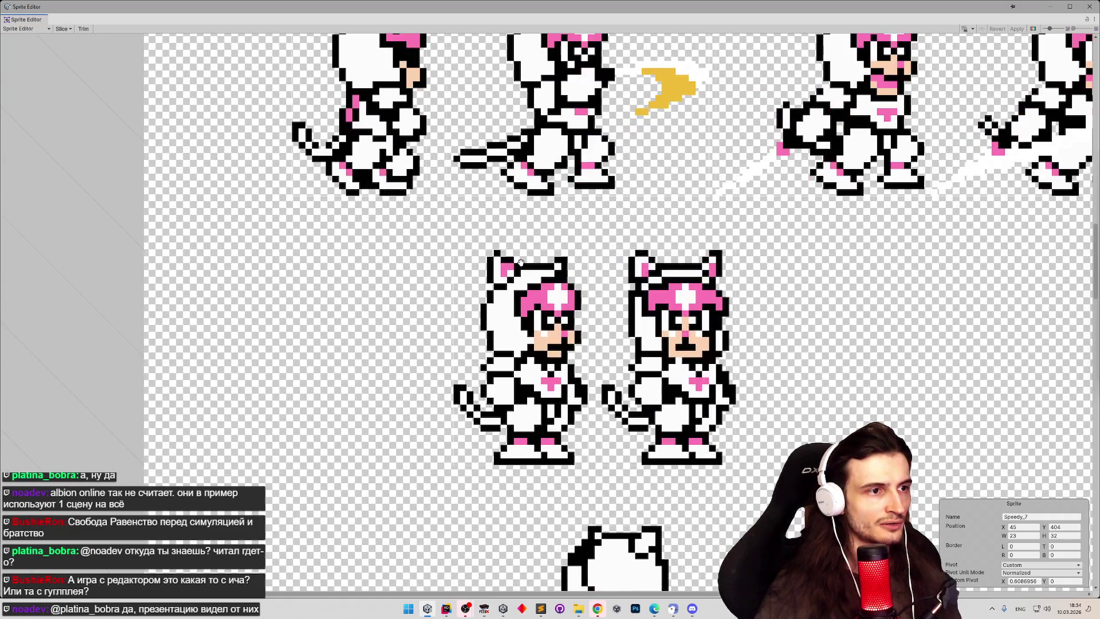
{"action": "scroll", "coordinate": [519, 262], "scroll_direction": "up", "scroll_amount": 2}
{"action": "left_click", "coordinate": [530, 286]}
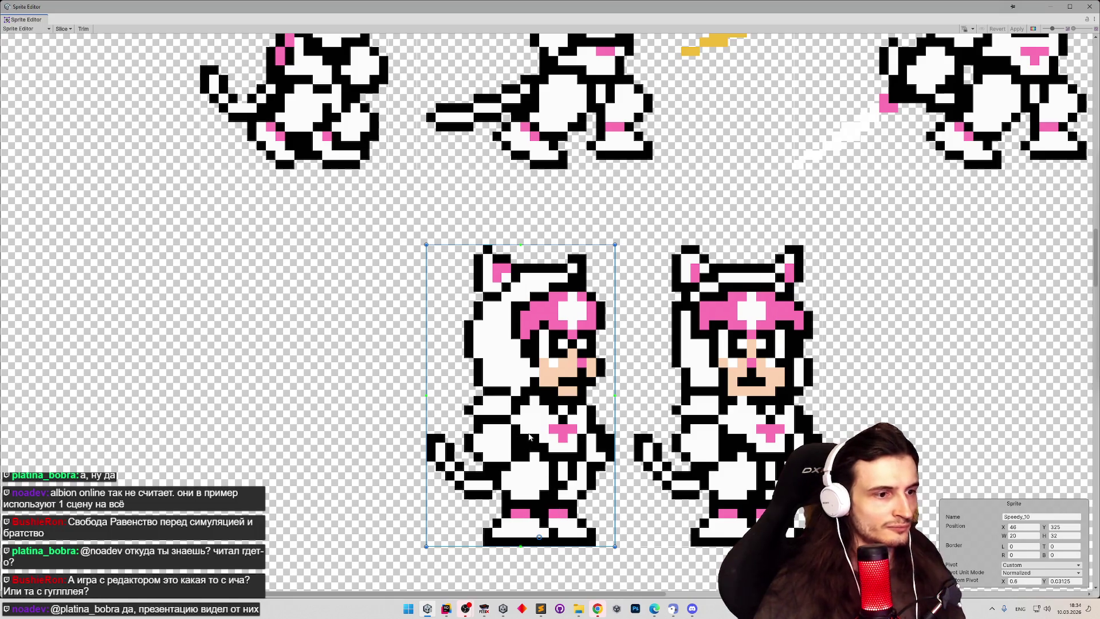
{"action": "key", "text": "Print"}
{"action": "left_click", "coordinate": [516, 425]}
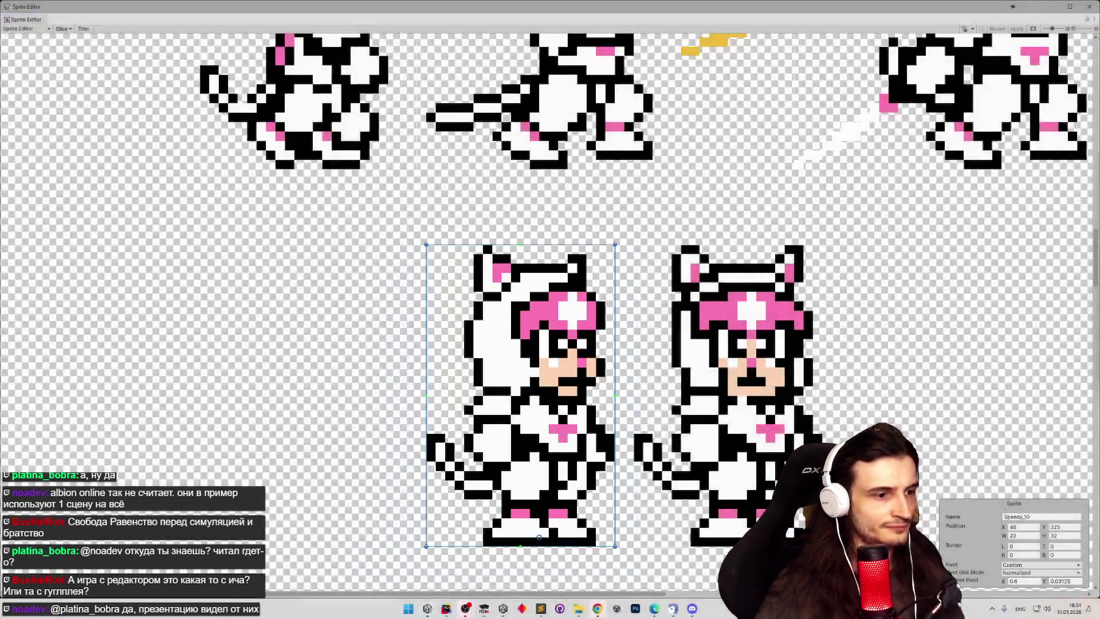
{"action": "left_click", "coordinate": [404, 610]}
{"action": "type", "text": "photo"}
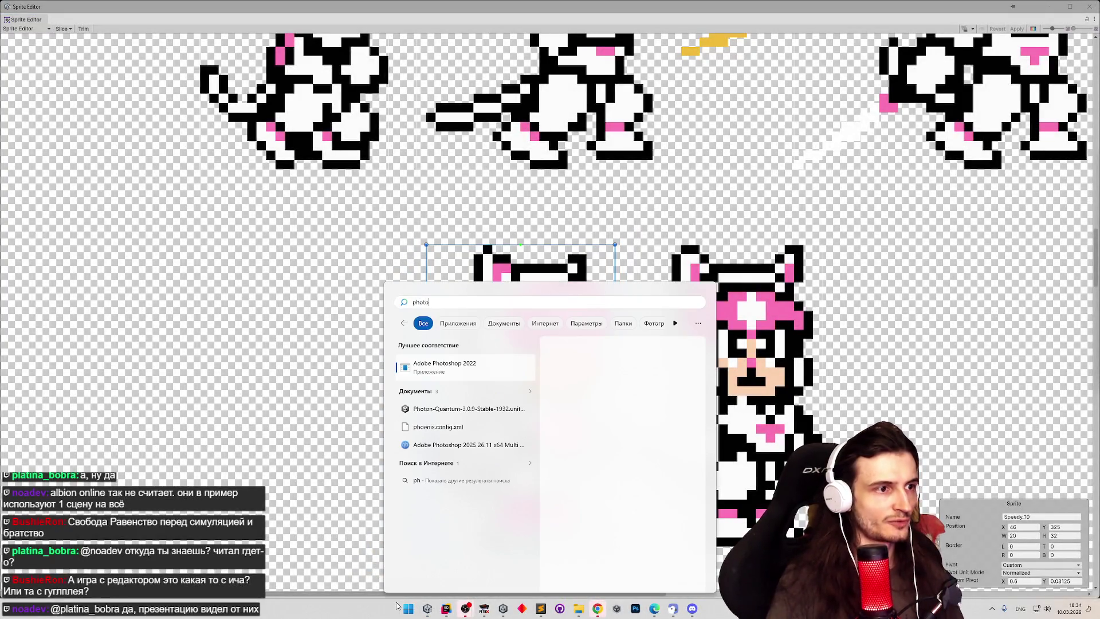
Step: Try launching Photoshop 2022, dismiss the broken-shortcut error, and search again for 'photosh'
{"action": "key", "text": "Return"}
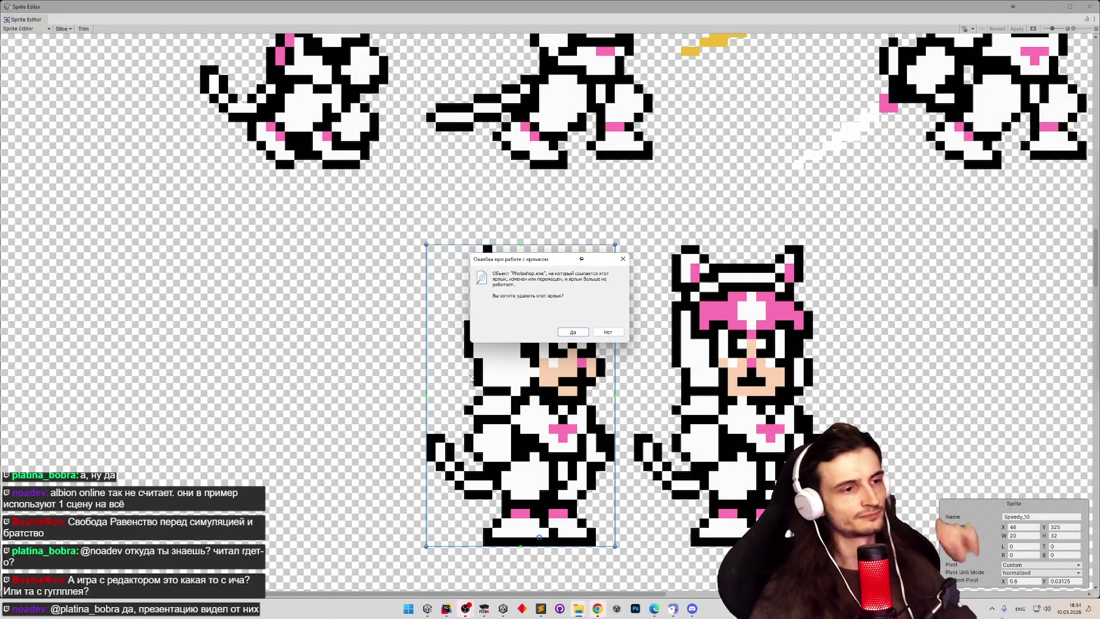
{"action": "left_click", "coordinate": [605, 331]}
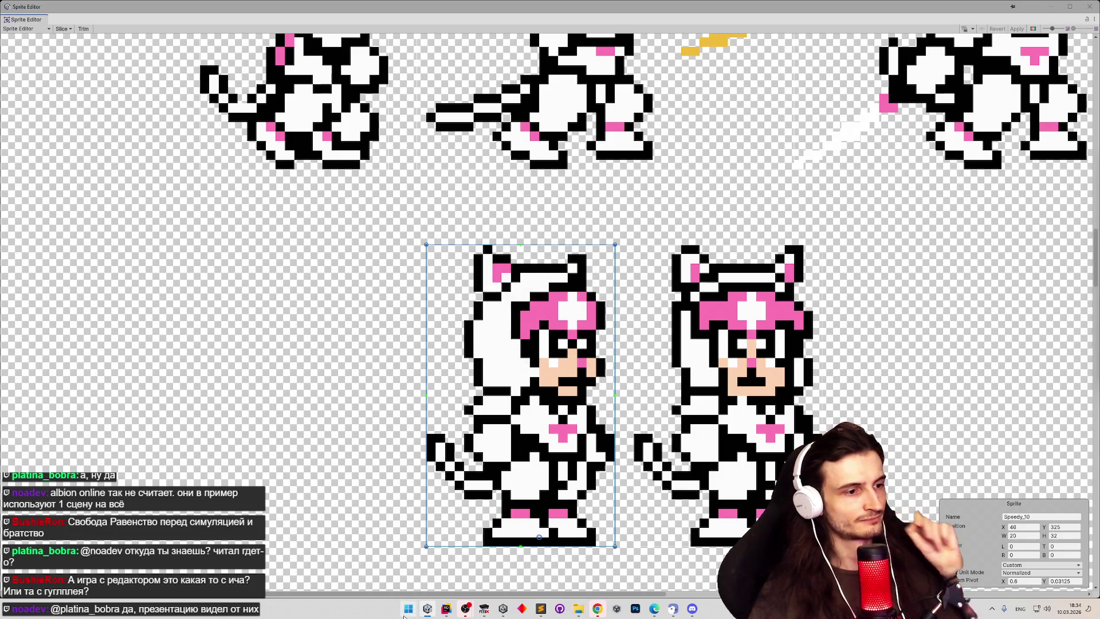
{"action": "left_click", "coordinate": [403, 616]}
{"action": "type", "text": "photo"}
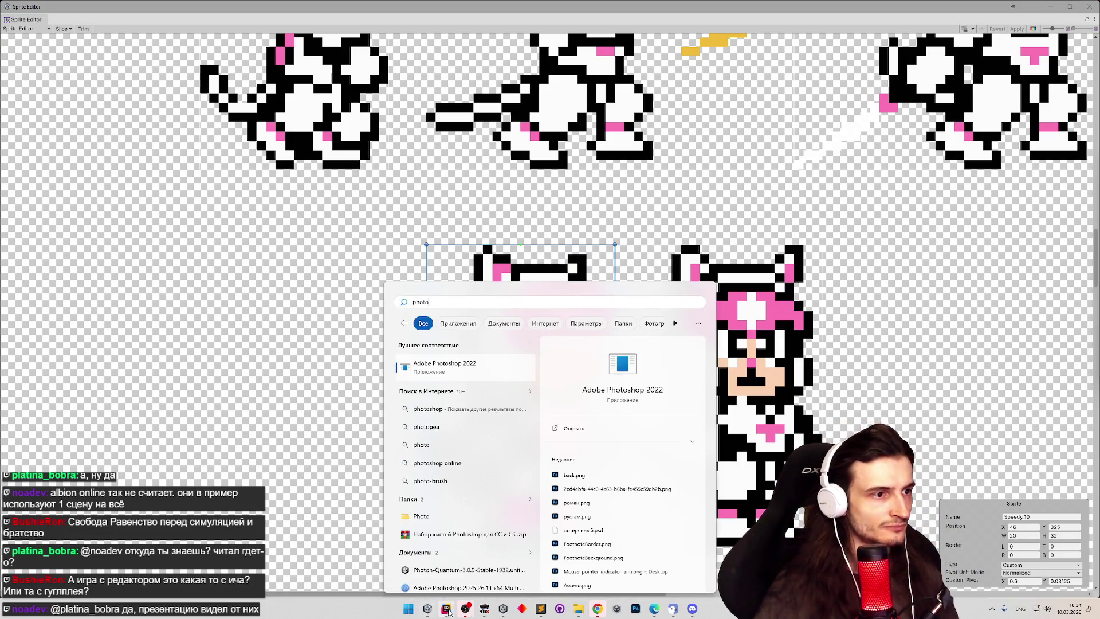
{"action": "type", "text": "s"}
{"action": "mouse_move", "coordinate": [451, 606]}
{"action": "type", "text": "h"}
{"action": "mouse_move", "coordinate": [581, 610]}
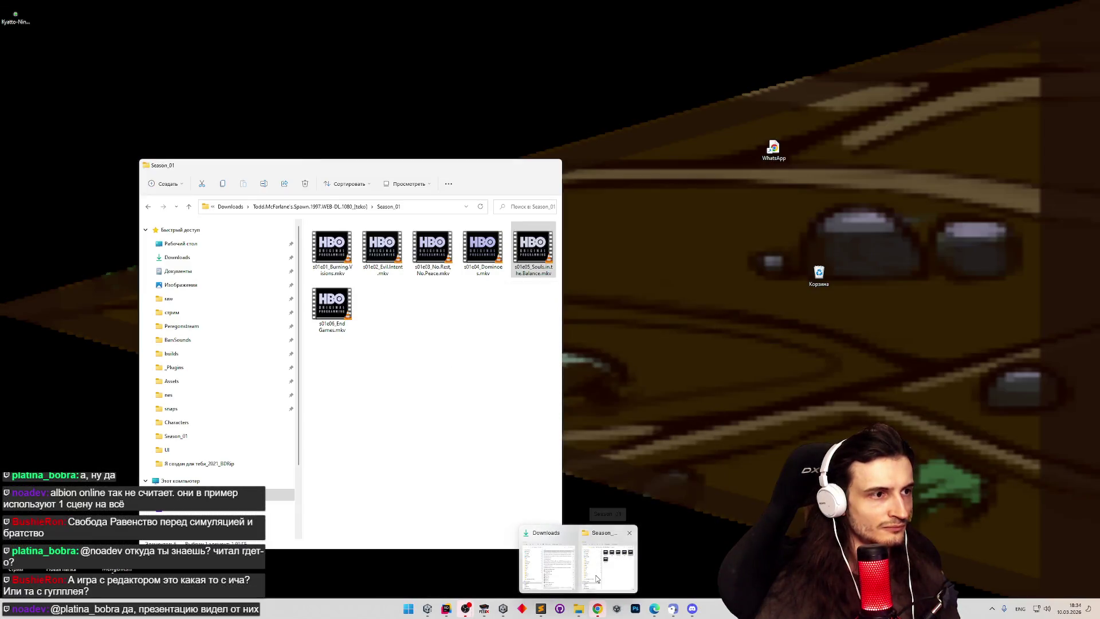
Step: In Explorer, browse to Ninja-Cats/Assets/Sprites and open Level 1 Screen 1.png with Photoshop
{"action": "left_click", "coordinate": [594, 581]}
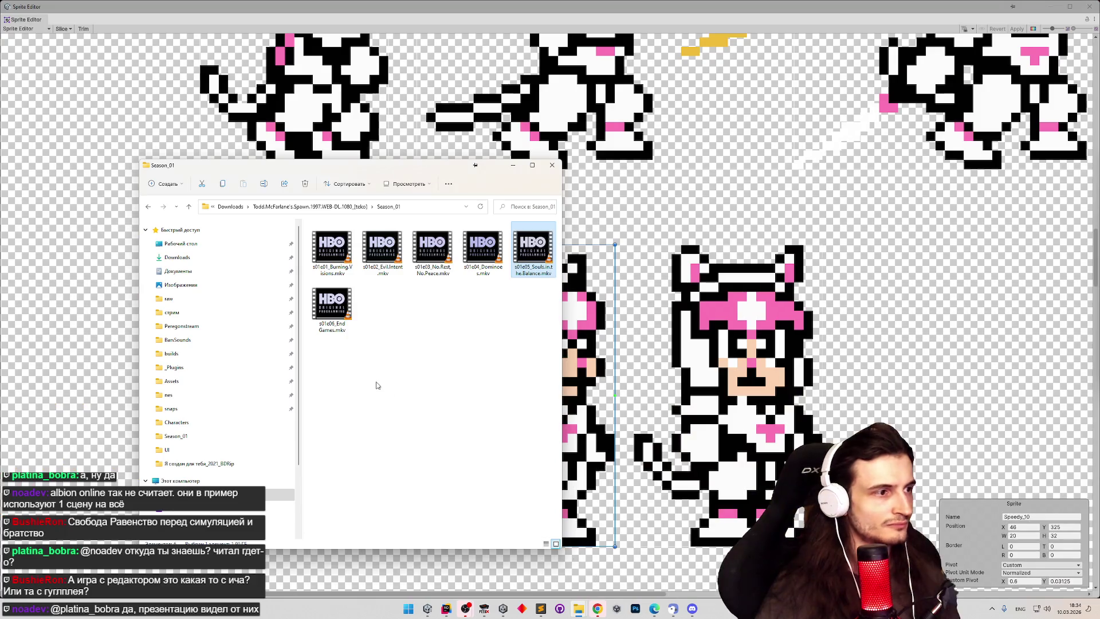
{"action": "left_click", "coordinate": [190, 317]}
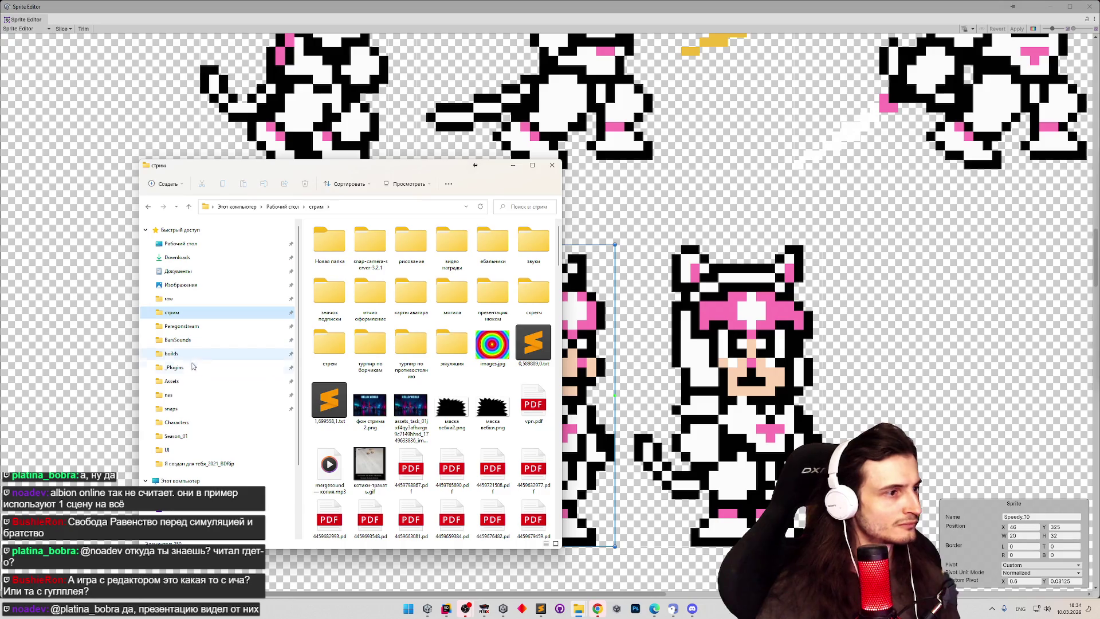
{"action": "left_click", "coordinate": [192, 382]}
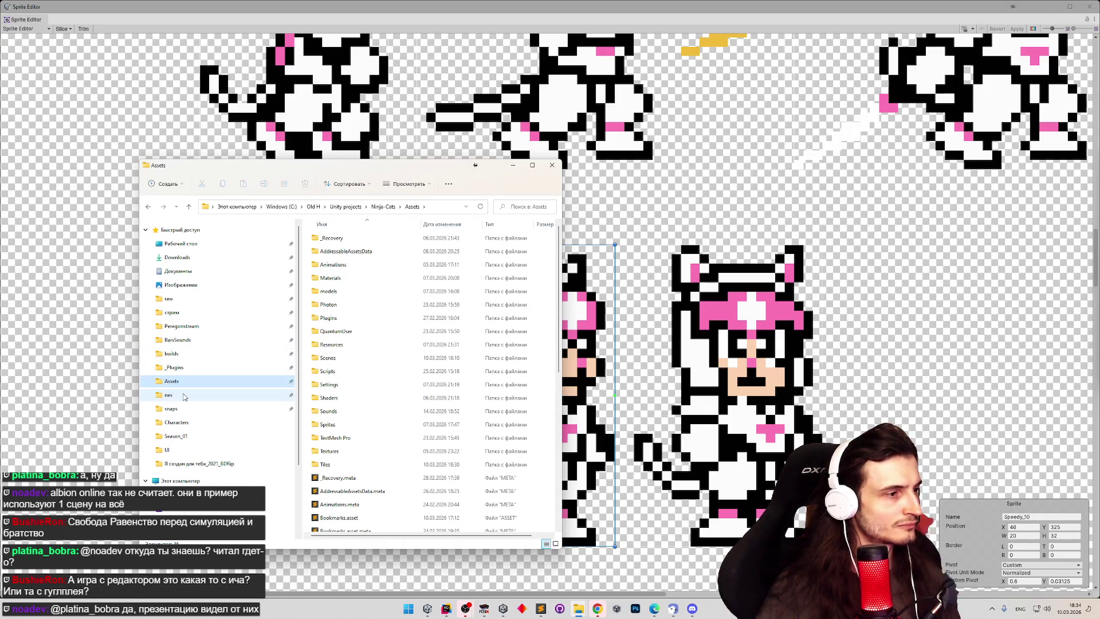
{"action": "left_click", "coordinate": [331, 464]}
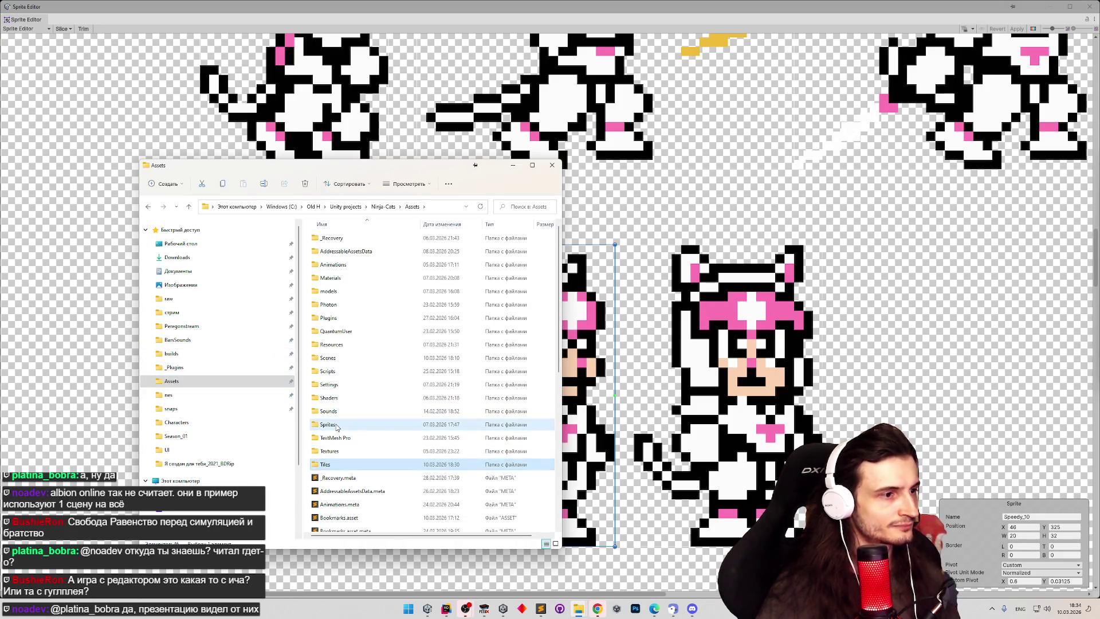
{"action": "double_click", "coordinate": [336, 427]}
{"action": "right_click", "coordinate": [382, 317]}
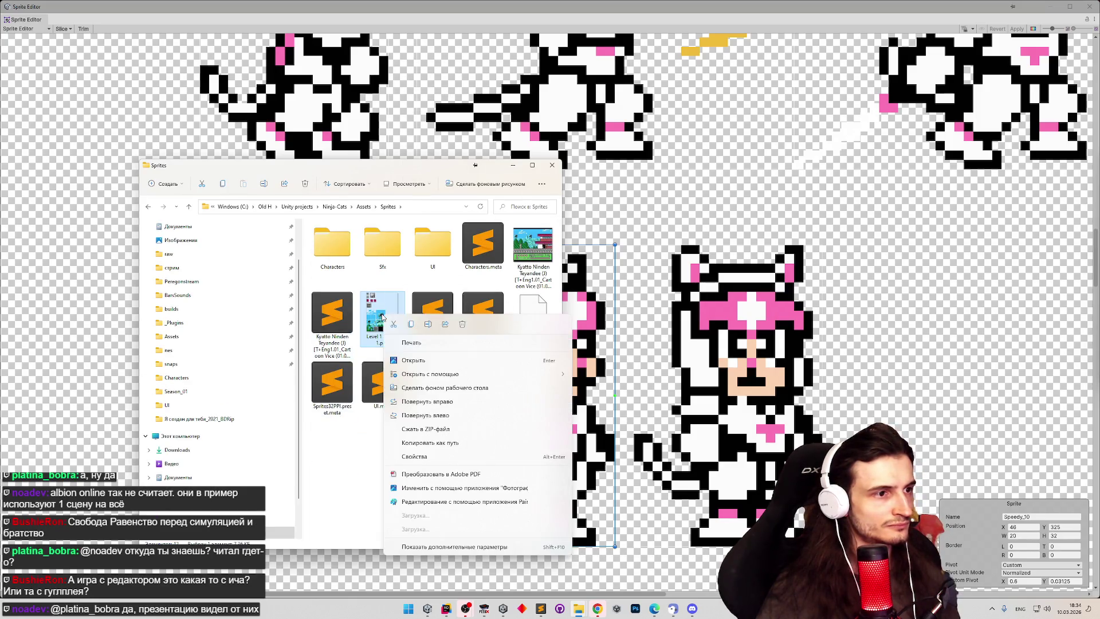
{"action": "mouse_move", "coordinate": [458, 374]}
{"action": "left_click", "coordinate": [591, 378]}
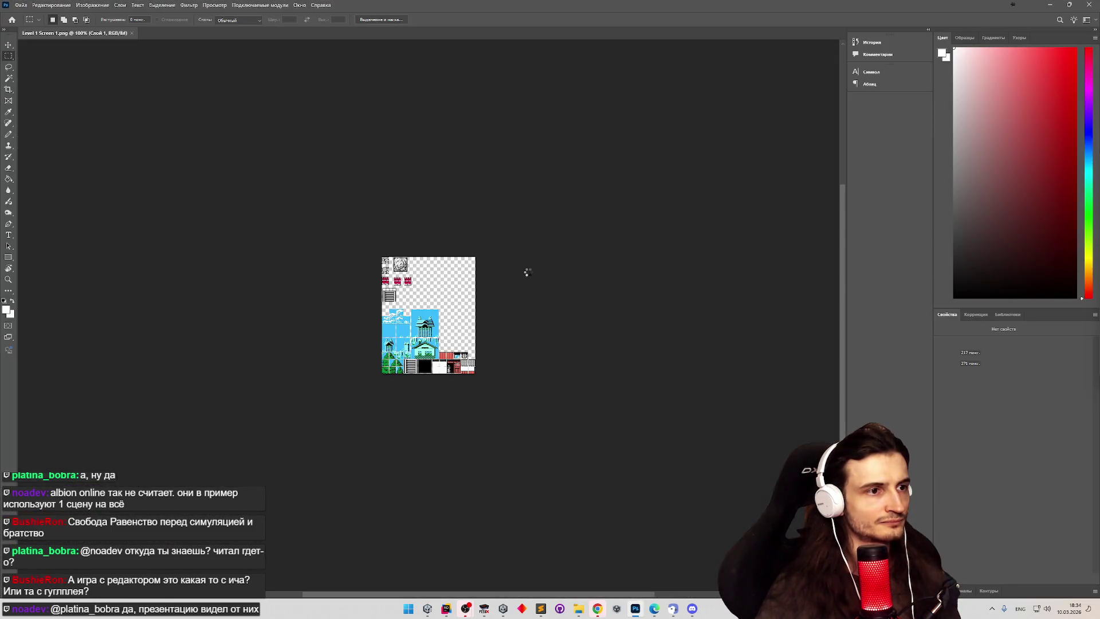
Step: Zoom into the tile sheet and move the ladder tile to the empty right area
{"action": "key", "text": "z"}
{"action": "mouse_move", "coordinate": [437, 296]}
{"action": "left_mouse_down"}
{"action": "mouse_move", "coordinate": [514, 294]}
{"action": "mouse_move", "coordinate": [488, 297]}
{"action": "left_mouse_up"}
{"action": "left_click_drag", "start_coordinate": [323, 313], "coordinate": [367, 313]}
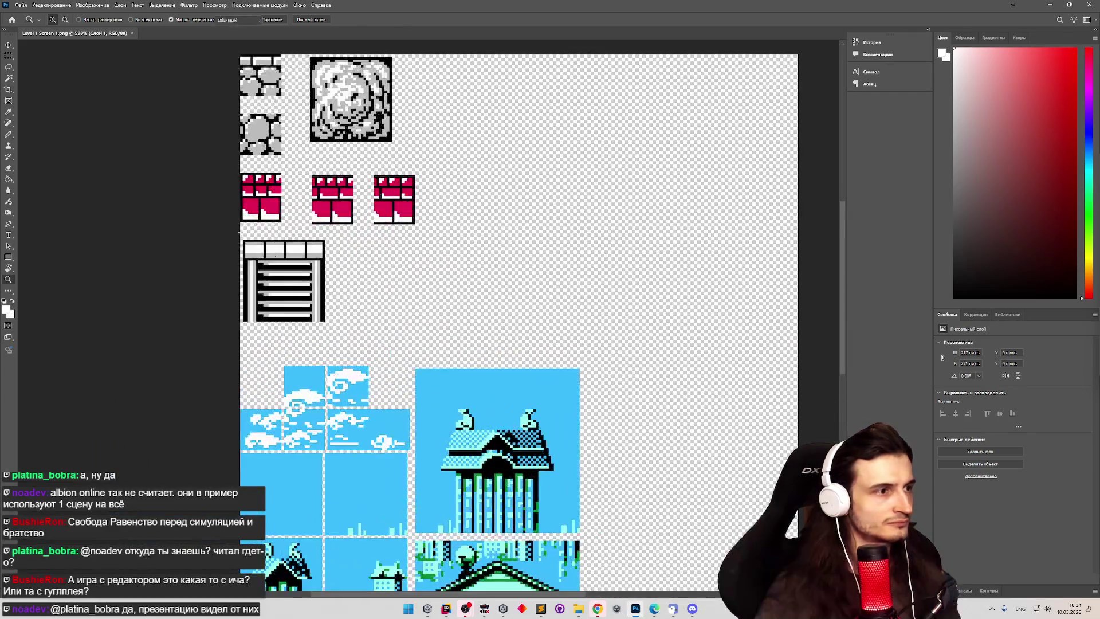
{"action": "key", "text": "m"}
{"action": "mouse_move", "coordinate": [240, 234]}
{"action": "left_mouse_down"}
{"action": "mouse_move", "coordinate": [342, 301]}
{"action": "mouse_move", "coordinate": [335, 341]}
{"action": "left_mouse_up"}
{"action": "key", "text": "v"}
{"action": "mouse_move", "coordinate": [299, 275]}
{"action": "left_mouse_down"}
{"action": "mouse_move", "coordinate": [532, 268]}
{"action": "mouse_move", "coordinate": [638, 221]}
{"action": "mouse_move", "coordinate": [641, 201]}
{"action": "left_mouse_up"}
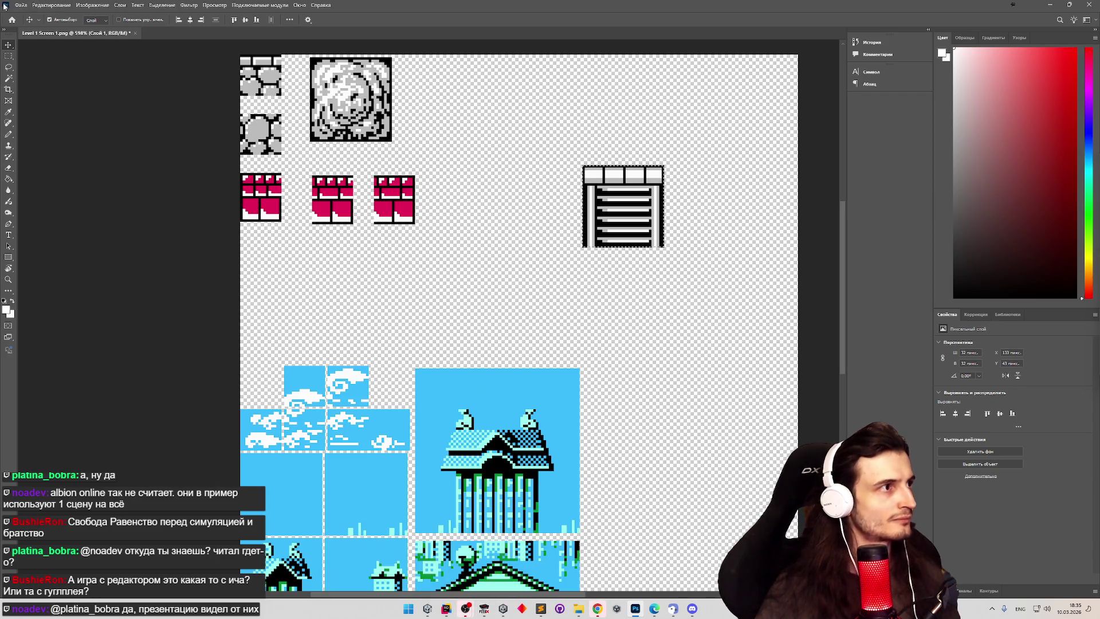
Step: Open Speedy.png from File > Recent Documents
{"action": "left_click", "coordinate": [21, 5]}
{"action": "mouse_move", "coordinate": [110, 57]}
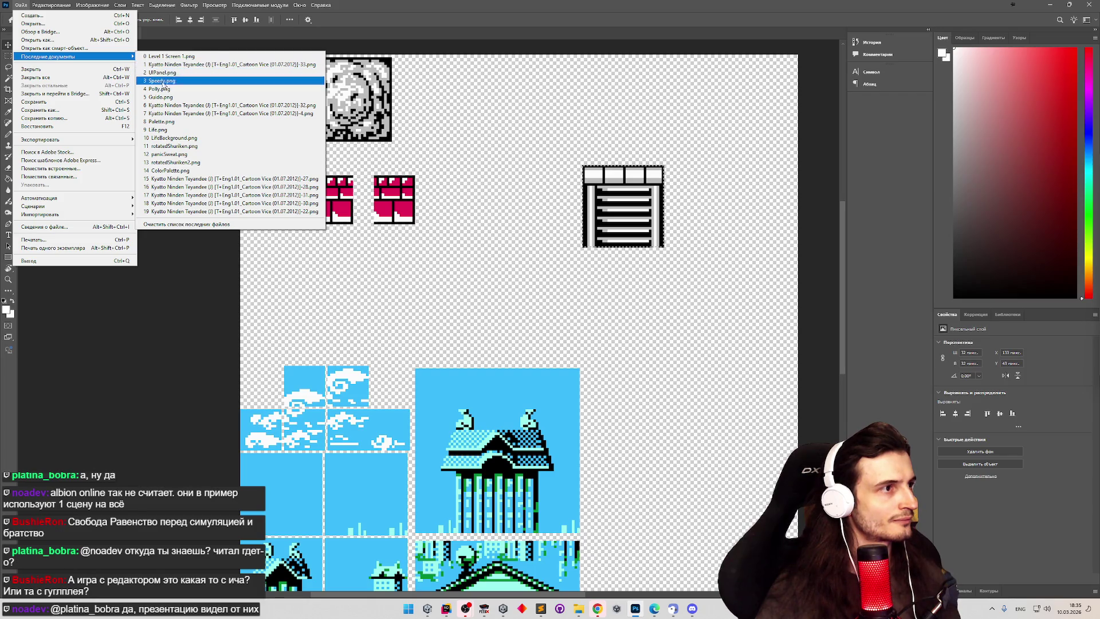
{"action": "left_click", "coordinate": [160, 81]}
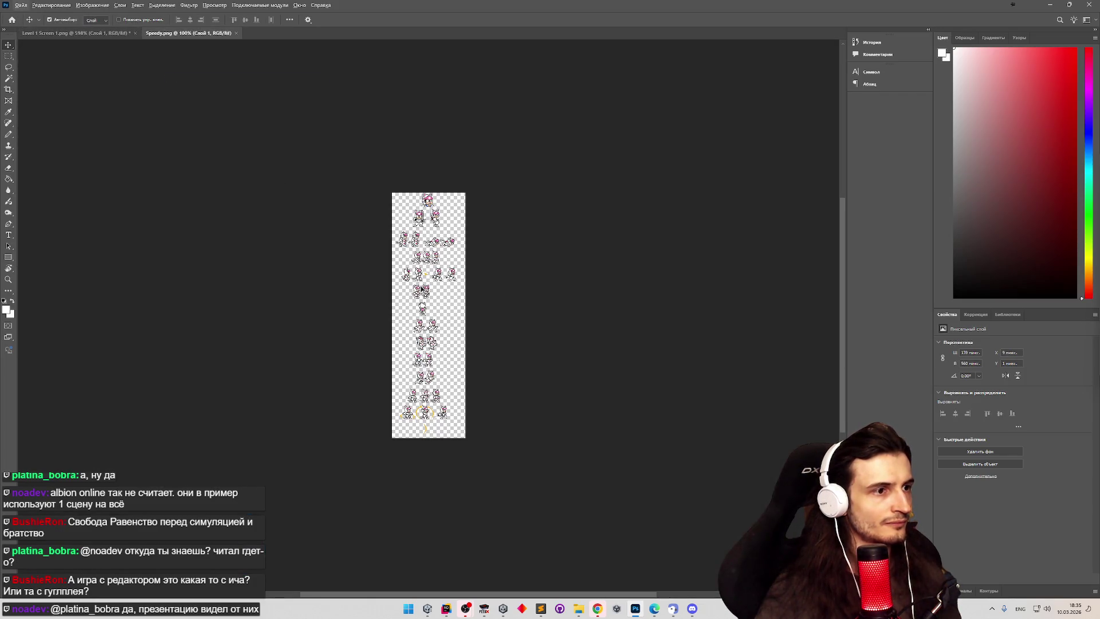
Step: Capture a cat sprite from the Speedy sheet, paste it into Level 1 Screen, and fit the view
{"action": "scroll", "coordinate": [423, 289], "scroll_direction": "up", "scroll_amount": 5}
{"action": "key", "text": "super+shift+s"}
{"action": "left_click_drag", "start_coordinate": [407, 261], "coordinate": [466, 369]}
{"action": "key", "text": "ctrl+Tab"}
{"action": "key", "text": "ctrl+v"}
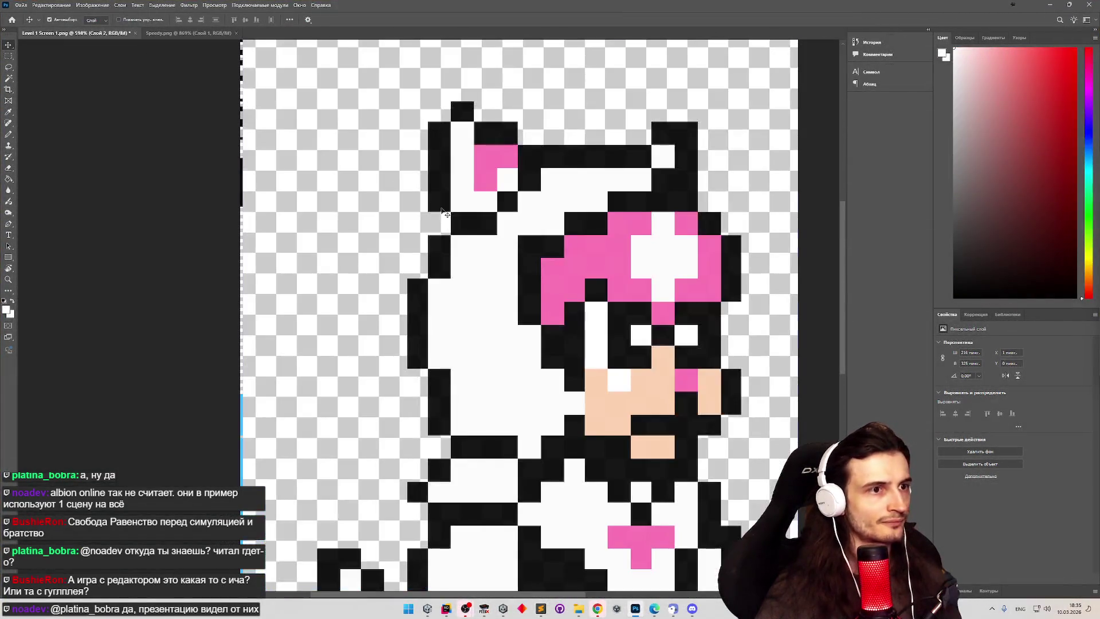
{"action": "key", "text": "ctrl+0"}
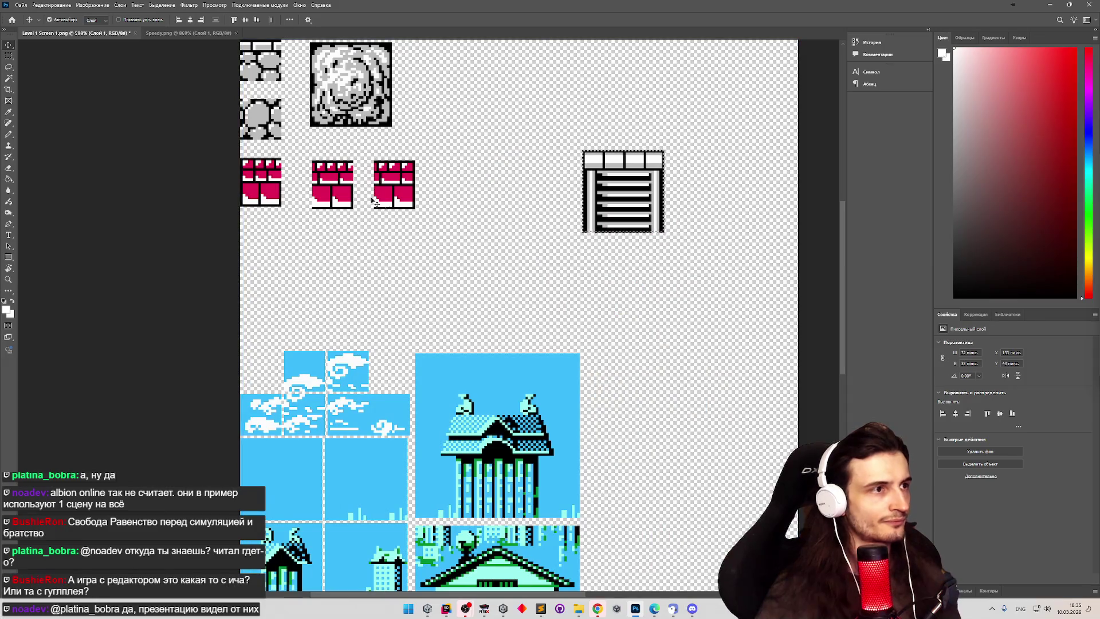
Step: Copy the left cat sprite from Speedy.png and place it below the ladder tile in Level 1 Screen
{"action": "left_click", "coordinate": [181, 33]}
{"action": "key", "text": "m"}
{"action": "mouse_move", "coordinate": [343, 226]}
{"action": "left_mouse_down"}
{"action": "mouse_move", "coordinate": [401, 275]}
{"action": "mouse_move", "coordinate": [449, 378]}
{"action": "left_mouse_up"}
{"action": "key", "text": "ctrl+c"}
{"action": "left_click", "coordinate": [74, 32]}
{"action": "key", "text": "ctrl+v"}
{"action": "key", "text": "v"}
{"action": "left_click_drag", "start_coordinate": [622, 213], "coordinate": [598, 309]}
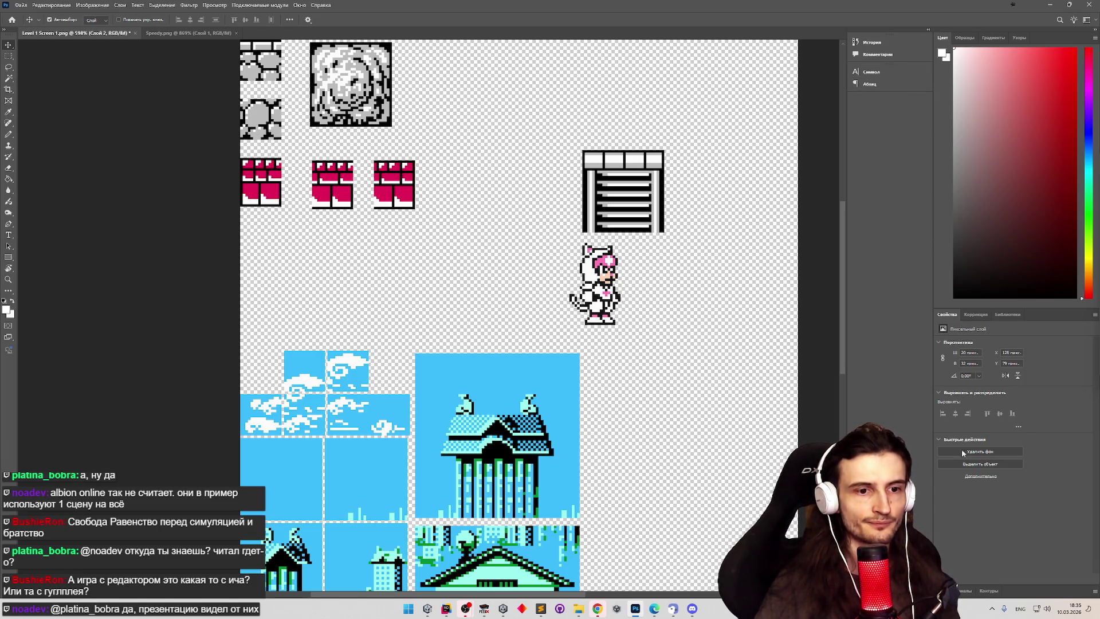
Step: Duplicate the sprite layer as 'Слой 2 копия' and move the copy beside the first sprite
{"action": "left_click", "coordinate": [955, 589]}
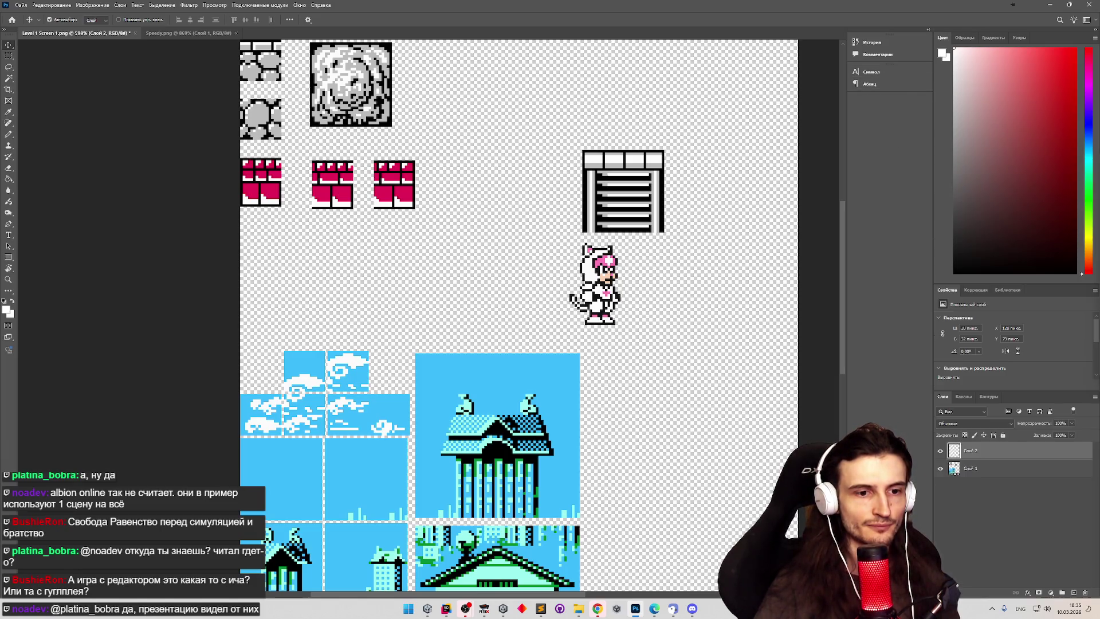
{"action": "right_click", "coordinate": [973, 452]}
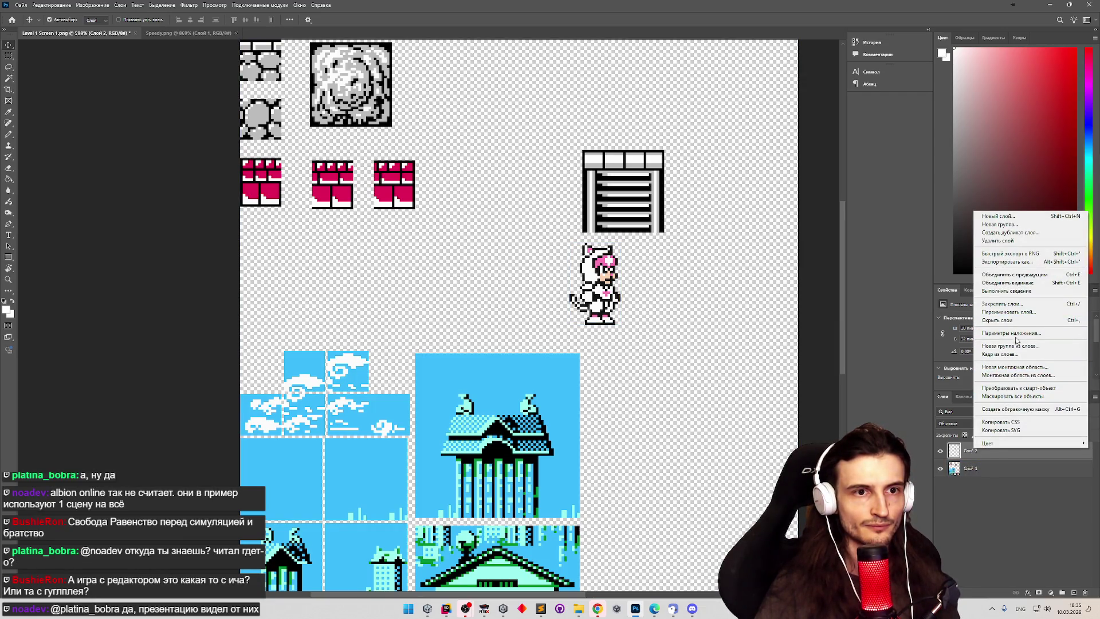
{"action": "left_click", "coordinate": [1009, 233]}
{"action": "left_click", "coordinate": [630, 177]}
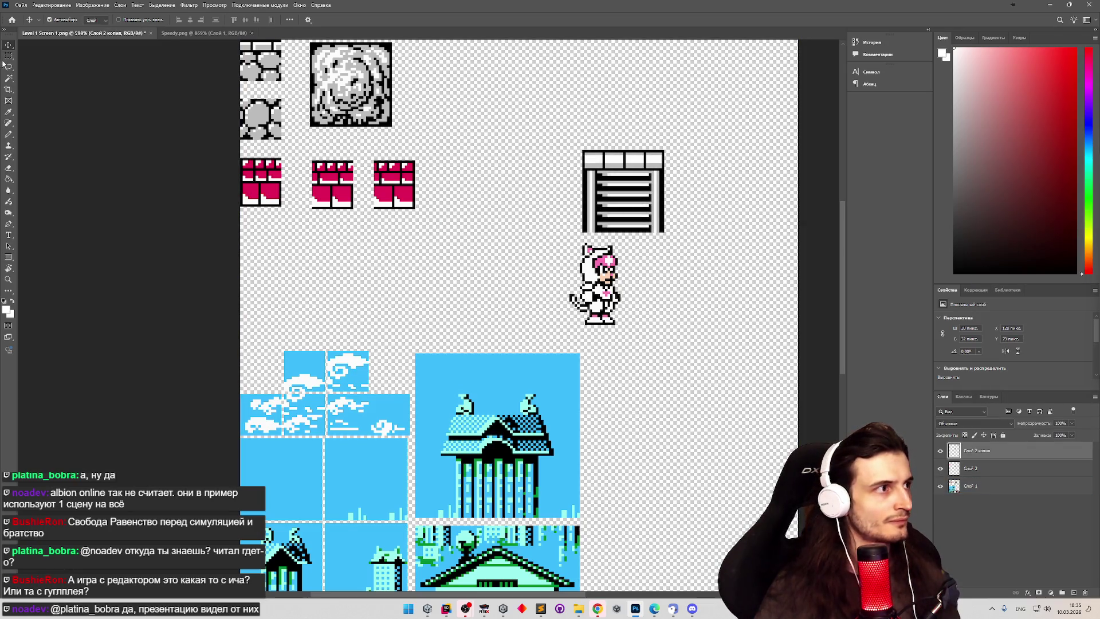
{"action": "mouse_move", "coordinate": [595, 312]}
{"action": "left_mouse_down"}
{"action": "mouse_move", "coordinate": [633, 319]}
{"action": "mouse_move", "coordinate": [681, 290]}
{"action": "mouse_move", "coordinate": [657, 292]}
{"action": "mouse_move", "coordinate": [688, 296]}
{"action": "mouse_move", "coordinate": [652, 275]}
{"action": "left_mouse_up"}
Step: Zoom in and measure the left sprite's head and full height with marquee selections
{"action": "key", "text": "z"}
{"action": "key", "text": "v"}
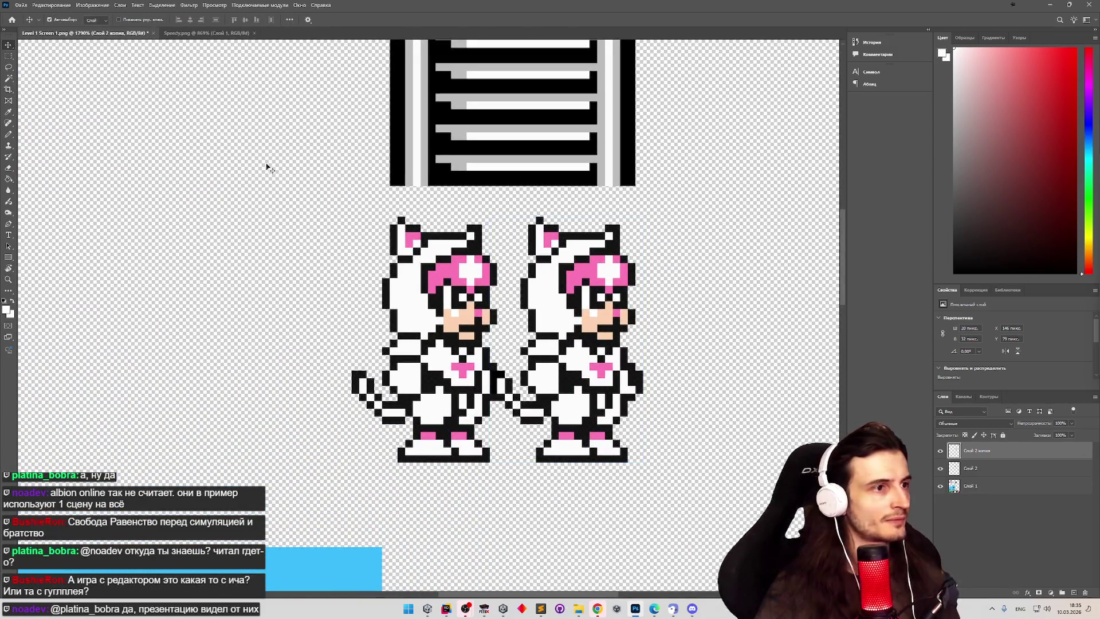
{"action": "left_click", "coordinate": [9, 56]}
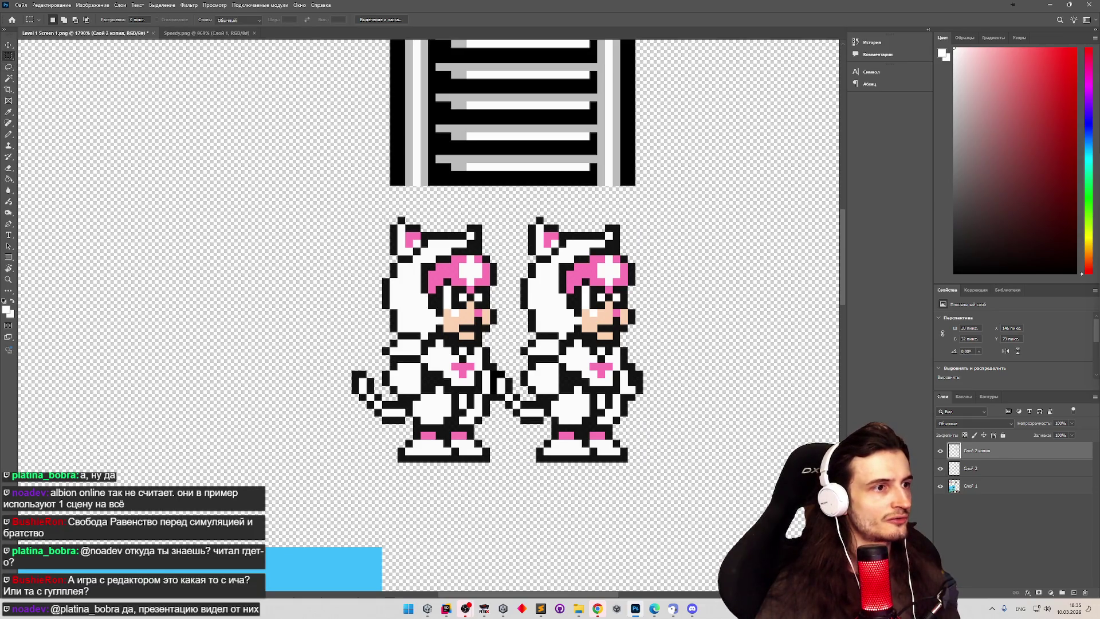
{"action": "mouse_move", "coordinate": [383, 217]}
{"action": "left_mouse_down"}
{"action": "mouse_move", "coordinate": [475, 272]}
{"action": "mouse_move", "coordinate": [482, 308]}
{"action": "left_mouse_up"}
{"action": "mouse_move", "coordinate": [382, 218]}
{"action": "left_mouse_down"}
{"action": "mouse_move", "coordinate": [466, 246]}
{"action": "mouse_move", "coordinate": [463, 267]}
{"action": "left_mouse_up"}
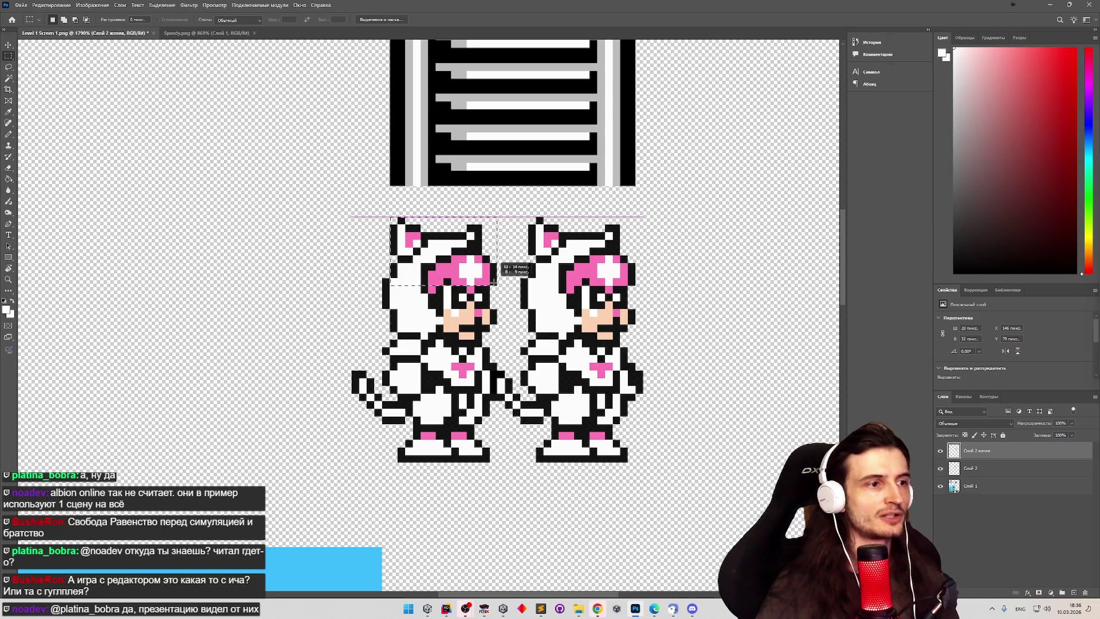
{"action": "left_click_drag", "start_coordinate": [497, 332], "coordinate": [497, 462]}
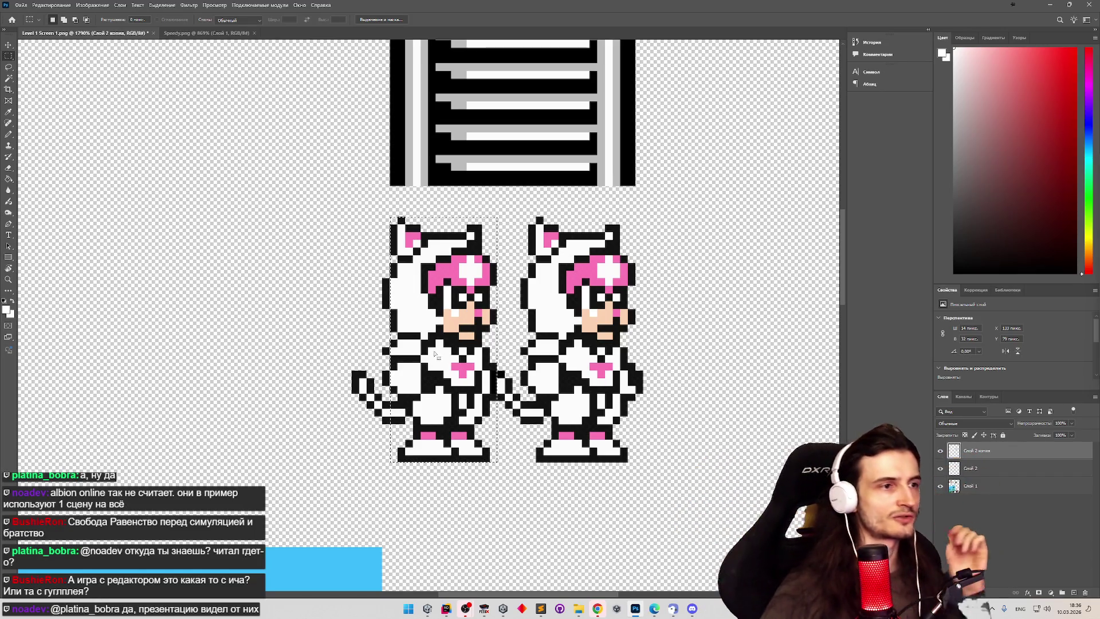
{"action": "scroll", "coordinate": [377, 310], "scroll_direction": "up", "scroll_amount": 2}
{"action": "scroll", "coordinate": [431, 460], "scroll_direction": "up", "scroll_amount": 5}
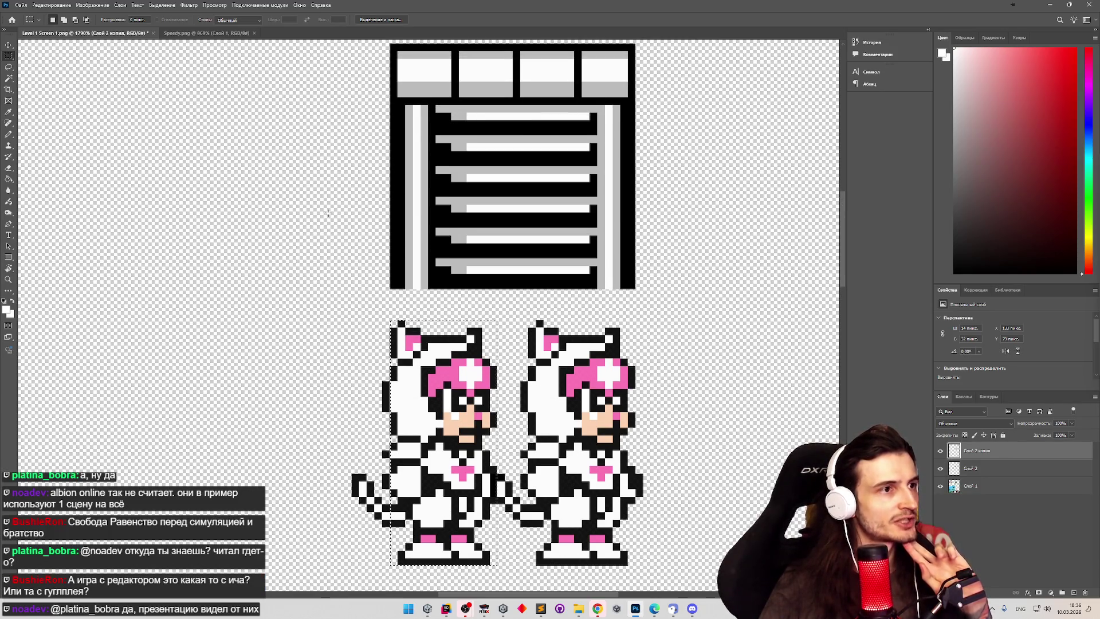
Step: Mark out the ladder tile with marquee selections as a 24×32 px area, then return to Unity
{"action": "mouse_move", "coordinate": [414, 105]}
{"action": "left_mouse_down"}
{"action": "mouse_move", "coordinate": [453, 115]}
{"action": "mouse_move", "coordinate": [466, 203]}
{"action": "left_mouse_up"}
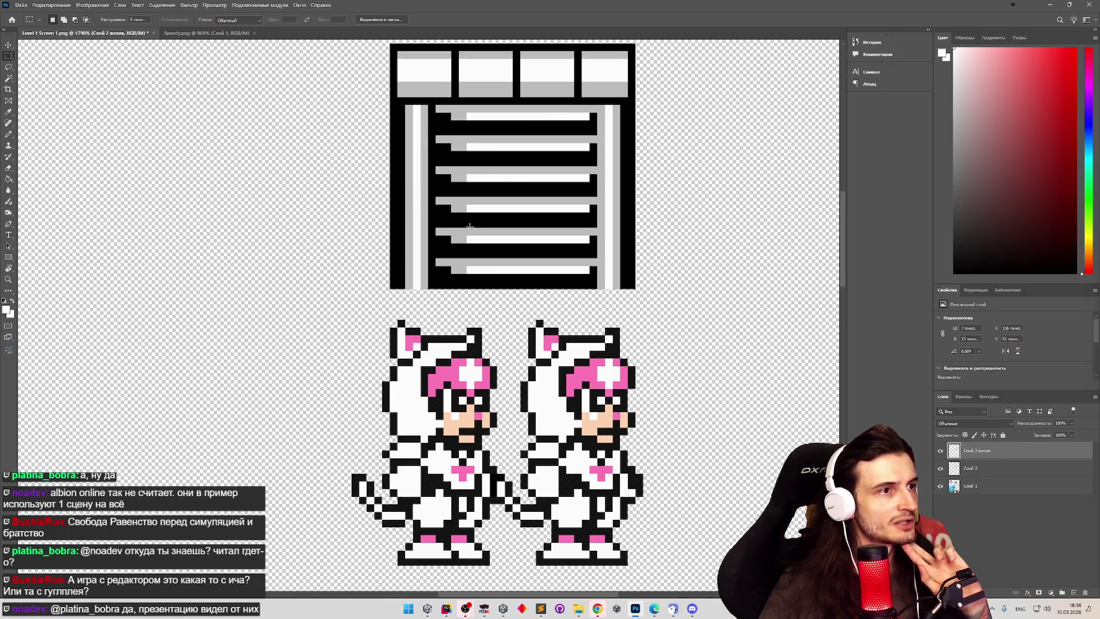
{"action": "left_click", "coordinate": [467, 163]}
{"action": "mouse_move", "coordinate": [420, 105]}
{"action": "left_mouse_down"}
{"action": "mouse_move", "coordinate": [599, 214]}
{"action": "mouse_move", "coordinate": [604, 290]}
{"action": "left_mouse_up"}
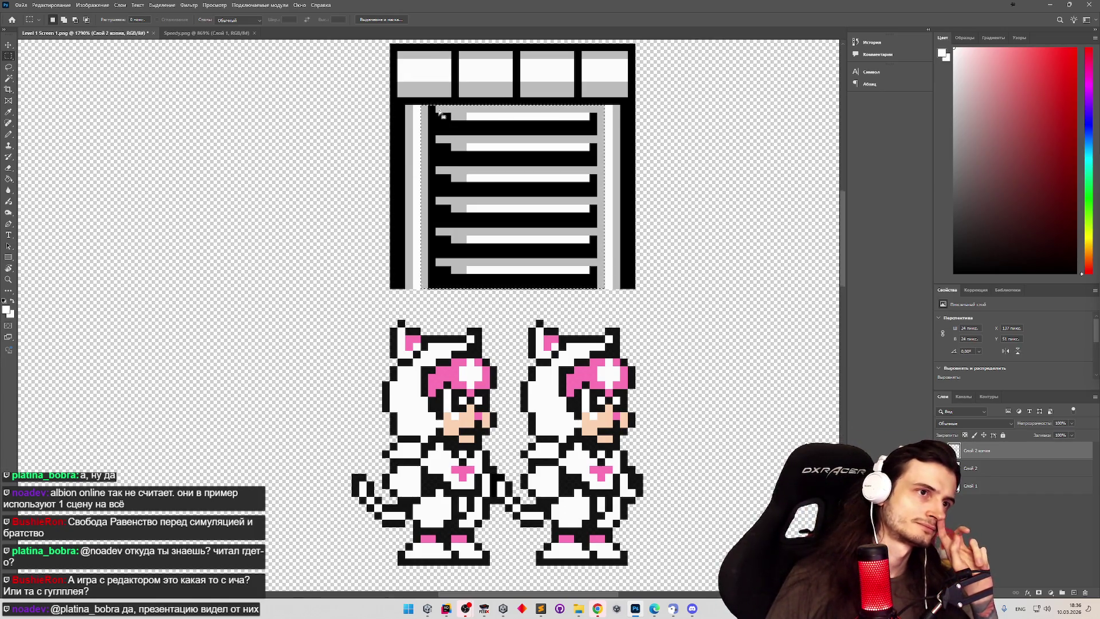
{"action": "scroll", "coordinate": [439, 113], "scroll_direction": "up", "scroll_amount": 2}
{"action": "left_click_drag", "start_coordinate": [421, 74], "coordinate": [422, 74]}
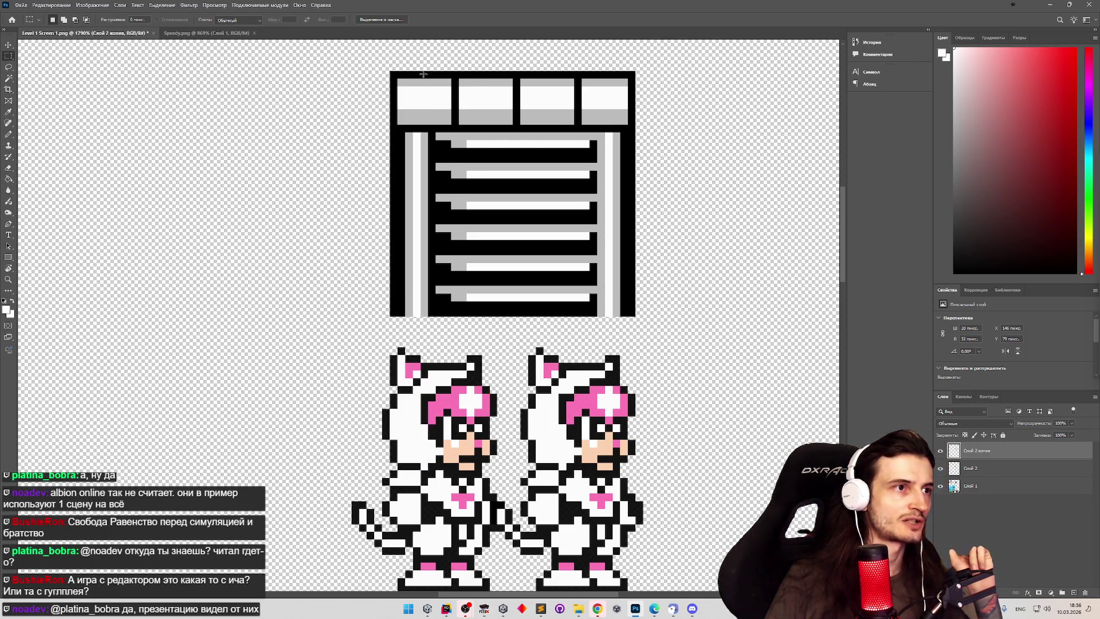
{"action": "mouse_move", "coordinate": [444, 145]}
{"action": "left_mouse_down"}
{"action": "mouse_move", "coordinate": [550, 284]}
{"action": "mouse_move", "coordinate": [603, 313]}
{"action": "left_mouse_up"}
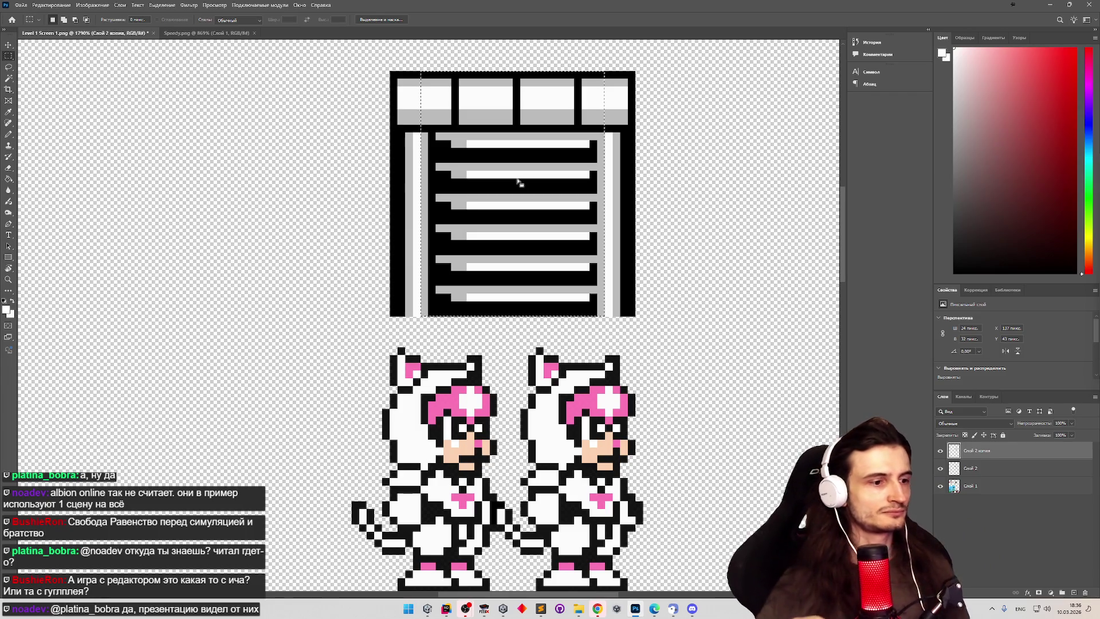
{"action": "left_click", "coordinate": [427, 609]}
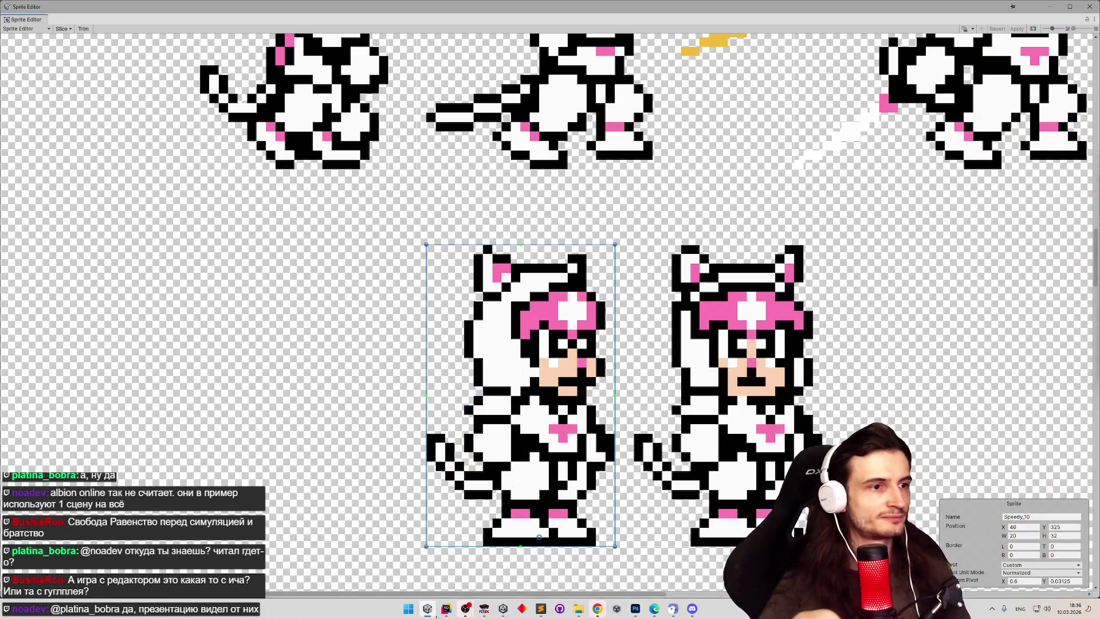
Step: Close the Sprite Editor, resize the panels, clear the console, and frame LadderTop in the scene
{"action": "left_click", "coordinate": [1089, 6]}
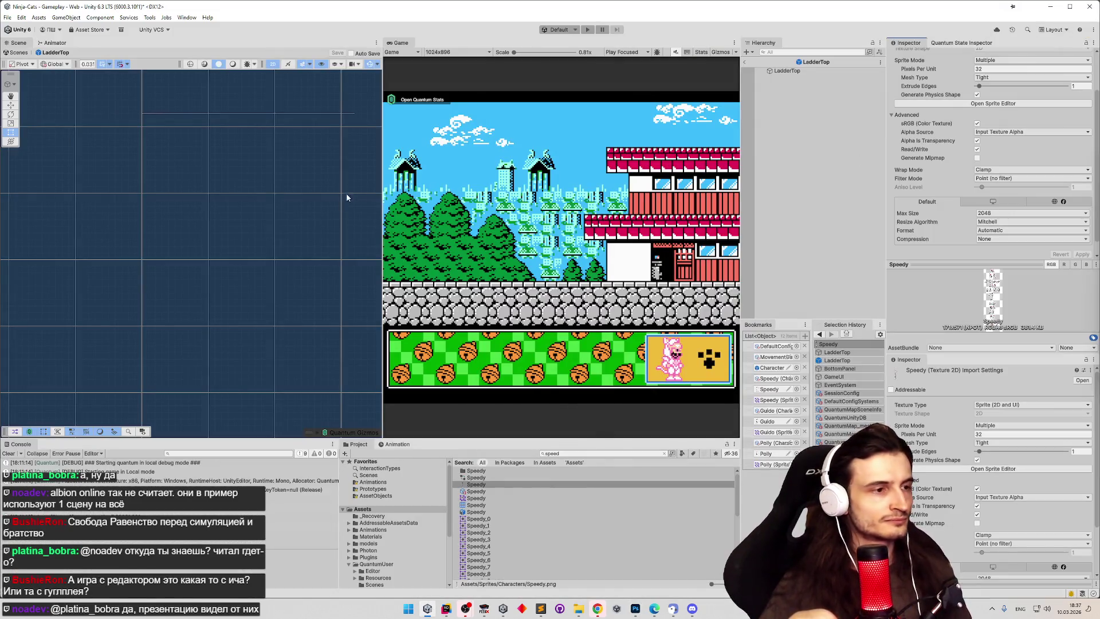
{"action": "left_click_drag", "start_coordinate": [379, 188], "coordinate": [337, 189]}
{"action": "left_click", "coordinate": [8, 453]}
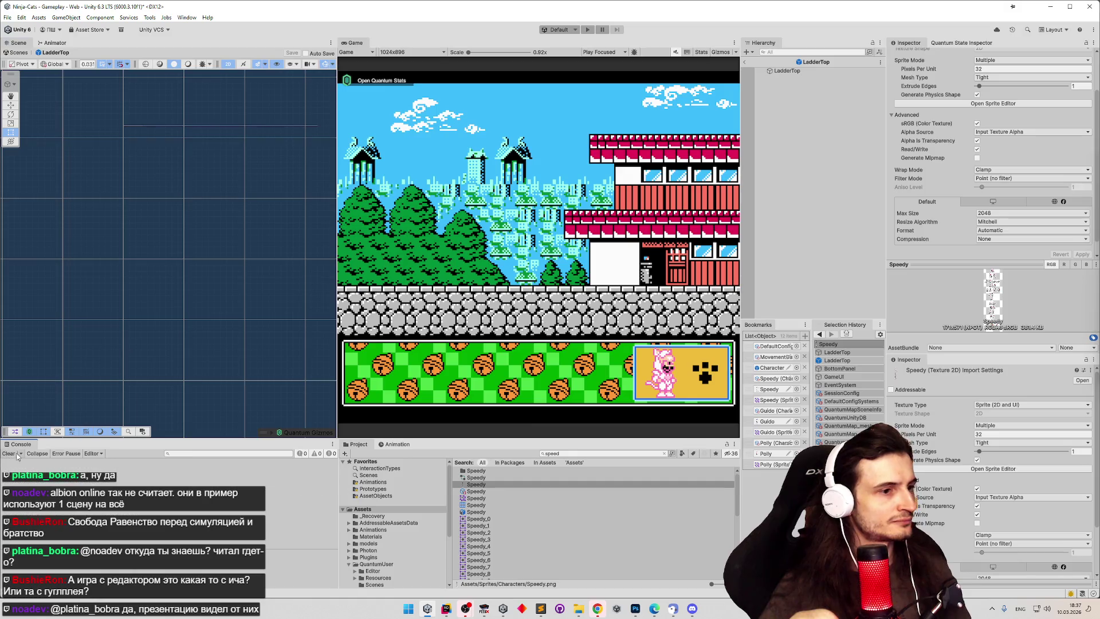
{"action": "left_click_drag", "start_coordinate": [740, 257], "coordinate": [732, 257]}
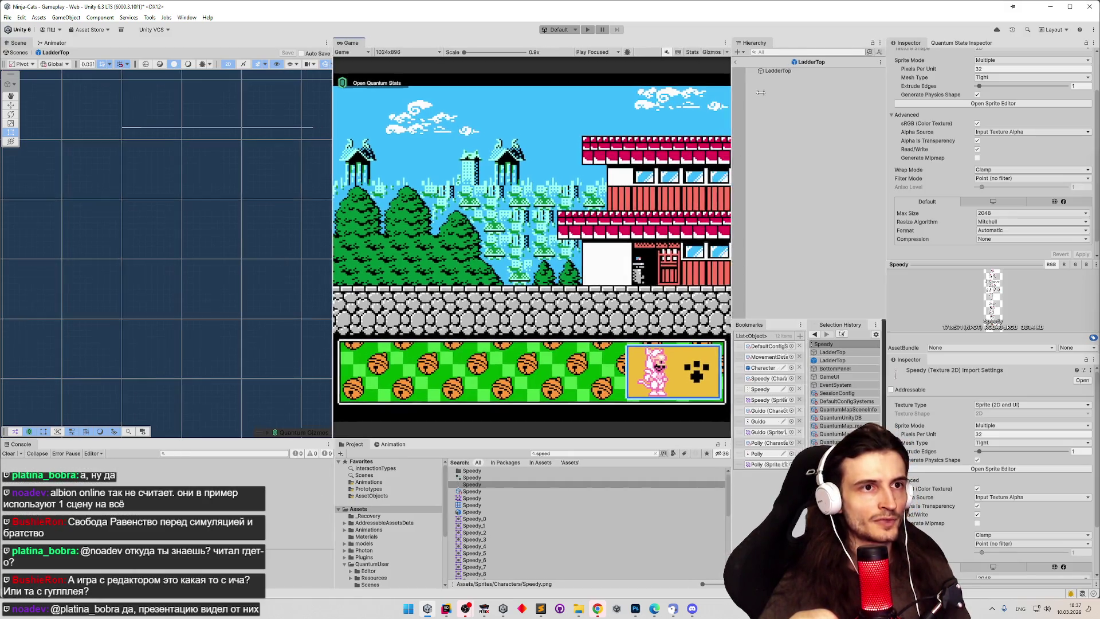
{"action": "left_click", "coordinate": [784, 71]}
{"action": "double_click", "coordinate": [785, 72]}
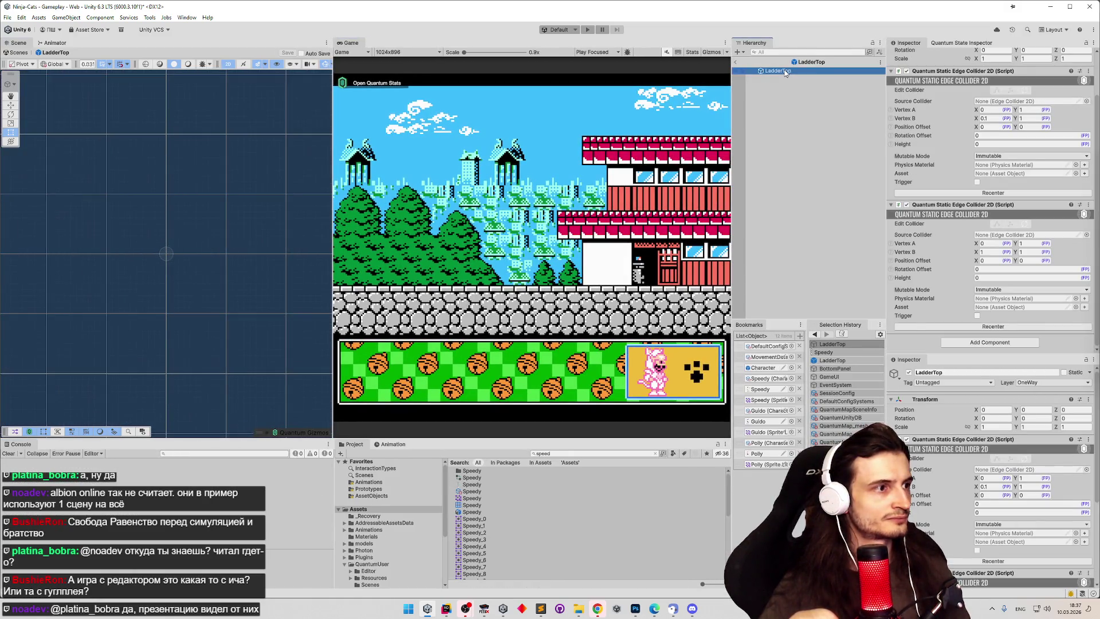
Step: Add a Quantum Static Box Collider 2D to LadderTop with Position Offset X 1 and Y 1
{"action": "left_click", "coordinate": [947, 342]}
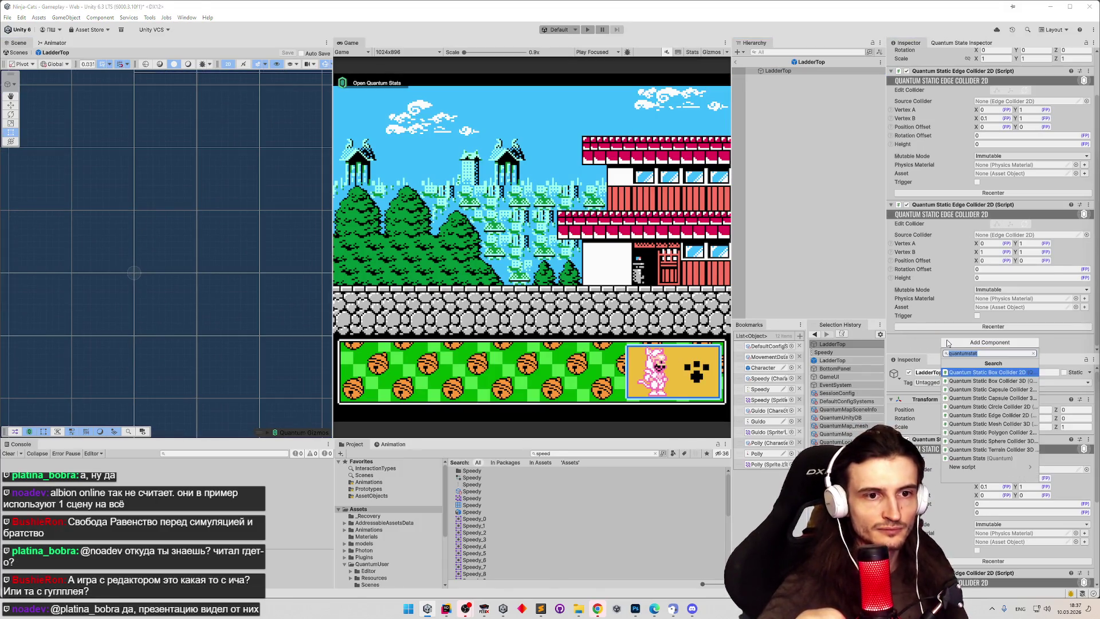
{"action": "key", "text": "Return"}
{"action": "scroll", "coordinate": [948, 280], "scroll_direction": "down", "scroll_amount": 2}
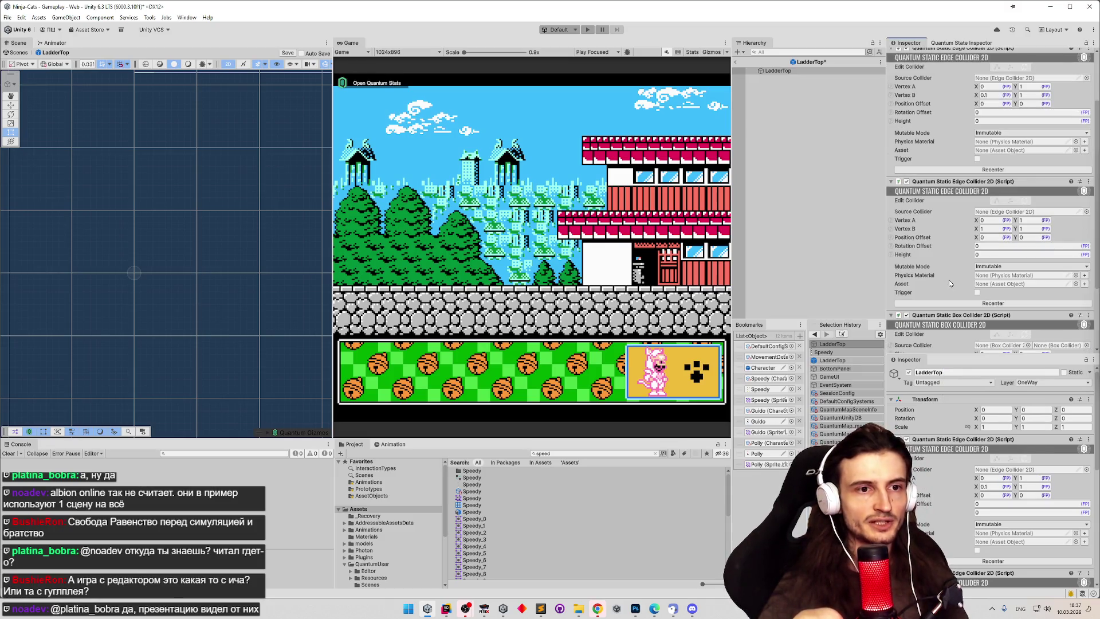
{"action": "scroll", "coordinate": [949, 278], "scroll_direction": "down", "scroll_amount": 4}
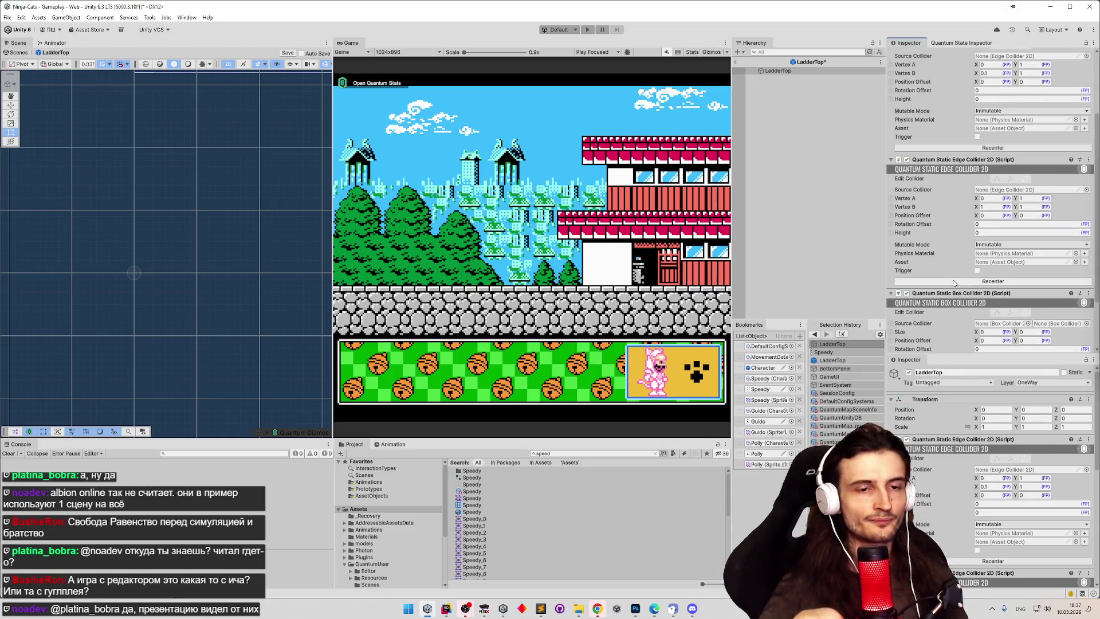
{"action": "left_click", "coordinate": [985, 270]}
{"action": "type", "text": "1"}
{"action": "left_click", "coordinate": [1025, 270]}
{"action": "type", "text": "1"}
{"action": "key", "text": "Return"}
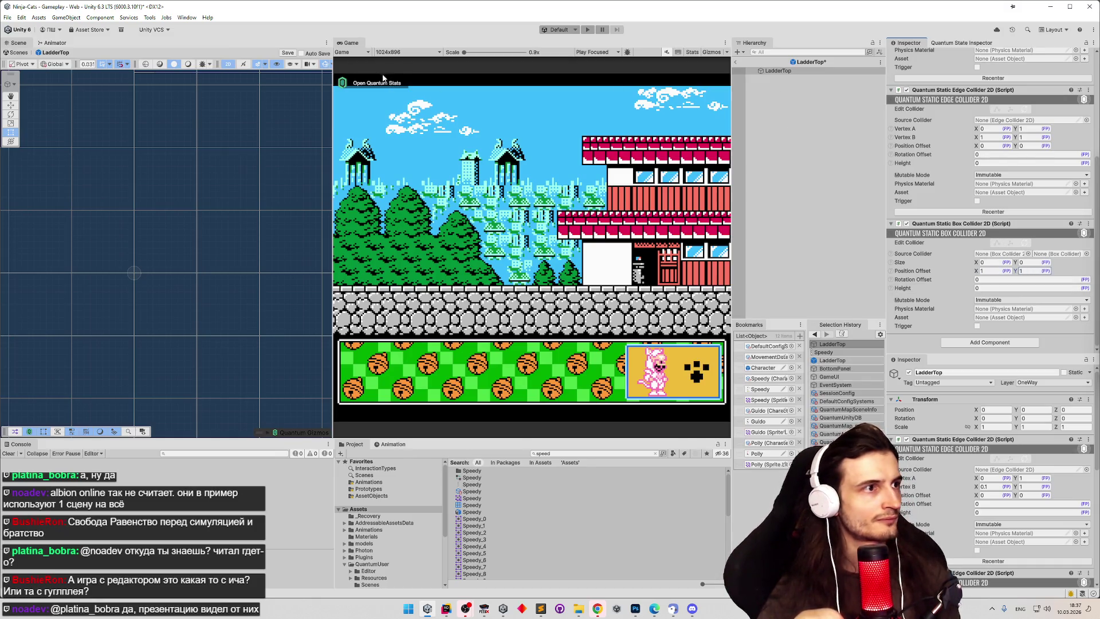
Step: Narrow the Game view and check LadderTop in the Quantum state inspector, then the regular inspector
{"action": "left_click_drag", "start_coordinate": [331, 74], "coordinate": [388, 75]}
{"action": "left_click", "coordinate": [767, 72]}
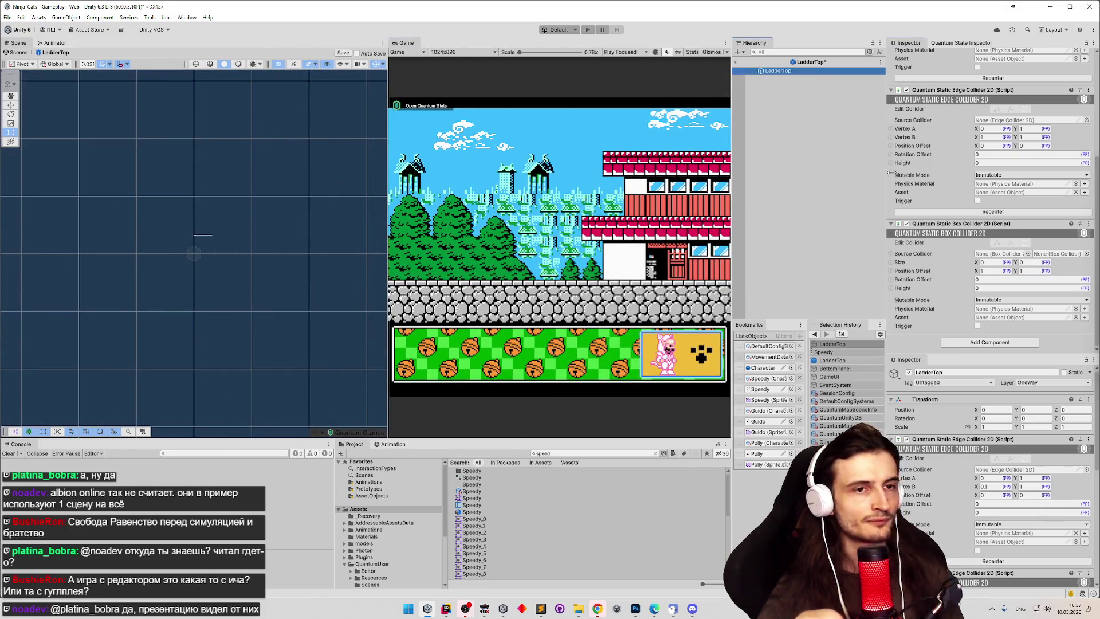
{"action": "left_click", "coordinate": [961, 43]}
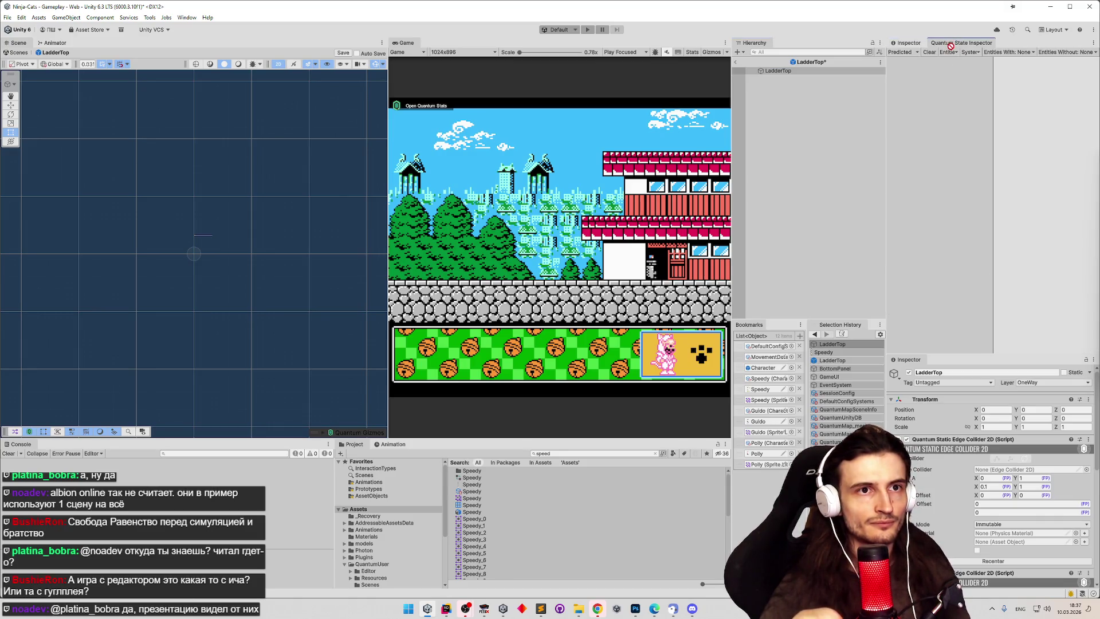
{"action": "left_click", "coordinate": [916, 43]}
{"action": "scroll", "coordinate": [956, 142], "scroll_direction": "down", "scroll_amount": 3}
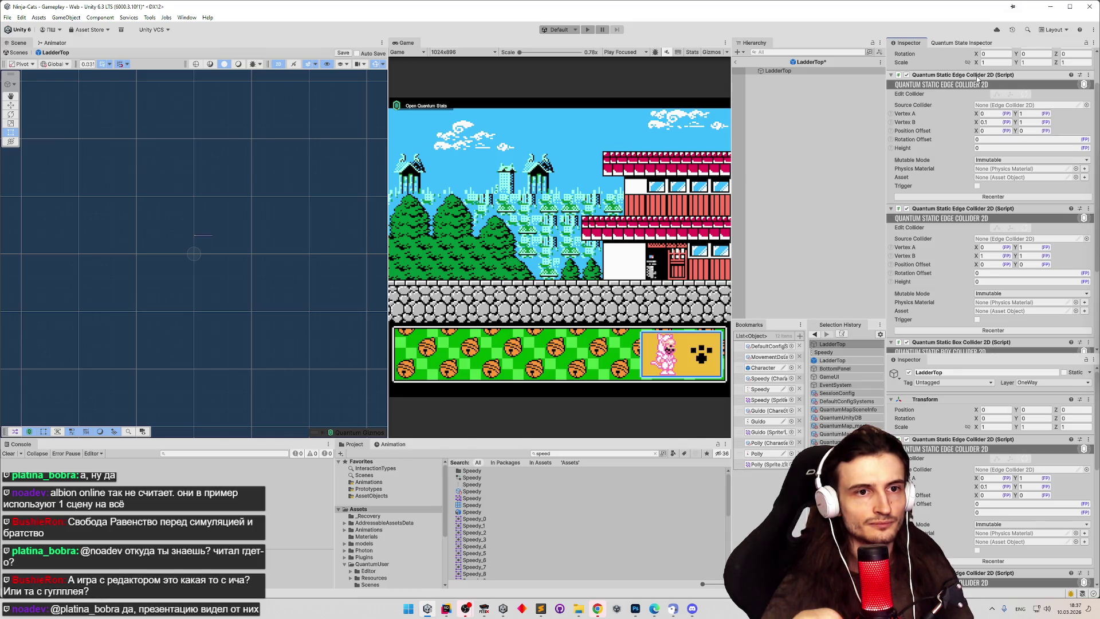
Step: Remove the edge collider with Vertex B 0.1, move the box collider above the other, and disable it
{"action": "right_click", "coordinate": [977, 79]}
{"action": "left_click", "coordinate": [1003, 93]}
{"action": "left_click_drag", "start_coordinate": [953, 230], "coordinate": [951, 86]}
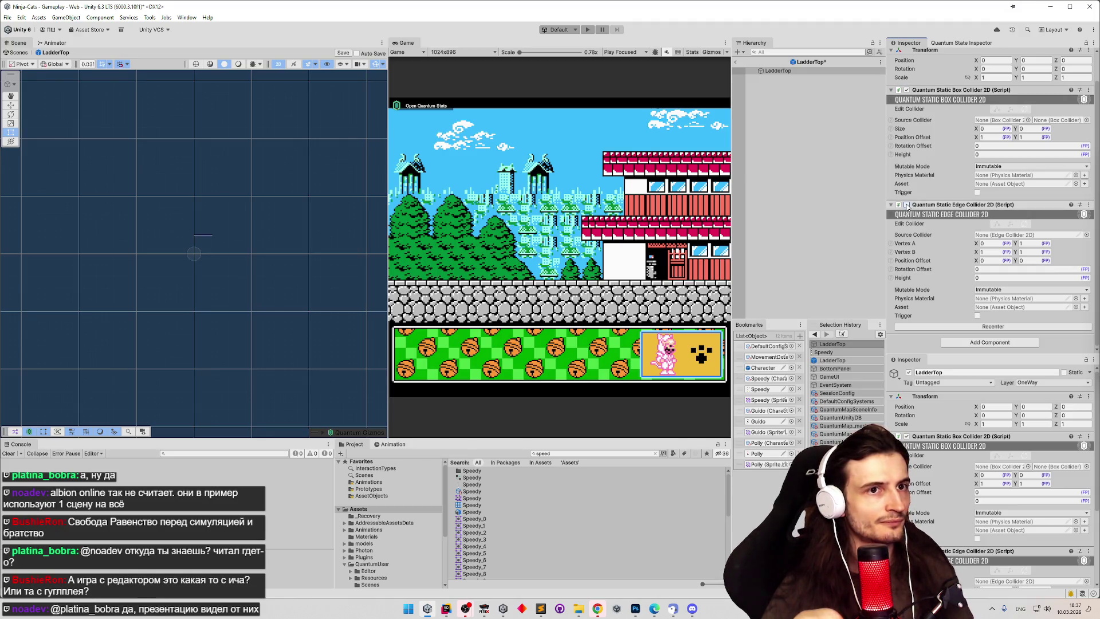
{"action": "left_click", "coordinate": [906, 90]}
Step: Test removing the remaining edge collider, undo it each time, and re-enable the box collider
{"action": "left_click", "coordinate": [806, 71]}
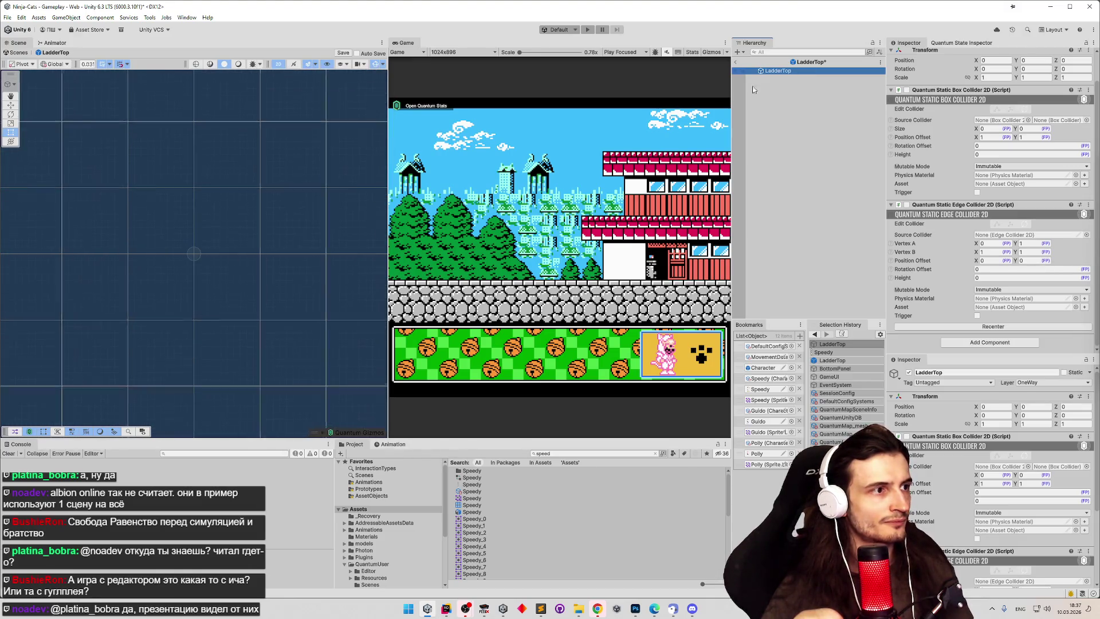
{"action": "left_click", "coordinate": [280, 217]}
{"action": "scroll", "coordinate": [280, 218], "scroll_direction": "down", "scroll_amount": 5}
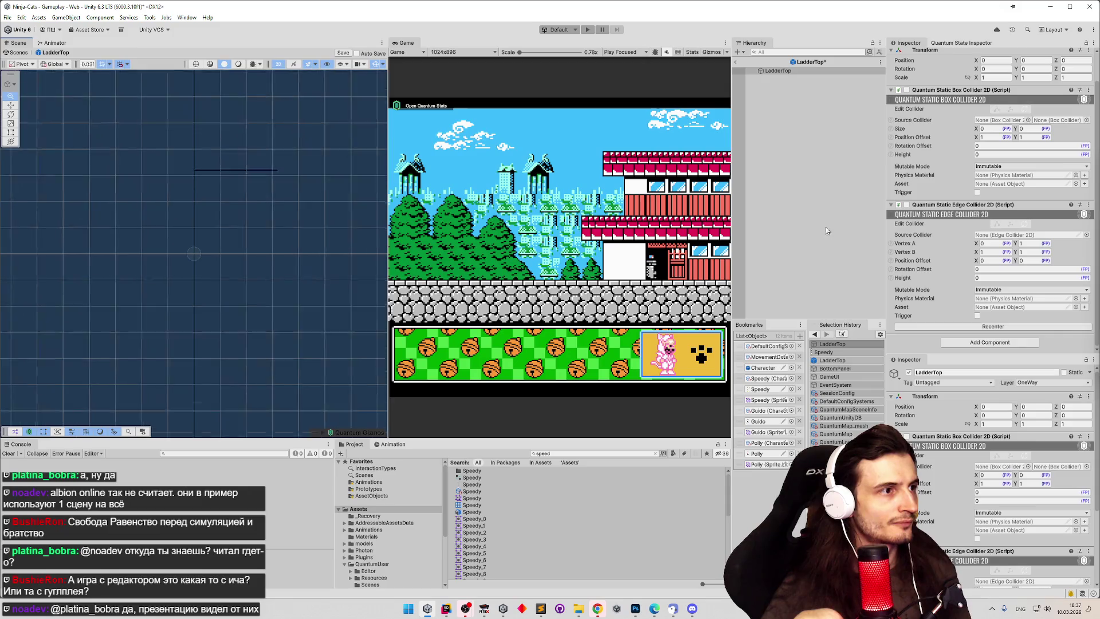
{"action": "scroll", "coordinate": [248, 216], "scroll_direction": "up", "scroll_amount": 3}
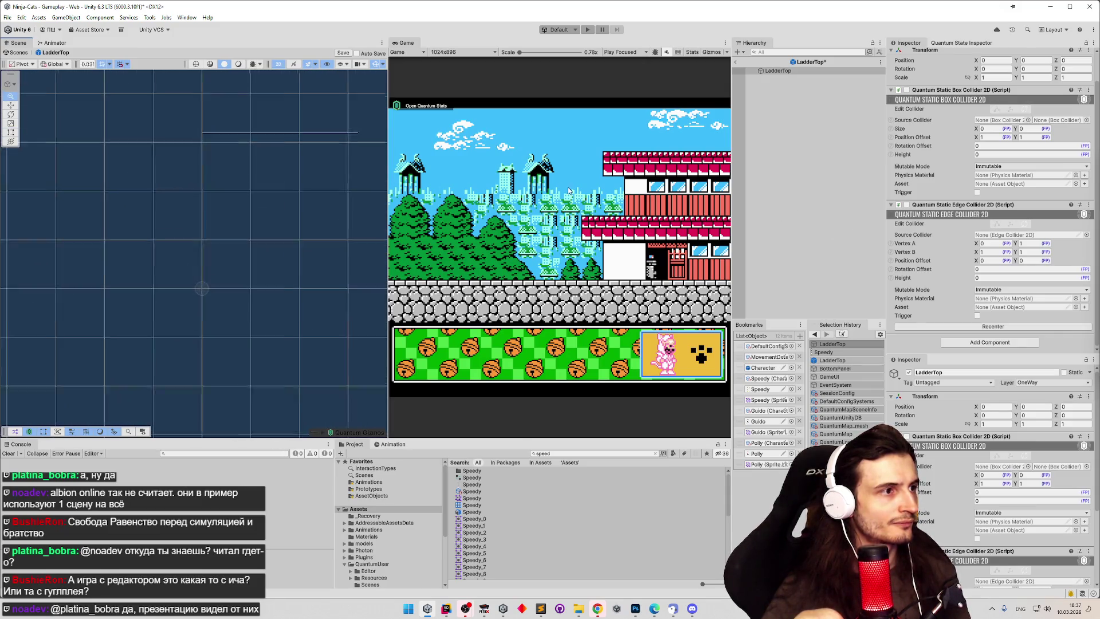
{"action": "right_click", "coordinate": [952, 205]}
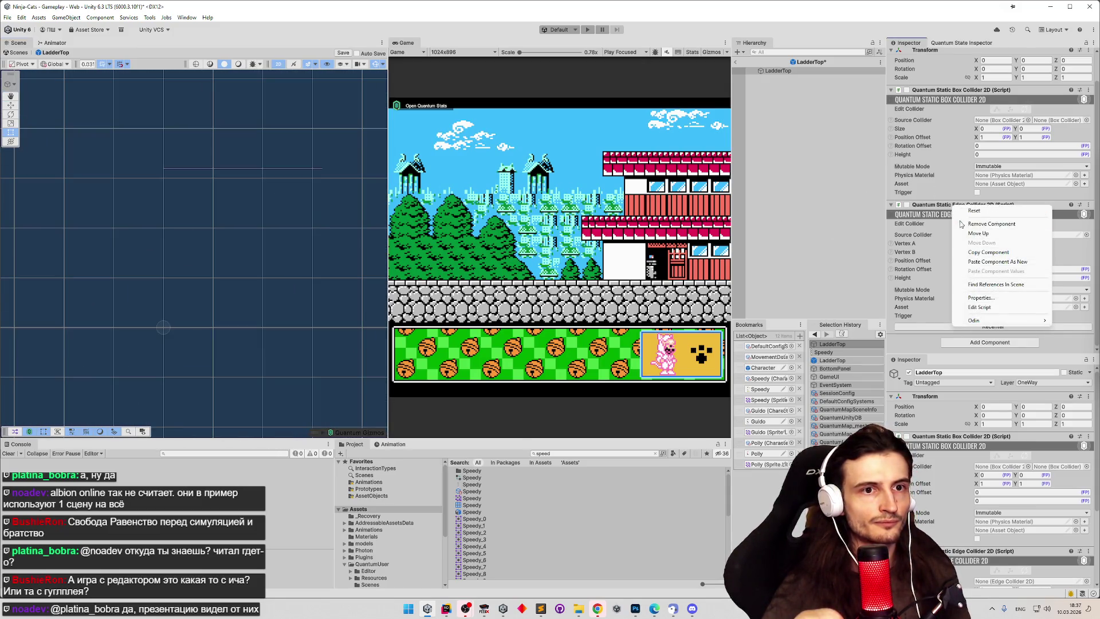
{"action": "left_click", "coordinate": [959, 223]}
{"action": "key", "text": "ctrl+z"}
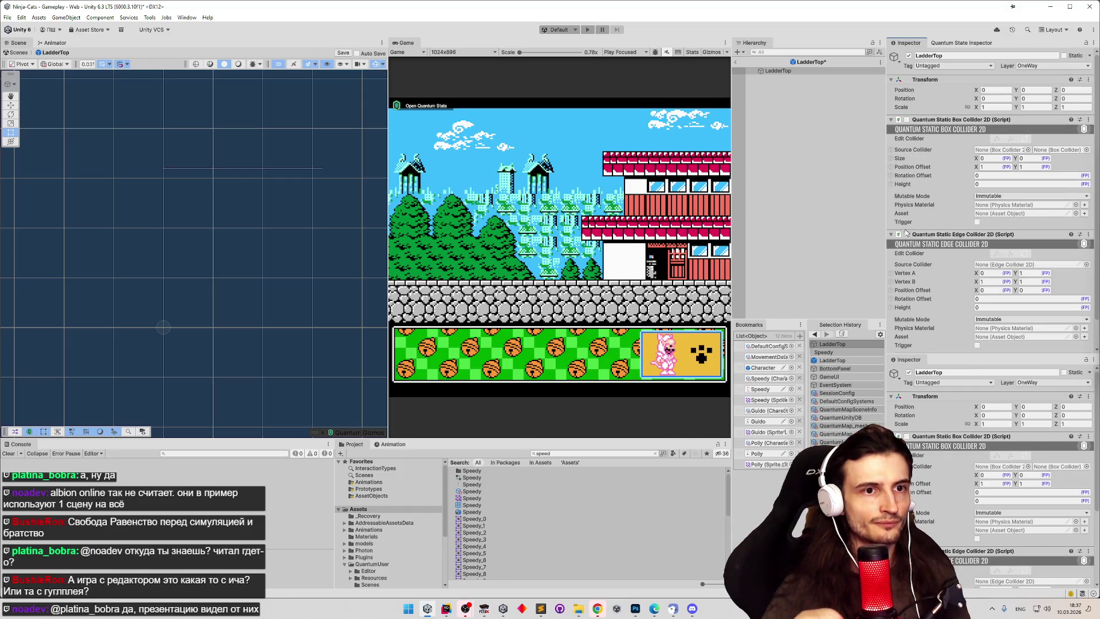
{"action": "right_click", "coordinate": [939, 234]}
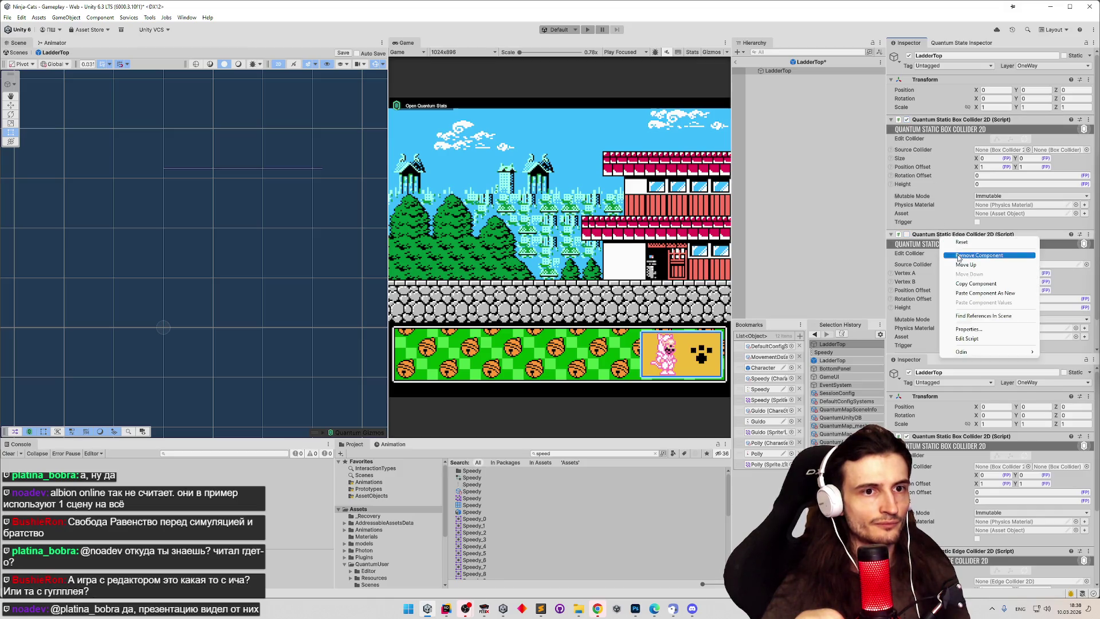
{"action": "left_click", "coordinate": [958, 255]}
{"action": "left_click", "coordinate": [906, 120]}
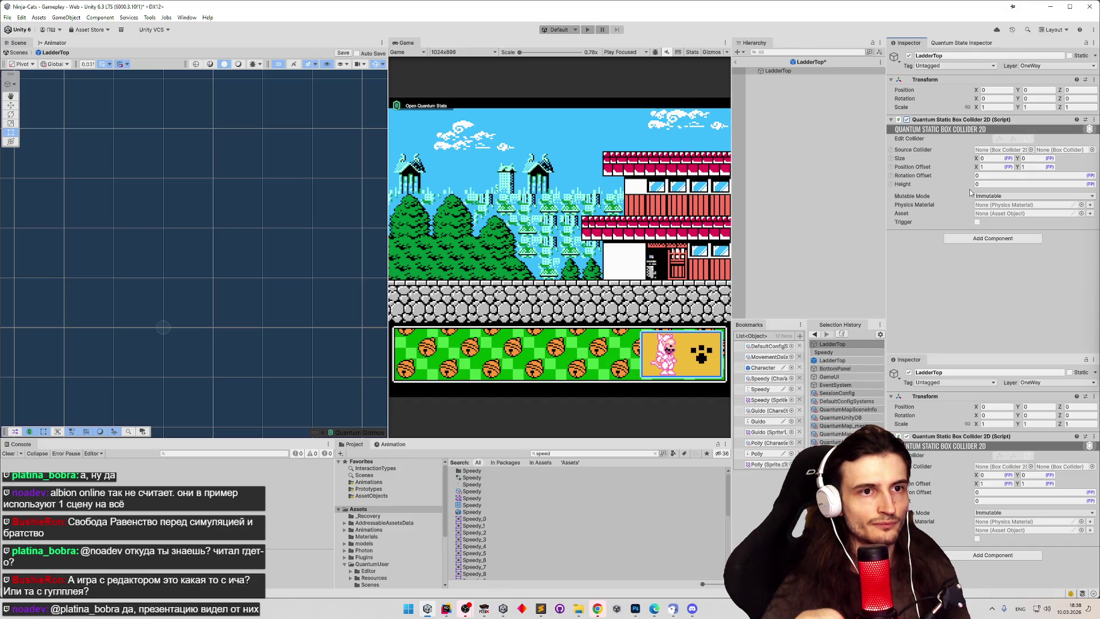
{"action": "key", "text": "ctrl+z"}
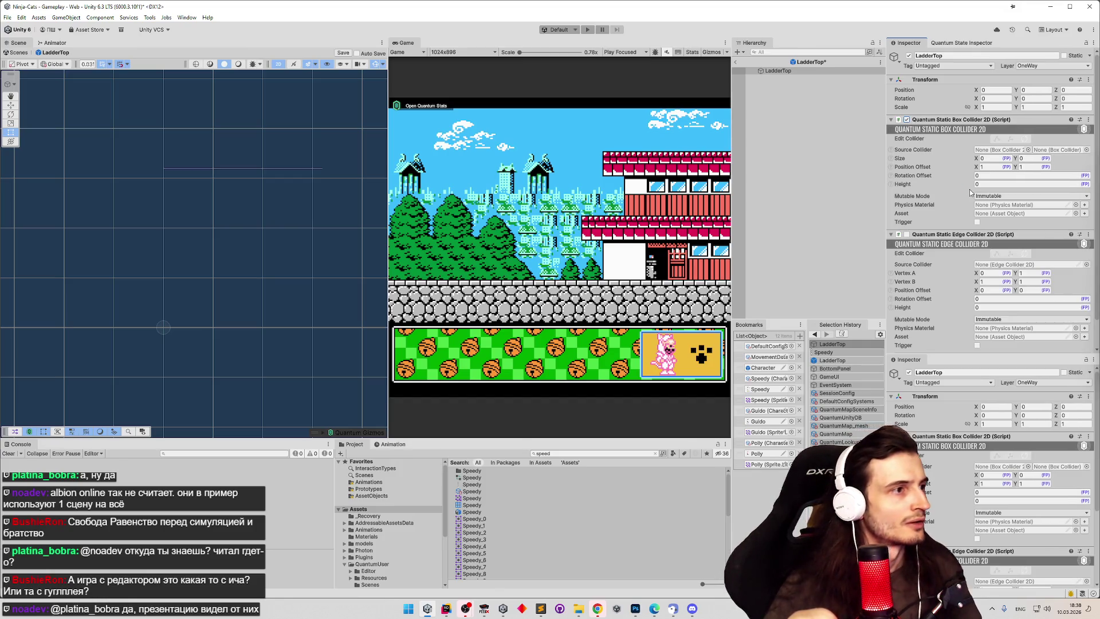
{"action": "right_click", "coordinate": [804, 71]}
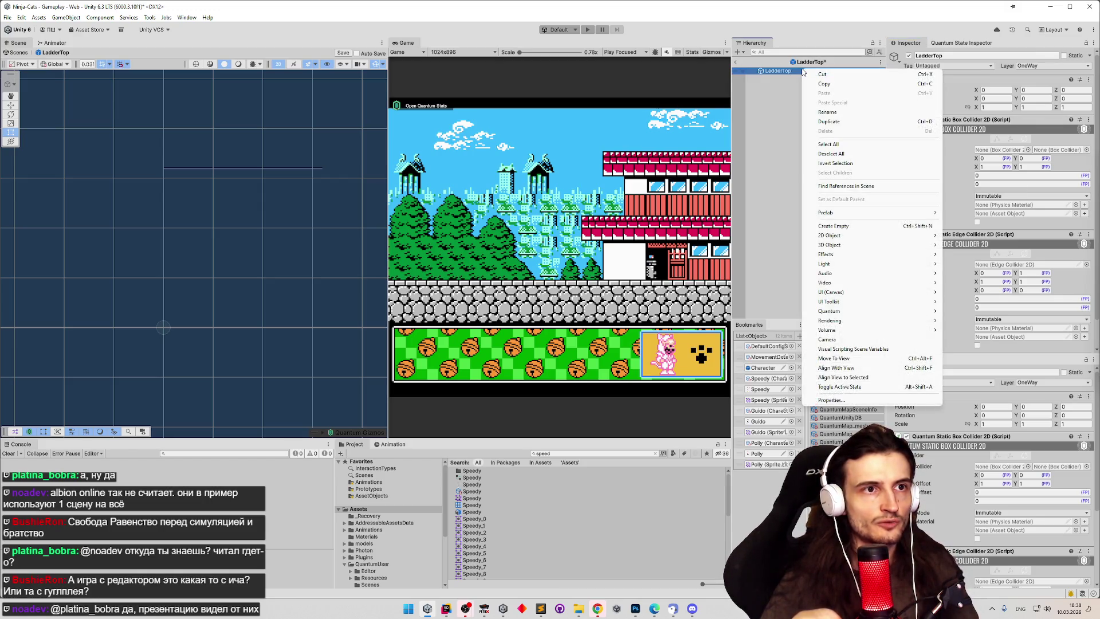
Step: Create a ClimbZone child, move the box collider onto it, enable LadderTop's edge collider, and save
{"action": "left_click", "coordinate": [848, 226]}
{"action": "type", "text": "ClimbZone"}
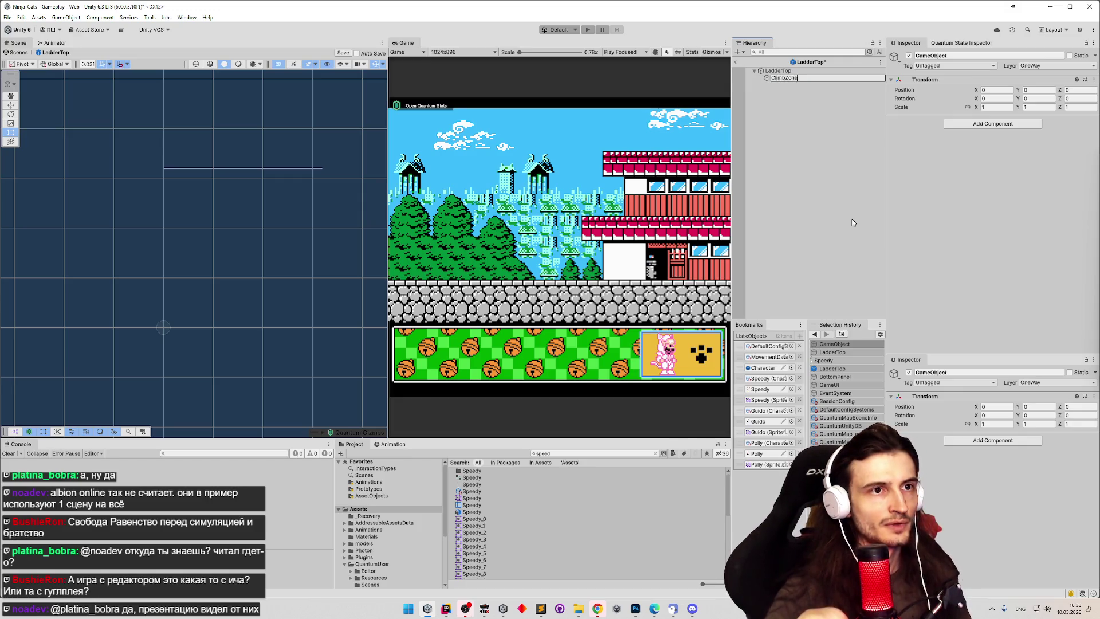
{"action": "key", "text": "Return"}
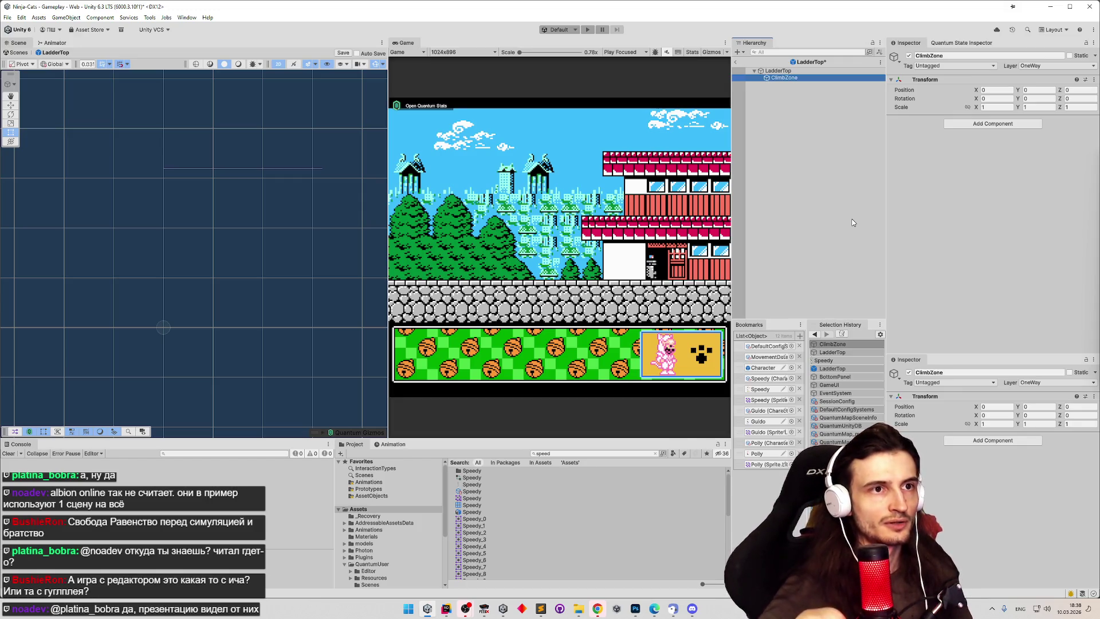
{"action": "key", "text": "Up"}
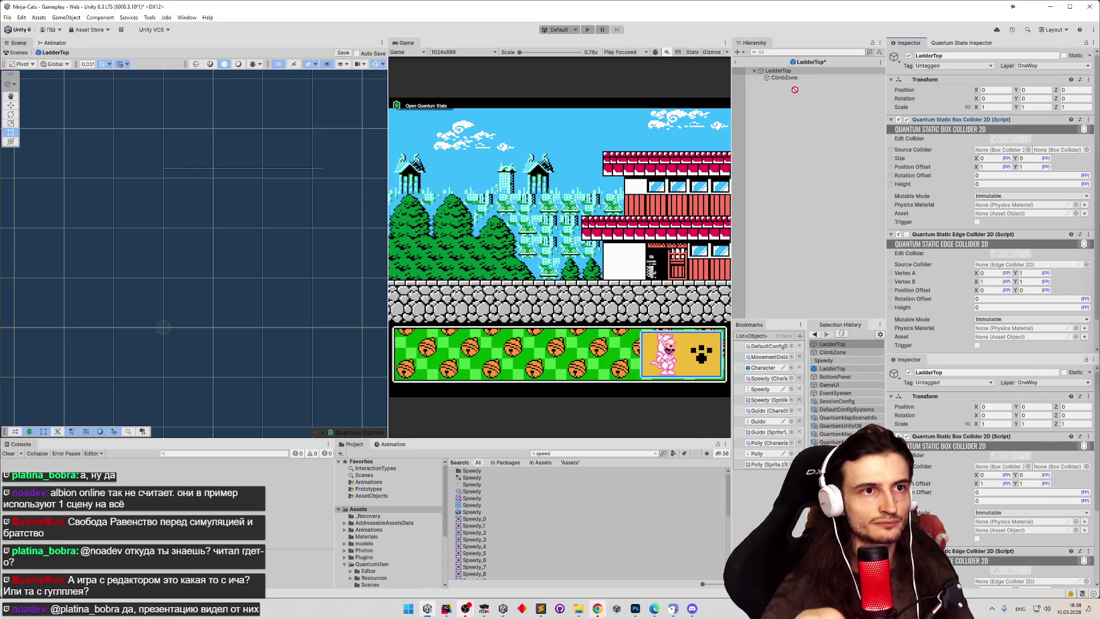
{"action": "left_click_drag", "start_coordinate": [914, 123], "coordinate": [785, 78]}
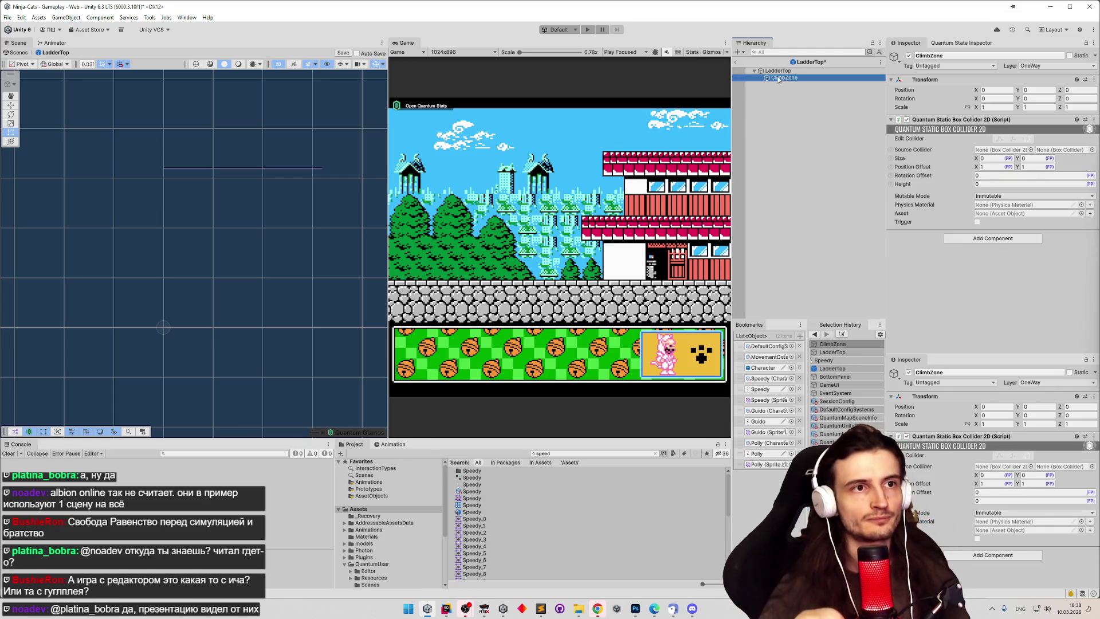
{"action": "left_click", "coordinate": [778, 71]}
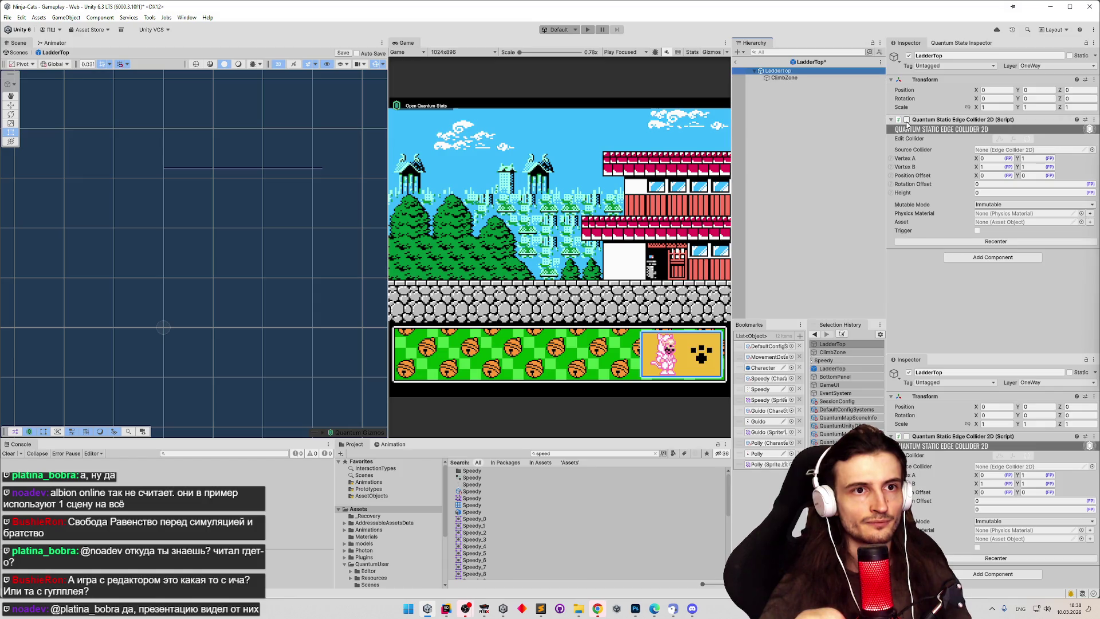
{"action": "left_click", "coordinate": [906, 120]}
{"action": "key", "text": "ctrl+s"}
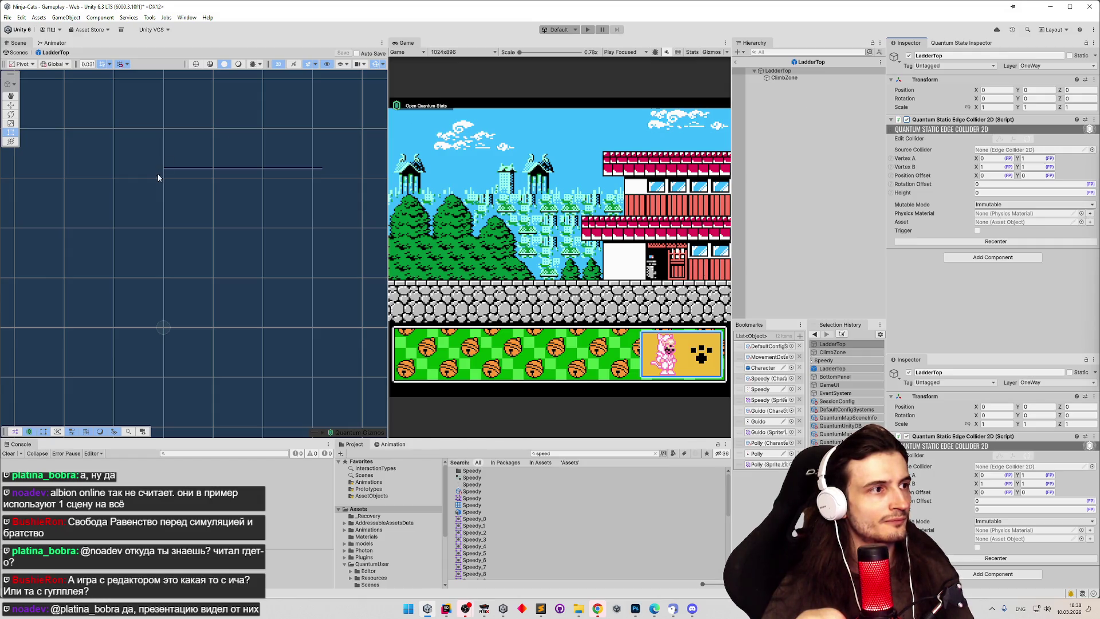
Step: Try lowering the edge's Vertex B X, undo it, and select ClimbZone to inspect its box collider
{"action": "mouse_move", "coordinate": [976, 166]}
{"action": "left_mouse_down"}
{"action": "mouse_move", "coordinate": [963, 166]}
{"action": "mouse_move", "coordinate": [1019, 171]}
{"action": "mouse_move", "coordinate": [1011, 189]}
{"action": "left_mouse_up"}
{"action": "key", "text": "ctrl+z"}
{"action": "key", "text": "ctrl+z"}
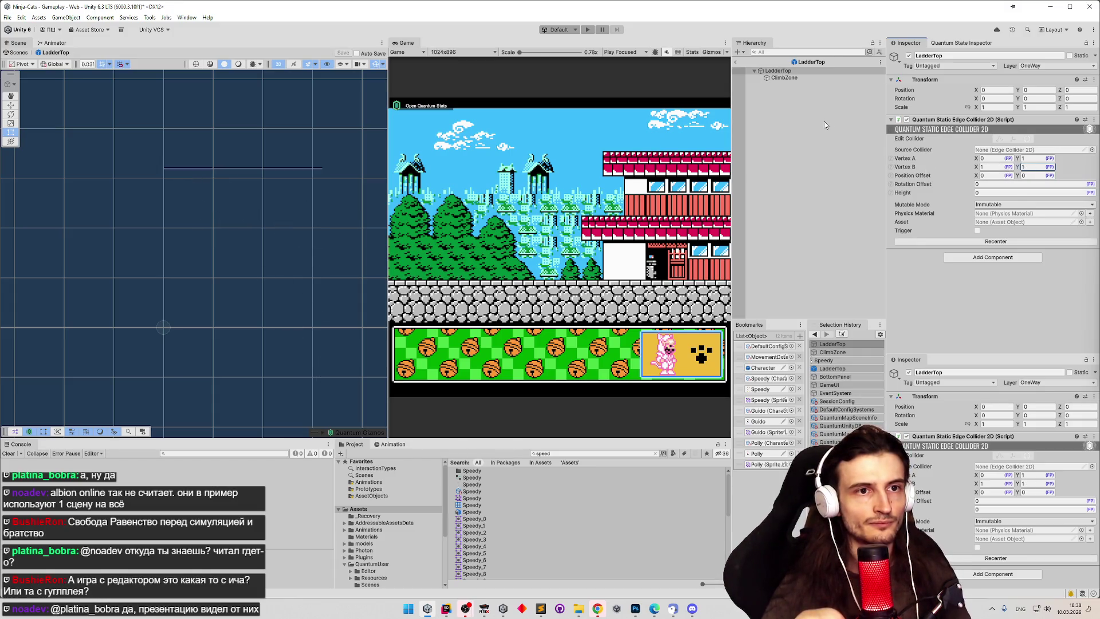
{"action": "left_click", "coordinate": [813, 78]}
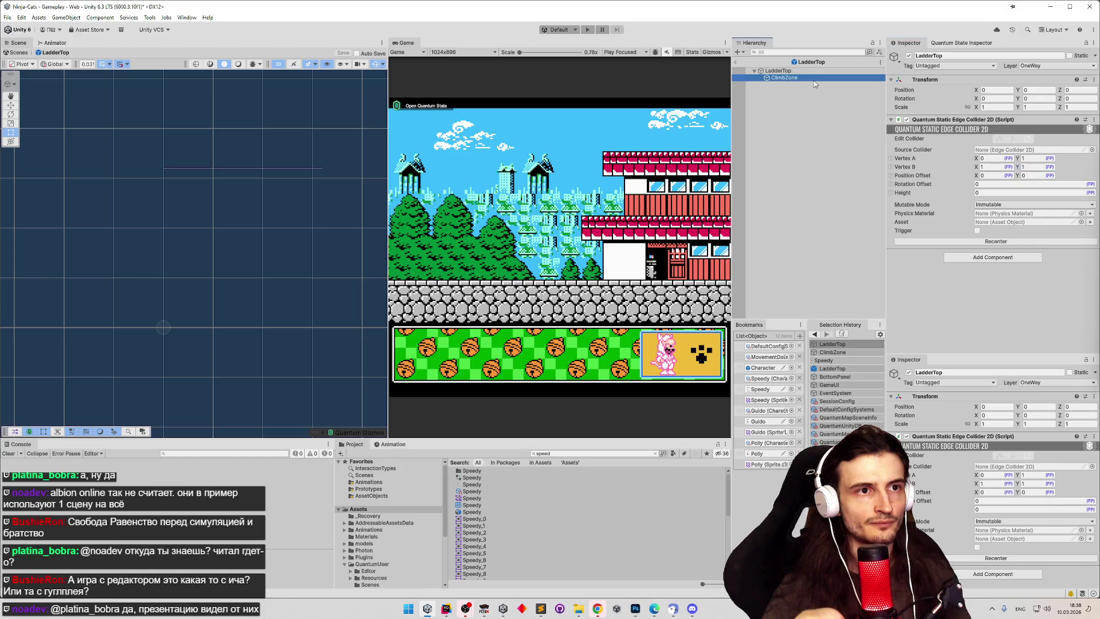